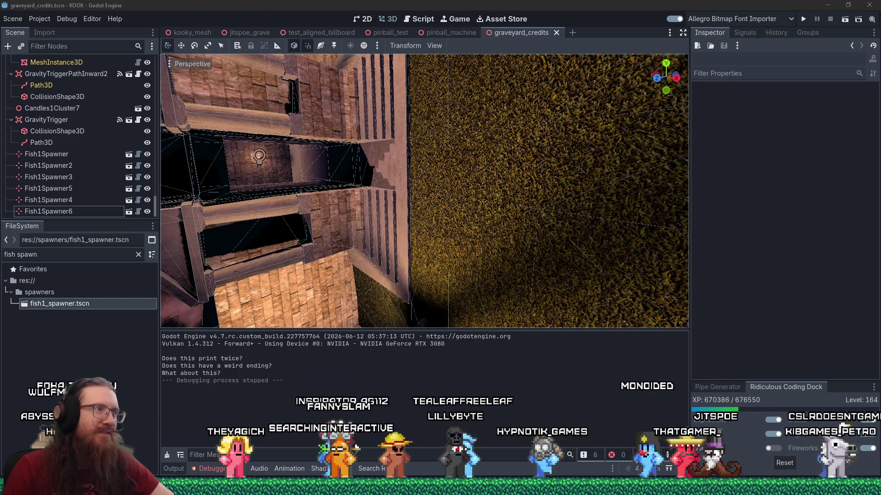
Step: Orbit over the level past the house, rock, box and lamp-lined ledge toward the stone room
scroll(344, 232, "down", 5)
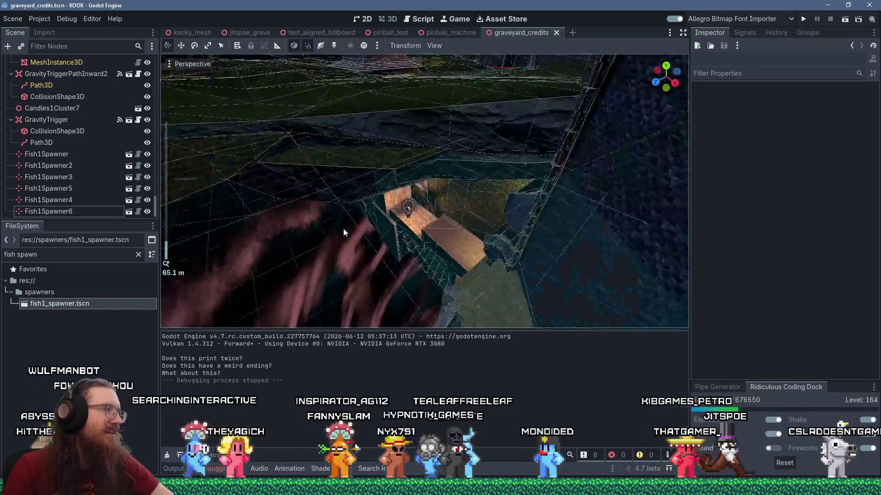
left_click_drag(499, 259, 398, 233)
mouse_move(447, 215)
left_mouse_down()
mouse_move(459, 224)
mouse_move(352, 174)
mouse_move(415, 130)
mouse_move(475, 116)
mouse_move(552, 153)
mouse_move(538, 194)
mouse_move(483, 243)
mouse_move(417, 210)
mouse_move(494, 261)
left_mouse_up()
scroll(474, 234, "up", 3)
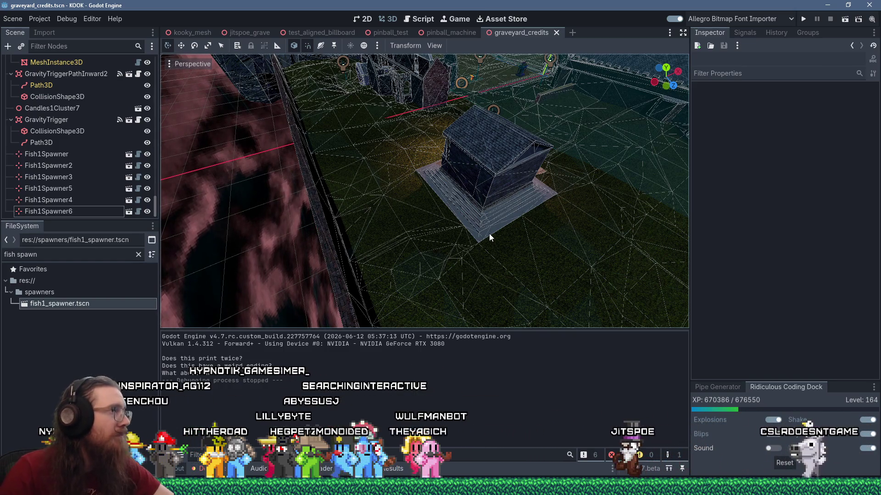
scroll(473, 224, "down", 4)
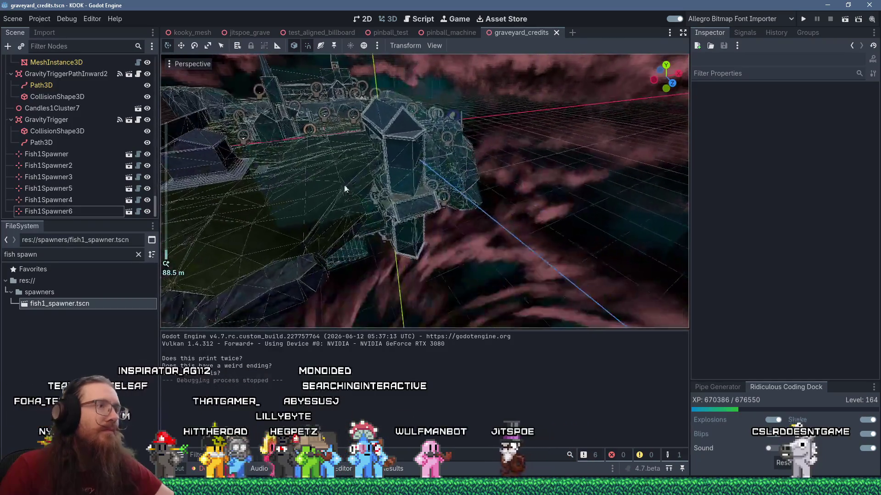
mouse_move(344, 184)
left_mouse_down()
mouse_move(409, 247)
mouse_move(504, 138)
mouse_move(428, 178)
mouse_move(461, 145)
mouse_move(386, 170)
mouse_move(391, 158)
mouse_move(468, 324)
mouse_move(564, 172)
mouse_move(550, 244)
mouse_move(540, 226)
mouse_move(395, 223)
mouse_move(462, 154)
mouse_move(483, 159)
mouse_move(491, 213)
mouse_move(548, 187)
mouse_move(563, 260)
mouse_move(375, 183)
mouse_move(505, 210)
mouse_move(476, 238)
left_mouse_up()
scroll(533, 221, "up", 2)
scroll(533, 221, "down", 3)
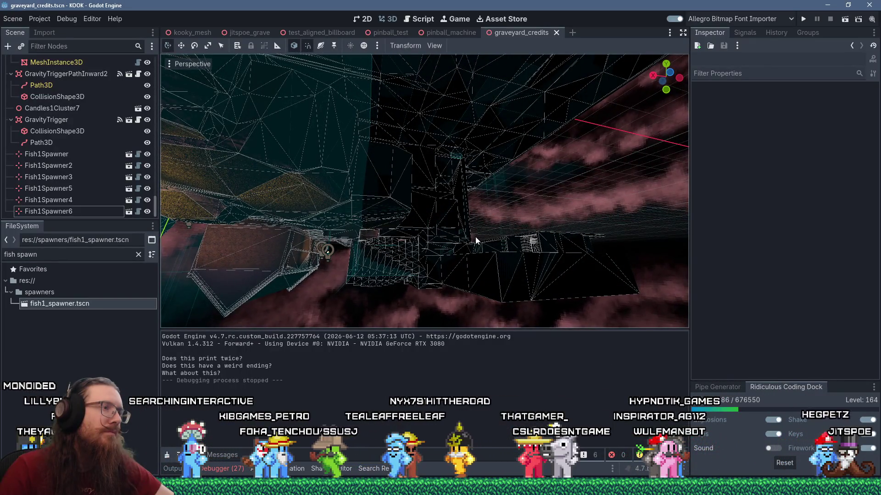
mouse_move(476, 237)
left_mouse_down()
mouse_move(480, 217)
mouse_move(555, 131)
mouse_move(678, 201)
mouse_move(546, 195)
mouse_move(435, 209)
mouse_move(452, 203)
mouse_move(419, 236)
mouse_move(461, 221)
mouse_move(368, 210)
mouse_move(427, 224)
mouse_move(305, 281)
left_mouse_up()
scroll(420, 236, "up", 2)
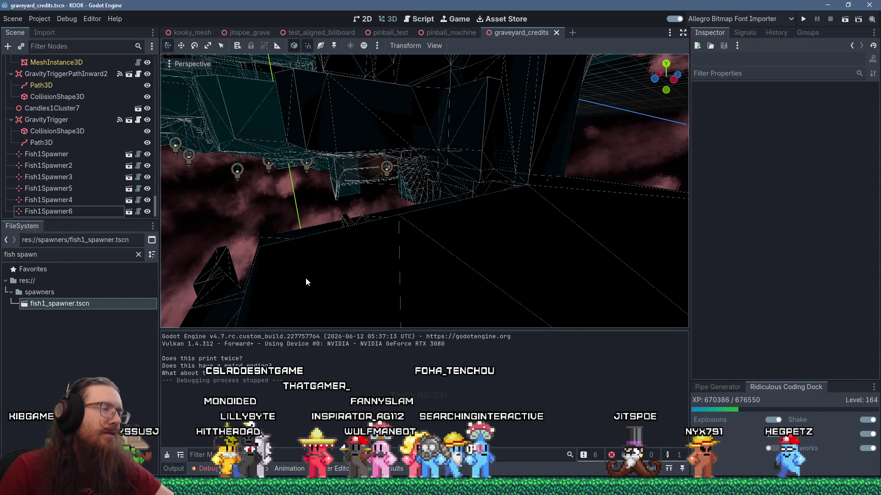
mouse_move(306, 279)
left_mouse_down()
mouse_move(312, 285)
mouse_move(384, 237)
mouse_move(394, 260)
mouse_move(256, 290)
mouse_move(417, 274)
mouse_move(381, 285)
mouse_move(367, 249)
mouse_move(397, 258)
mouse_move(296, 212)
mouse_move(381, 216)
mouse_move(378, 258)
mouse_move(409, 246)
mouse_move(251, 226)
mouse_move(266, 197)
mouse_move(208, 167)
mouse_move(181, 181)
mouse_move(333, 169)
mouse_move(366, 175)
left_mouse_up()
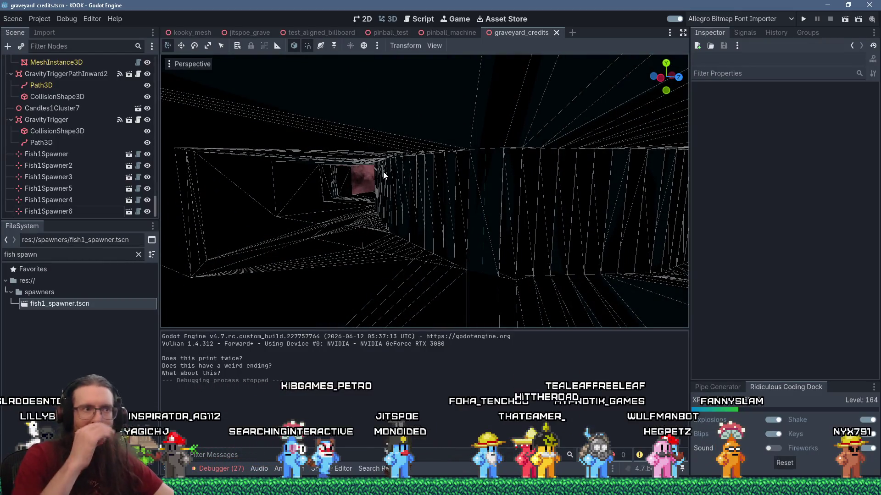
mouse_move(446, 182)
left_mouse_down()
mouse_move(640, 164)
mouse_move(608, 163)
mouse_move(676, 246)
mouse_move(199, 298)
mouse_move(455, 301)
mouse_move(462, 256)
mouse_move(577, 279)
mouse_move(410, 238)
mouse_move(519, 201)
mouse_move(416, 205)
mouse_move(630, 187)
left_mouse_up()
scroll(462, 255, "up", 2)
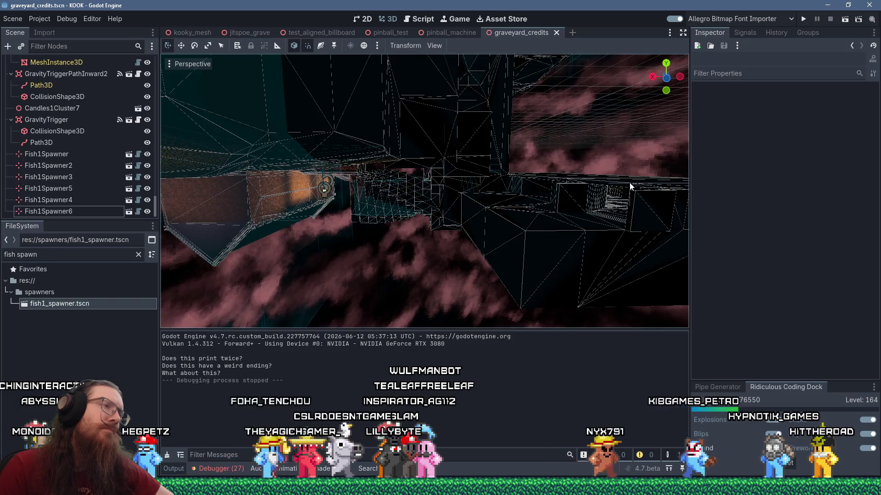
Step: Orbit in toward the staircase tower, then reframe the view over the graveyard
mouse_move(629, 186)
left_mouse_down()
mouse_move(653, 152)
mouse_move(488, 192)
mouse_move(545, 143)
mouse_move(339, 170)
mouse_move(338, 153)
mouse_move(472, 165)
mouse_move(446, 232)
mouse_move(502, 227)
mouse_move(529, 210)
left_mouse_up()
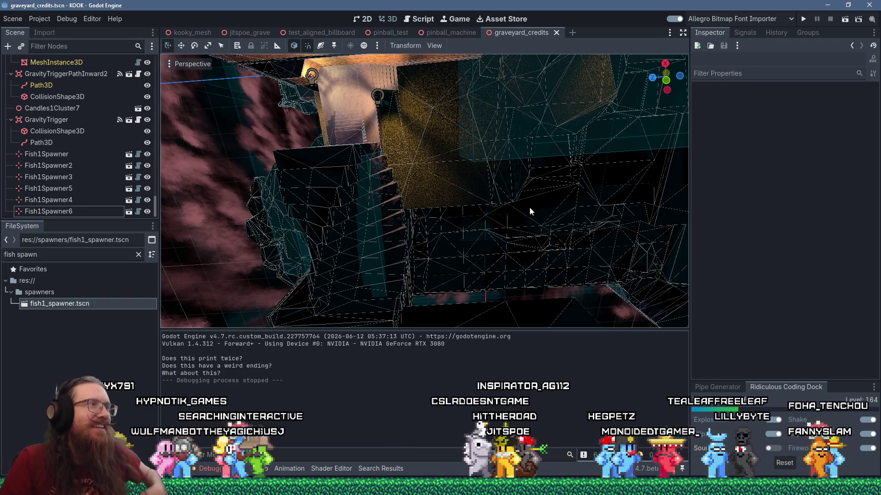
mouse_move(530, 205)
left_mouse_down()
mouse_move(424, 191)
mouse_move(480, 190)
mouse_move(425, 133)
mouse_move(411, 189)
mouse_move(431, 185)
mouse_move(382, 170)
mouse_move(467, 186)
mouse_move(480, 227)
mouse_move(576, 211)
mouse_move(513, 204)
mouse_move(395, 134)
mouse_move(356, 156)
mouse_move(363, 146)
mouse_move(478, 134)
mouse_move(298, 102)
mouse_move(535, 127)
left_mouse_up()
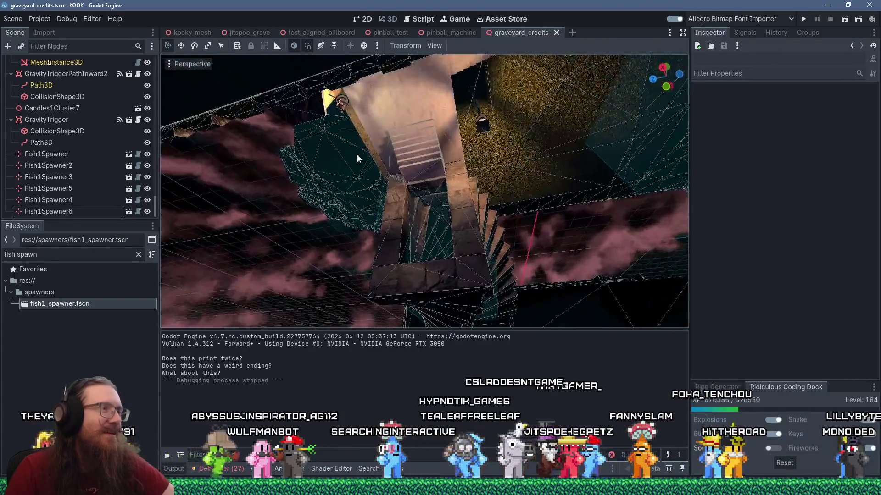
scroll(357, 154, "down", 2)
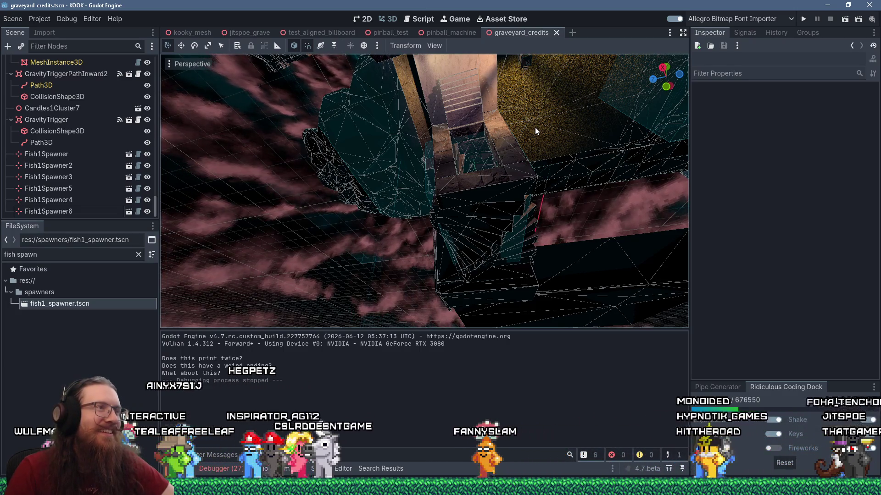
mouse_move(481, 158)
left_mouse_down()
mouse_move(462, 198)
mouse_move(476, 229)
mouse_move(516, 201)
mouse_move(625, 155)
mouse_move(466, 129)
mouse_move(296, 164)
mouse_move(347, 167)
mouse_move(267, 163)
mouse_move(440, 173)
mouse_move(454, 205)
mouse_move(369, 202)
mouse_move(362, 210)
mouse_move(495, 210)
mouse_move(590, 191)
mouse_move(470, 227)
mouse_move(318, 189)
mouse_move(500, 160)
mouse_move(478, 154)
mouse_move(506, 159)
mouse_move(514, 170)
mouse_move(505, 186)
mouse_move(577, 170)
mouse_move(564, 223)
mouse_move(516, 169)
mouse_move(476, 172)
mouse_move(416, 226)
mouse_move(417, 178)
mouse_move(459, 197)
mouse_move(359, 226)
mouse_move(488, 225)
mouse_move(340, 180)
mouse_move(493, 146)
mouse_move(329, 150)
mouse_move(475, 155)
mouse_move(197, 200)
mouse_move(512, 150)
mouse_move(444, 158)
mouse_move(468, 137)
mouse_move(475, 106)
mouse_move(477, 153)
mouse_move(544, 247)
mouse_move(400, 184)
mouse_move(497, 222)
mouse_move(508, 217)
mouse_move(503, 211)
mouse_move(357, 278)
mouse_move(293, 269)
mouse_move(302, 248)
mouse_move(339, 230)
mouse_move(414, 222)
left_mouse_up()
scroll(475, 172, "down", 5)
scroll(416, 227, "up", 3)
scroll(339, 180, "up", 3)
scroll(469, 137, "down", 3)
scroll(400, 184, "down", 2)
scroll(503, 211, "down", 3)
scroll(297, 258, "up", 5)
mouse_move(442, 233)
left_mouse_down()
mouse_move(363, 130)
mouse_move(412, 84)
mouse_move(358, 120)
mouse_move(491, 84)
mouse_move(410, 145)
left_mouse_up()
Step: Fly with WASD freelook through the courtyard toward the brick wall, mausoleum and gravestones
scroll(411, 146, "down", 3)
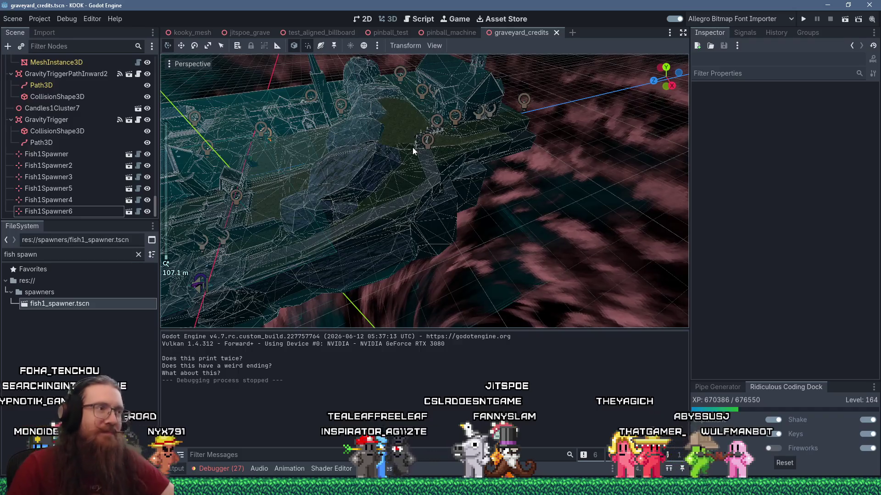
scroll(307, 183, "up", 5)
mouse_move(307, 183)
left_mouse_down()
mouse_move(442, 157)
mouse_move(310, 173)
mouse_move(466, 130)
mouse_move(500, 152)
mouse_move(386, 211)
left_mouse_up()
scroll(466, 133, "down", 1)
scroll(385, 211, "down", 5)
scroll(385, 211, "up", 2)
key("w")
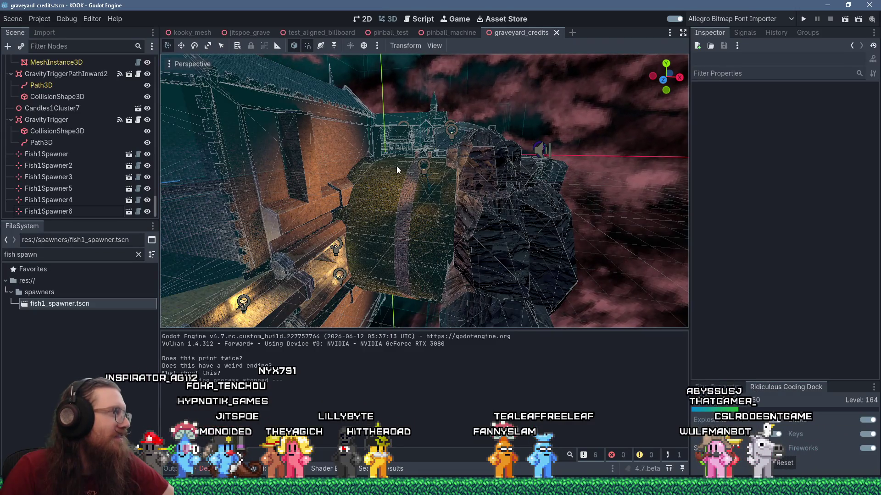
scroll(396, 166, "down", 3)
key("w")
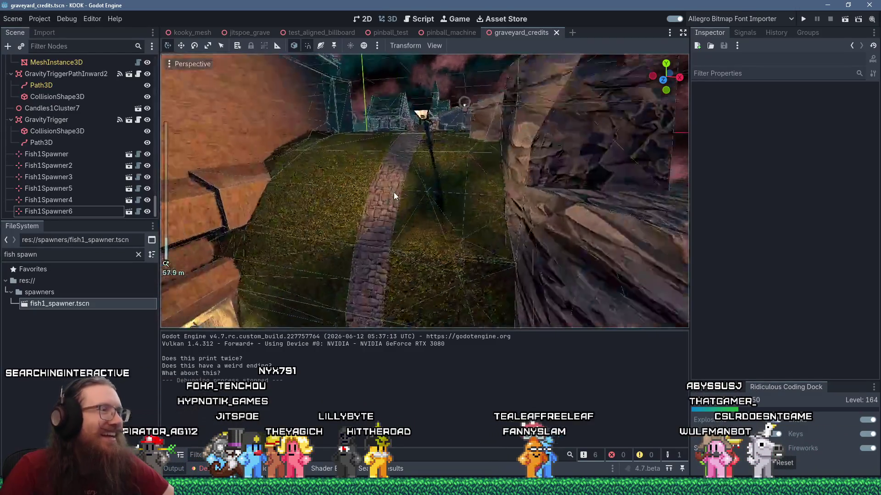
key("s")
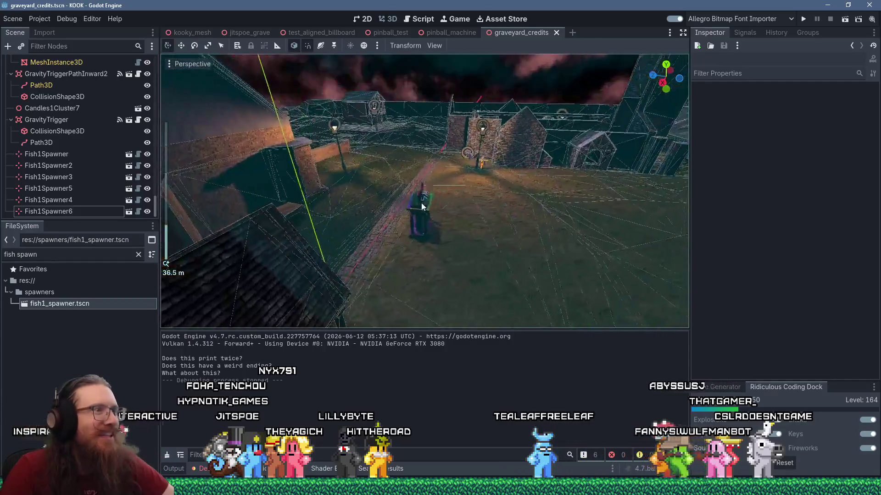
key("w")
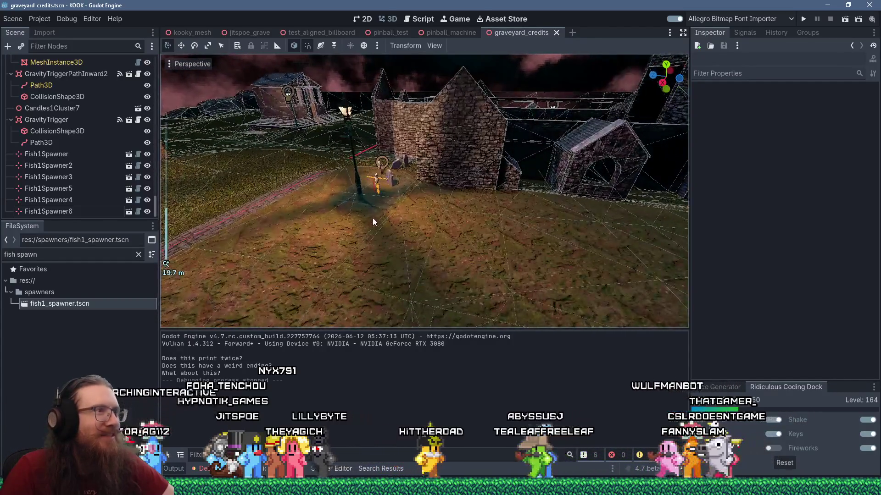
key("w")
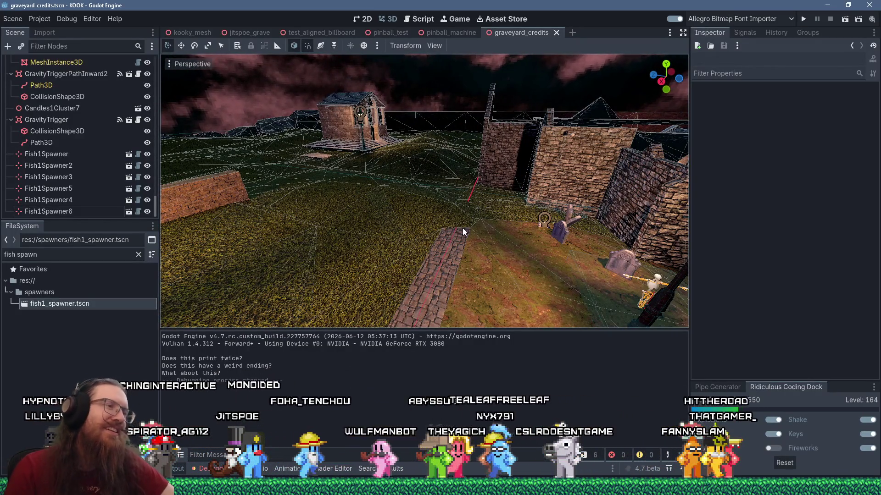
key("w")
scroll(391, 210, "down", 10)
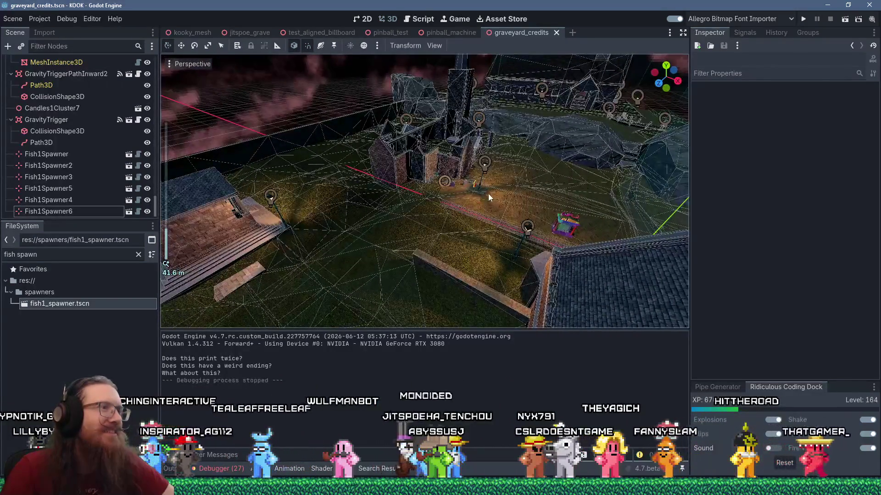
mouse_move(485, 193)
left_mouse_down()
mouse_move(403, 217)
mouse_move(375, 194)
mouse_move(384, 208)
mouse_move(423, 153)
mouse_move(472, 128)
mouse_move(404, 208)
mouse_move(471, 196)
left_mouse_up()
scroll(376, 194, "up", 2)
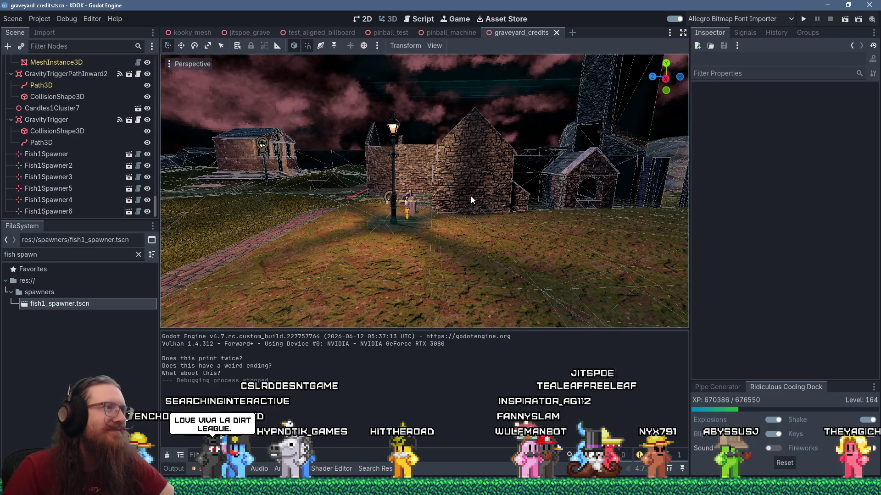
Step: Look down on the walls from above and bring up the open-windows switcher
scroll(471, 197, "up", 5)
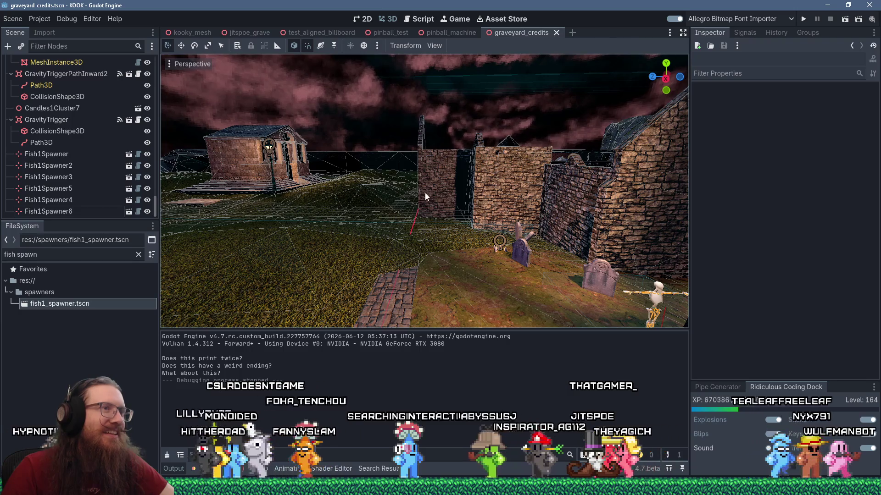
scroll(425, 192, "up", 4)
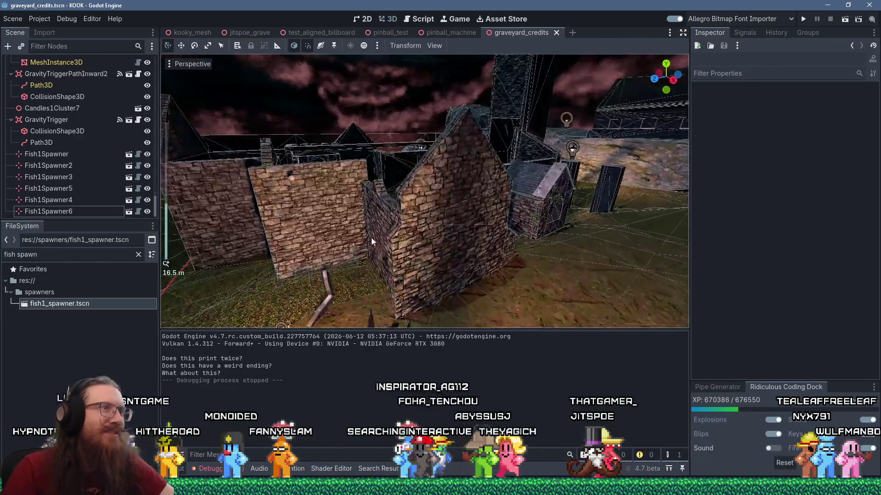
mouse_move(370, 237)
left_mouse_down()
mouse_move(451, 266)
mouse_move(441, 275)
mouse_move(290, 264)
mouse_move(368, 211)
mouse_move(381, 193)
mouse_move(358, 182)
left_mouse_up()
scroll(357, 183, "down", 3)
key("alt+Tab")
key("alt+Tab")
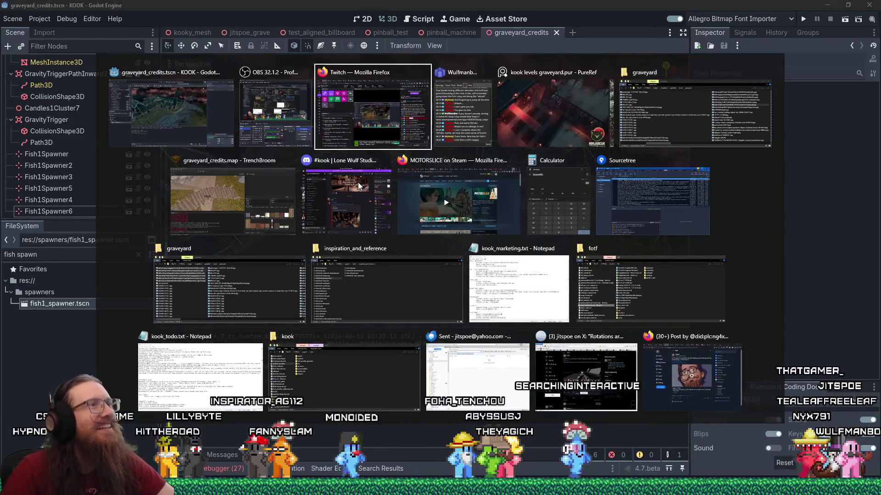
Step: Switch to PureRef and pan the board across the church cutaway and tomb photos
key("alt+Tab")
key("alt+Tab")
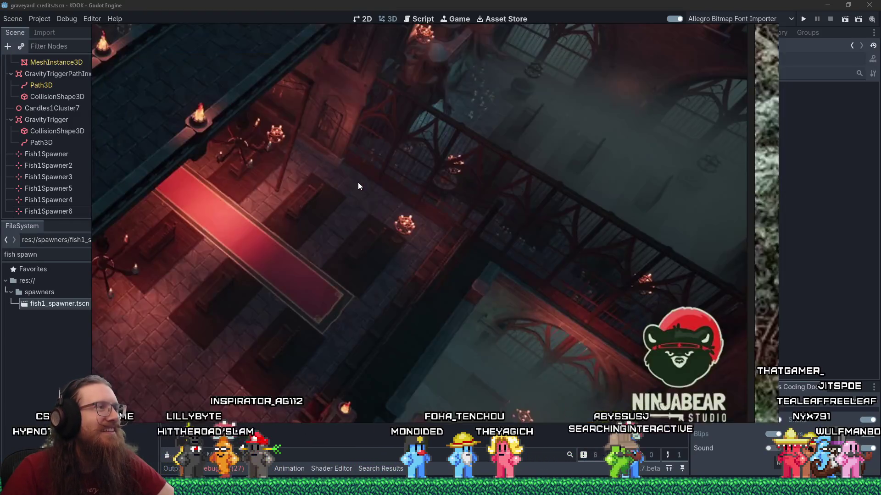
scroll(357, 182, "down", 5)
scroll(398, 233, "up", 2)
scroll(429, 171, "up", 2)
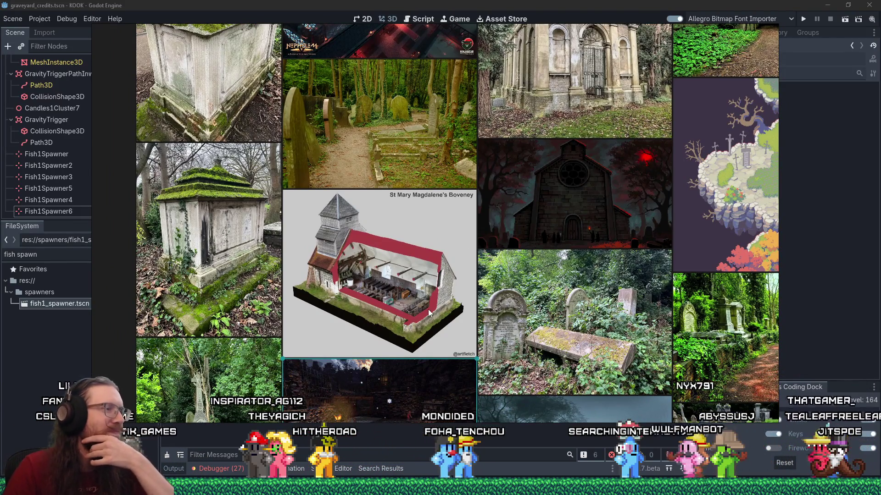
left_click_drag(428, 310, 463, 180)
left_click_drag(592, 215, 535, 116)
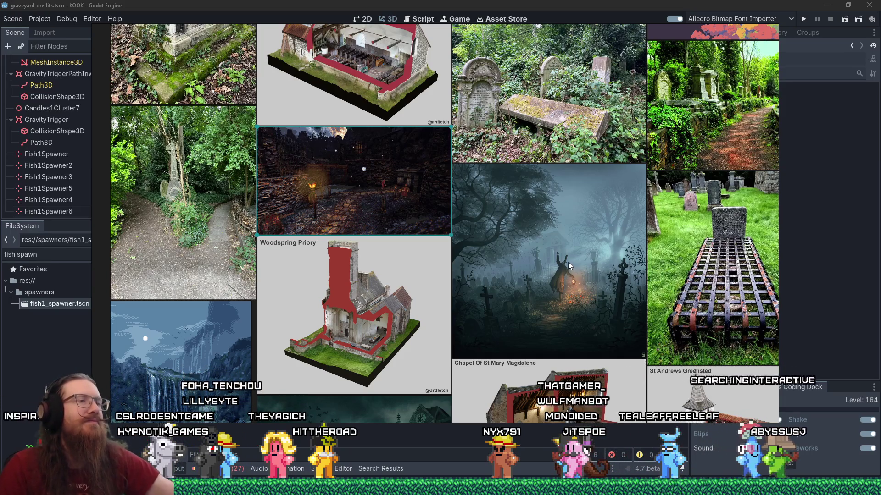
scroll(532, 246, "up", 2)
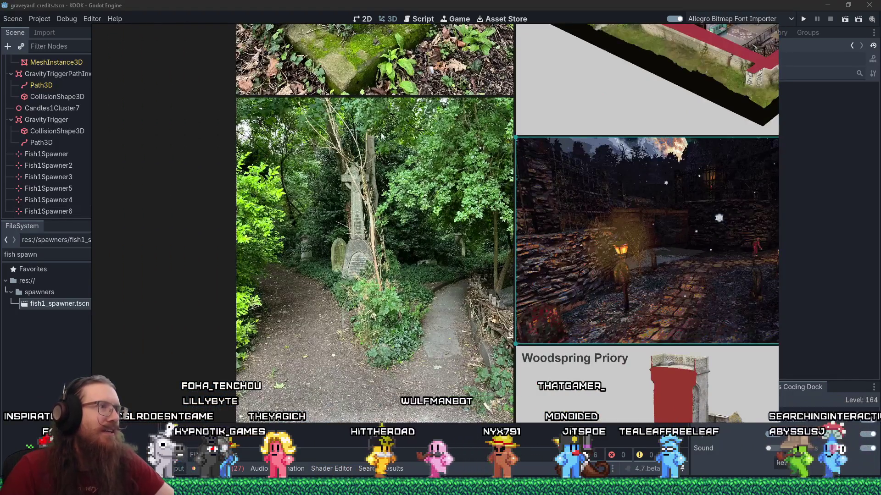
Step: Pan to the Woodspring Priory panel and night graveyard image, then return to Godot
left_click_drag(450, 160, 425, 180)
mouse_move(428, 146)
left_mouse_down()
mouse_move(440, 158)
mouse_move(507, 126)
left_mouse_up()
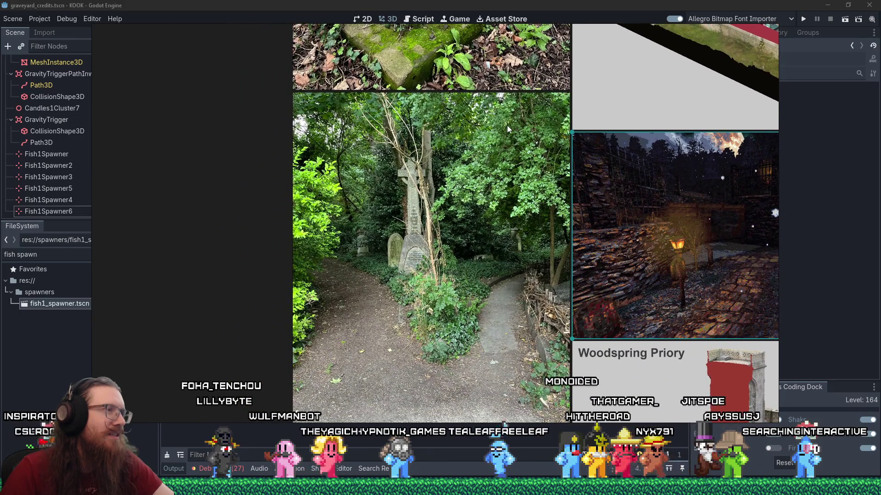
scroll(501, 152, "up", 2)
mouse_move(538, 174)
left_mouse_down()
mouse_move(518, 156)
mouse_move(542, 117)
mouse_move(543, 98)
left_mouse_up()
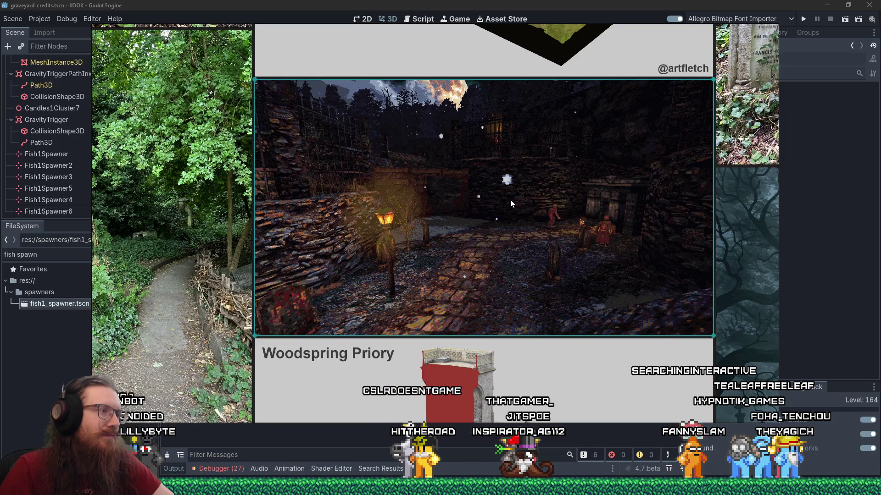
mouse_move(517, 242)
left_mouse_down()
mouse_move(533, 74)
mouse_move(523, 221)
left_mouse_up()
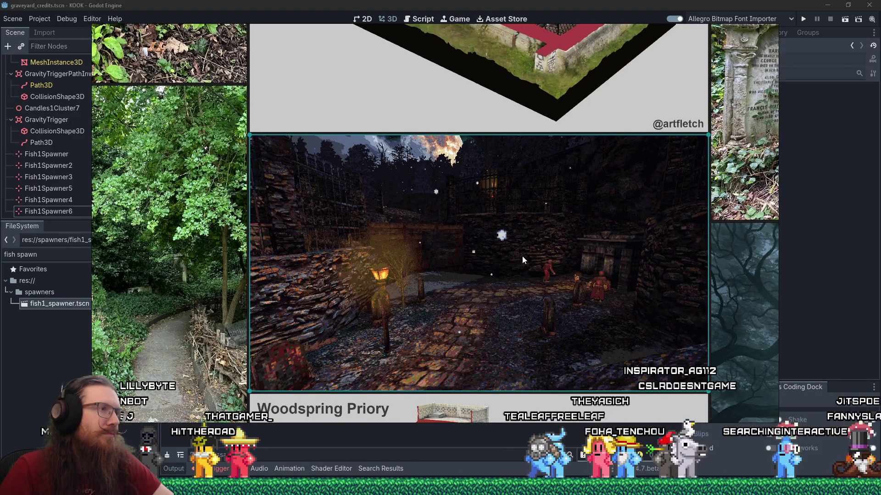
key("Escape")
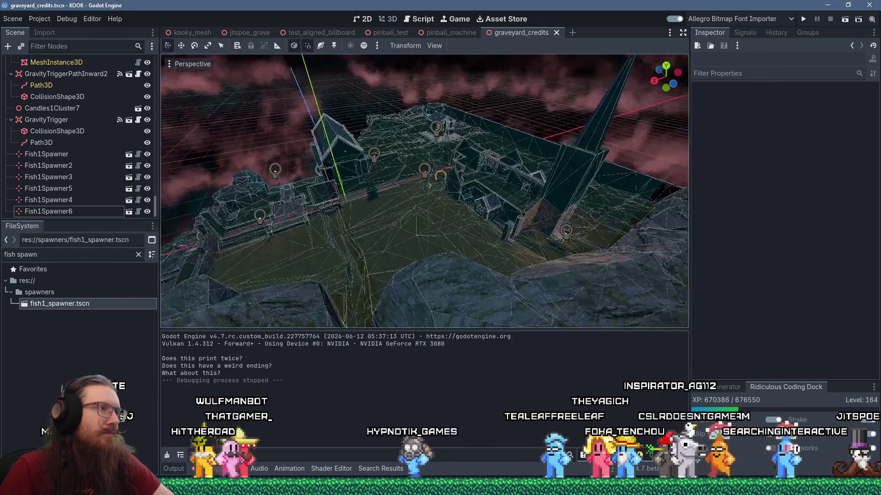
Step: Orbit the Godot viewport from the stairs to face the wall, then bring up the window switcher
scroll(474, 198, "down", 3)
mouse_move(474, 198)
left_mouse_down()
mouse_move(520, 207)
mouse_move(344, 120)
mouse_move(428, 222)
mouse_move(503, 195)
left_mouse_up()
scroll(462, 183, "up", 8)
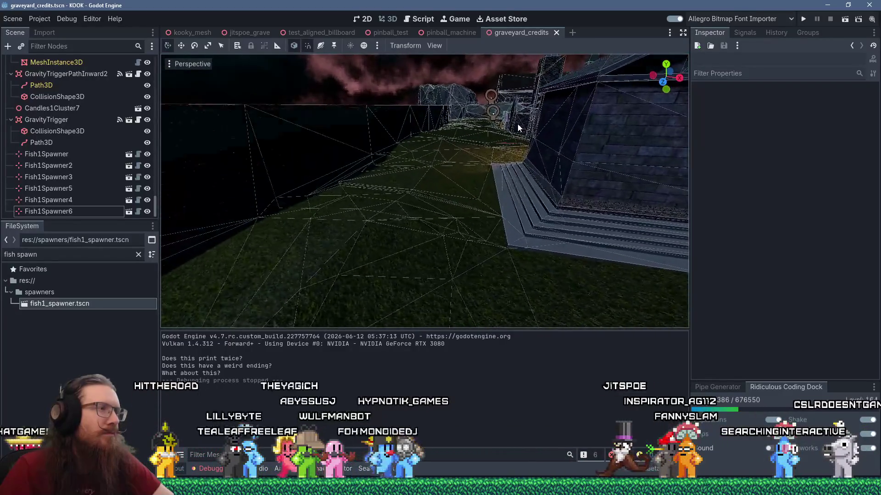
mouse_move(518, 124)
left_mouse_down()
mouse_move(525, 159)
mouse_move(481, 173)
mouse_move(400, 175)
mouse_move(464, 165)
left_mouse_up()
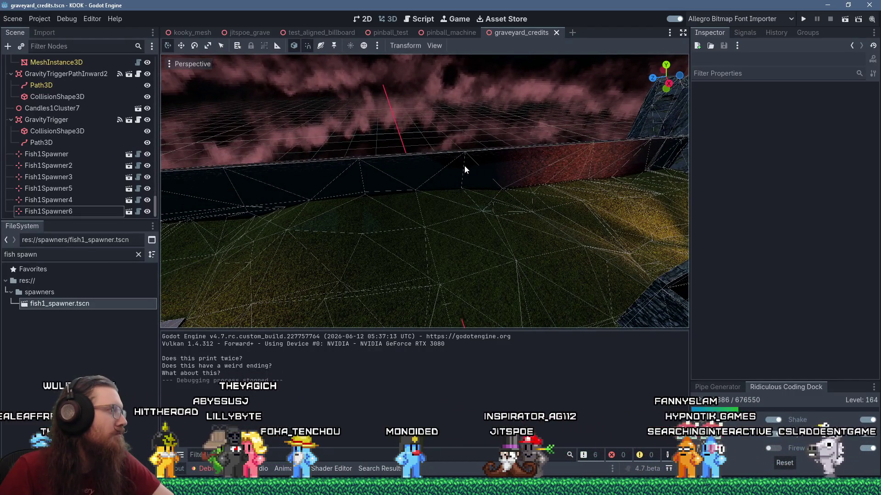
key("alt+Tab")
key("alt+Tab")
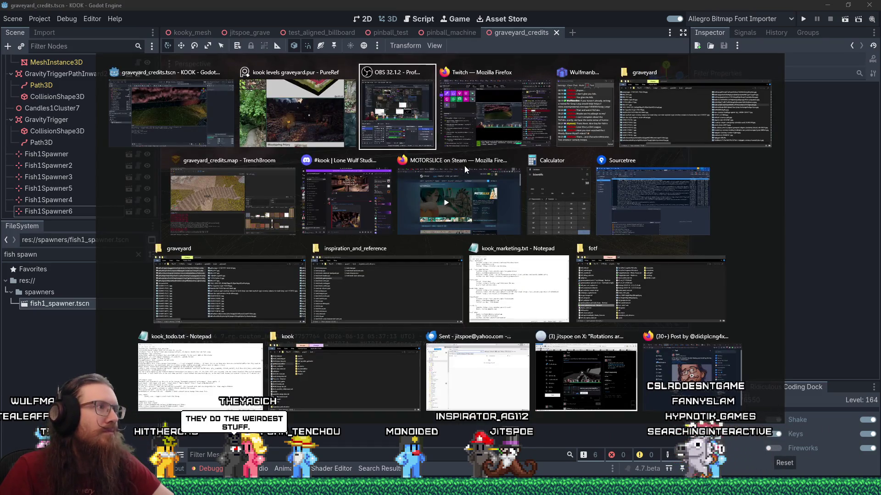
left_click(266, 183)
mouse_move(265, 184)
left_mouse_down()
mouse_move(359, 152)
mouse_move(359, 161)
mouse_move(248, 155)
mouse_move(138, 169)
left_mouse_up()
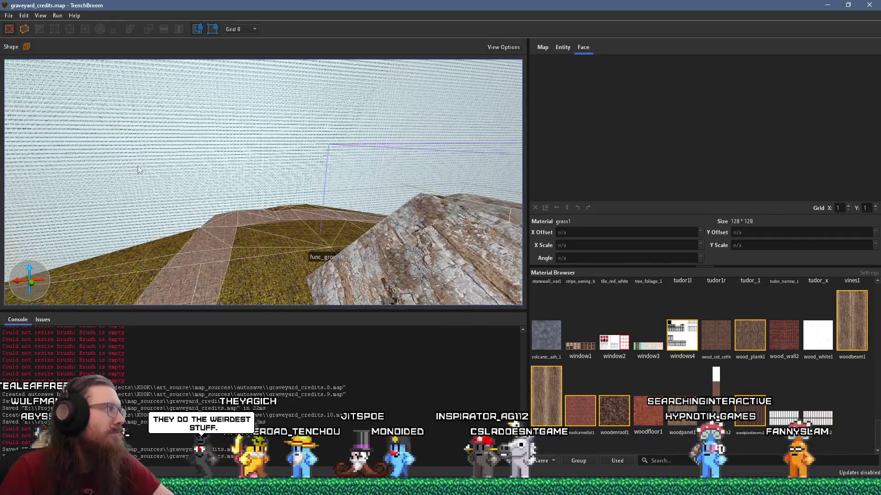
mouse_move(259, 156)
left_mouse_down()
mouse_move(285, 191)
mouse_move(345, 158)
mouse_move(312, 161)
mouse_move(339, 179)
mouse_move(435, 173)
mouse_move(488, 238)
mouse_move(265, 179)
left_mouse_up()
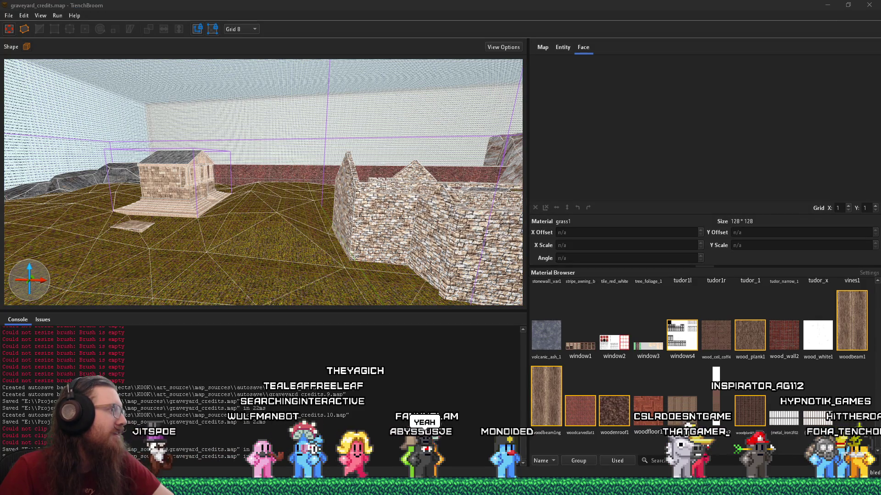
left_click(750, 490)
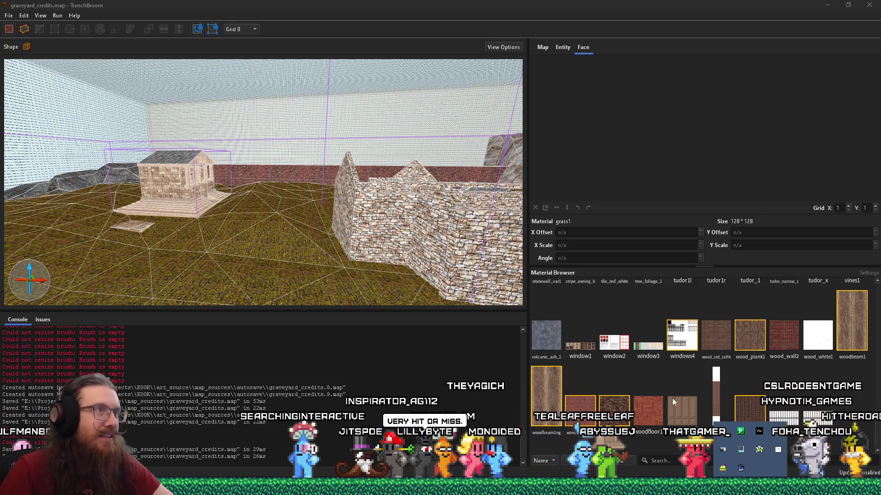
left_click(647, 3)
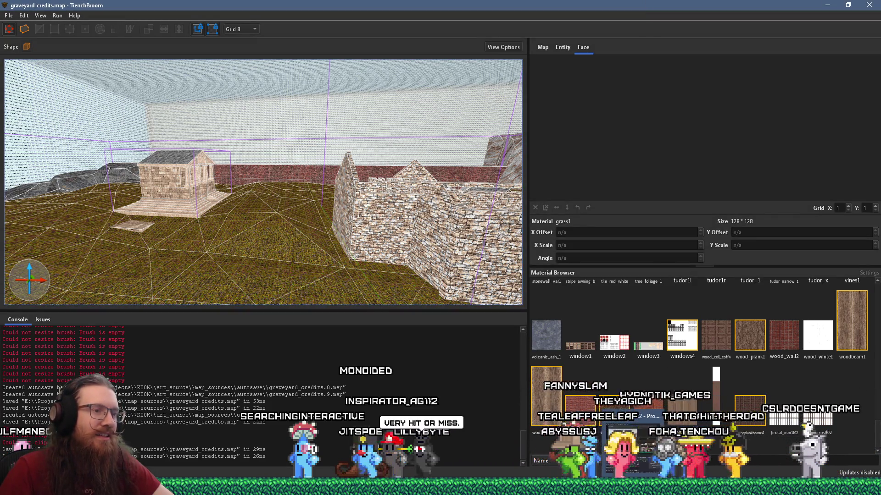
mouse_move(633, 489)
left_click(740, 488)
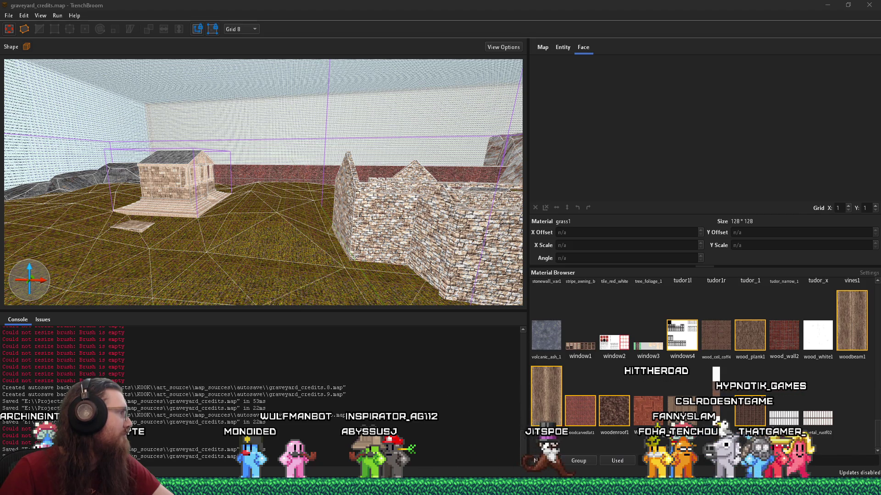
key("alt+Tab")
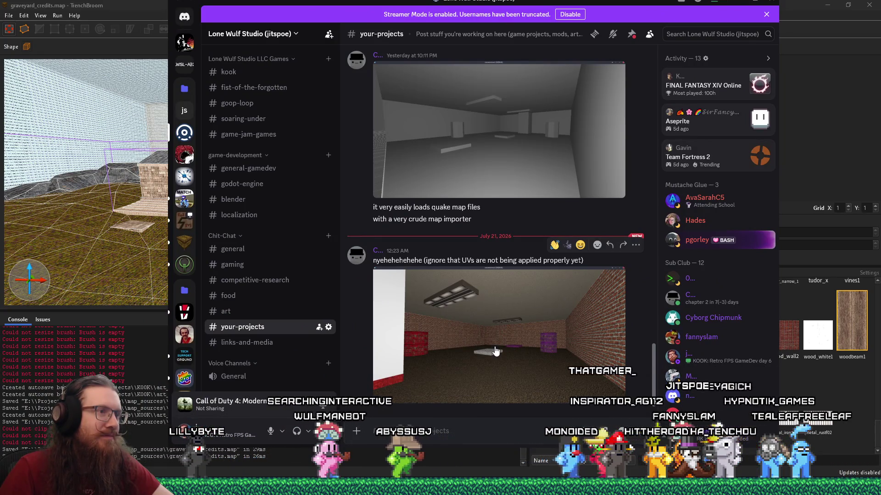
Step: Enlarge the posted brick-walled room screenshot, then switch back to the level editor
left_click(496, 351)
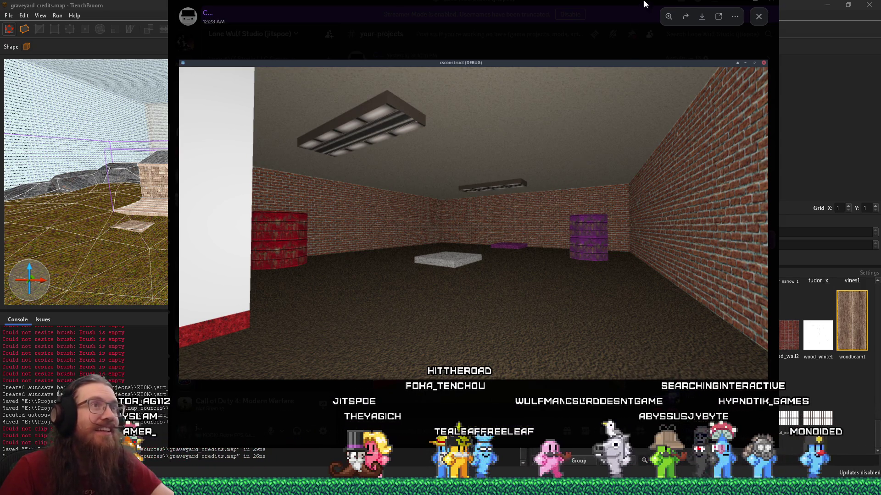
key("alt+Tab")
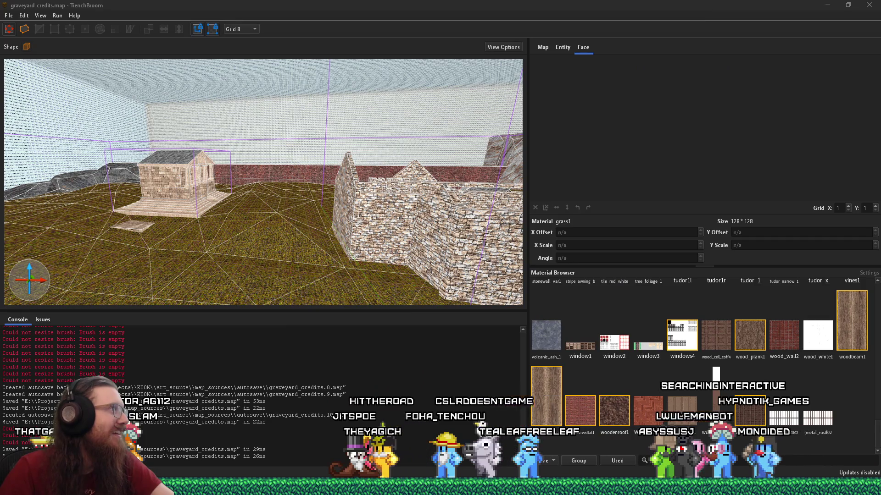
mouse_move(110, 246)
left_mouse_down()
mouse_move(337, 225)
mouse_move(282, 230)
mouse_move(286, 221)
mouse_move(345, 248)
mouse_move(282, 260)
mouse_move(238, 246)
mouse_move(224, 211)
left_mouse_up()
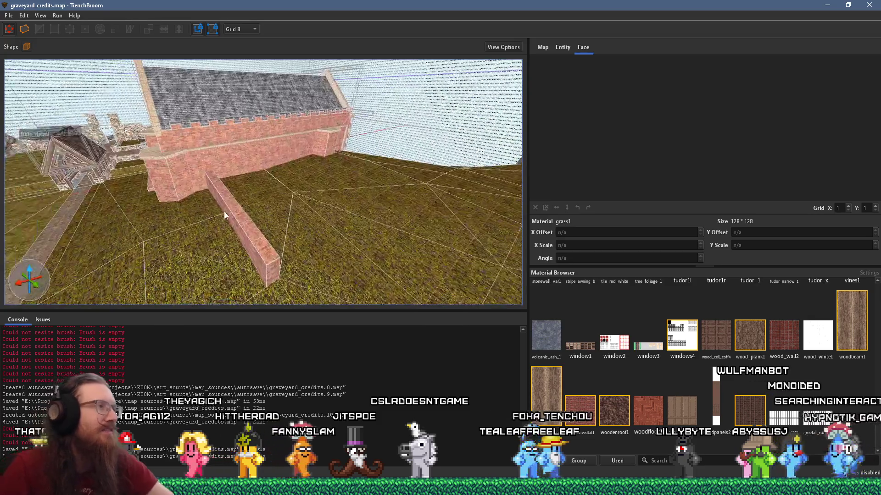
mouse_move(320, 200)
left_mouse_down()
mouse_move(144, 201)
mouse_move(270, 197)
left_mouse_up()
key("alt+Tab")
key("alt+Tab")
key("alt+Tab")
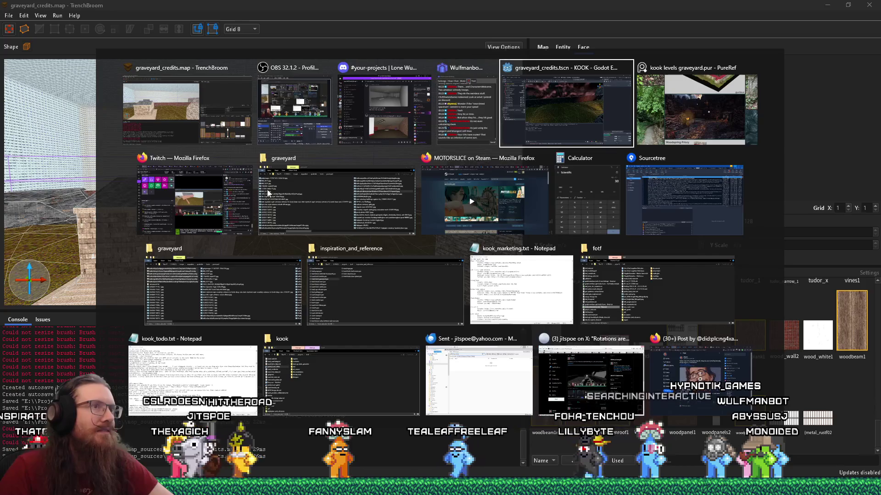
key("alt+Tab")
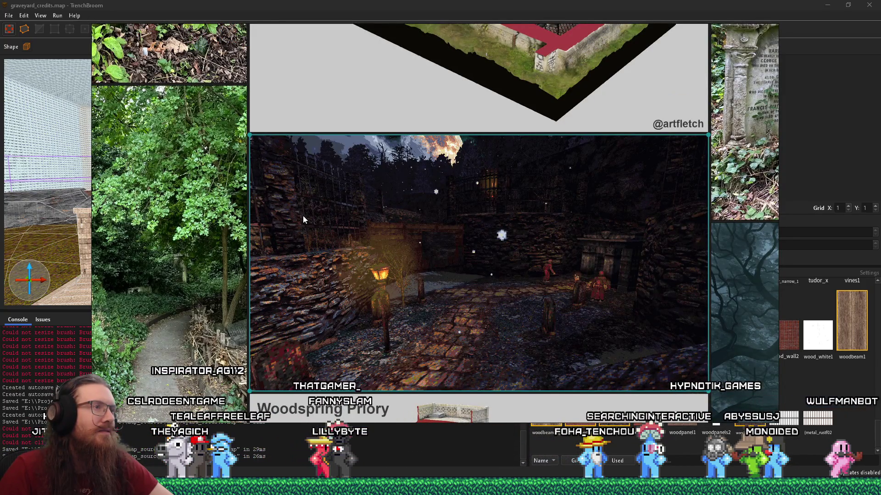
key("alt+Tab")
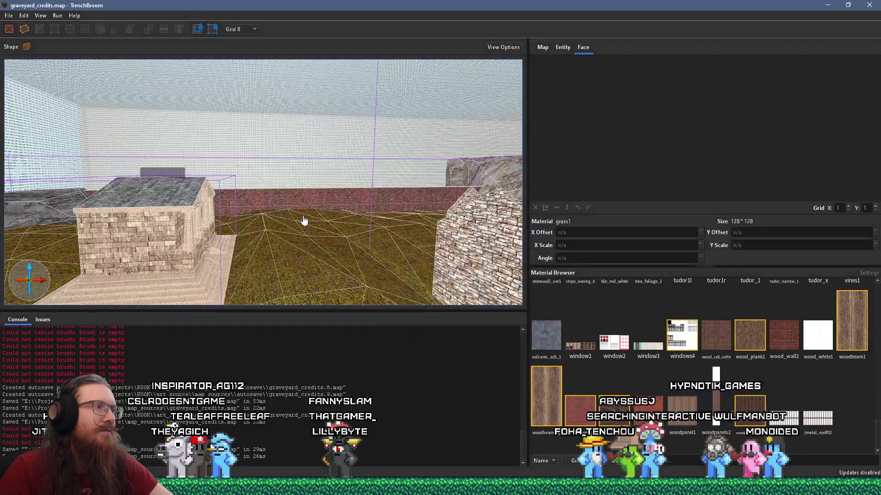
mouse_move(328, 192)
left_mouse_down()
mouse_move(273, 261)
mouse_move(385, 263)
left_mouse_up()
mouse_move(172, 241)
left_mouse_down()
mouse_move(181, 194)
mouse_move(288, 178)
mouse_move(304, 162)
mouse_move(282, 214)
mouse_move(268, 185)
mouse_move(293, 226)
mouse_move(170, 228)
mouse_move(238, 272)
mouse_move(179, 266)
mouse_move(38, 186)
mouse_move(209, 203)
left_mouse_up()
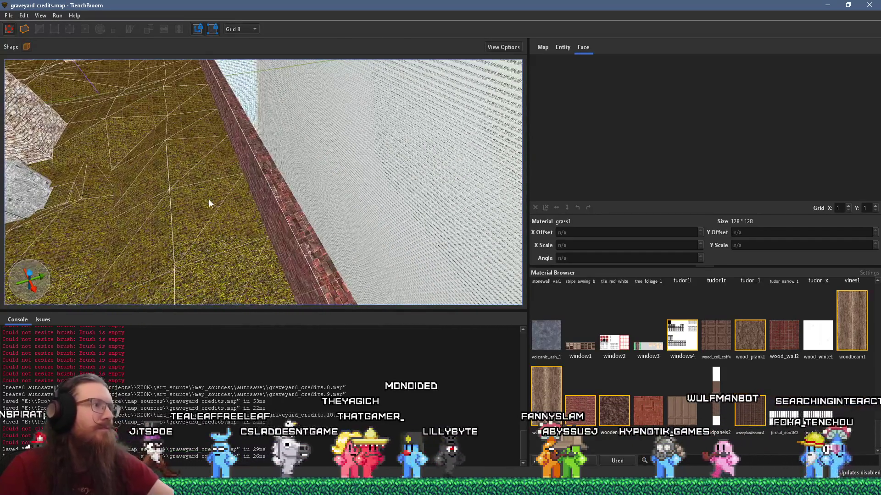
left_click(670, 460)
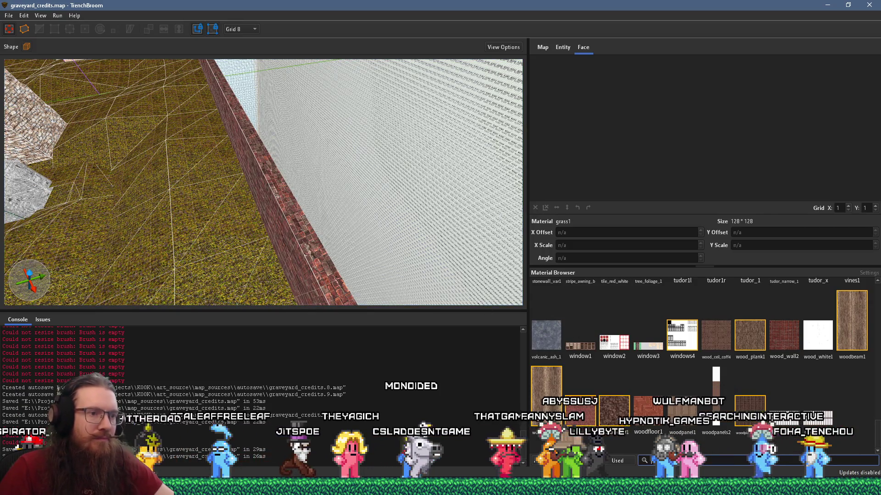
Step: Filter materials by 'dirt' and draw a dirt1 block in the corner against the brick wall
type("dirt")
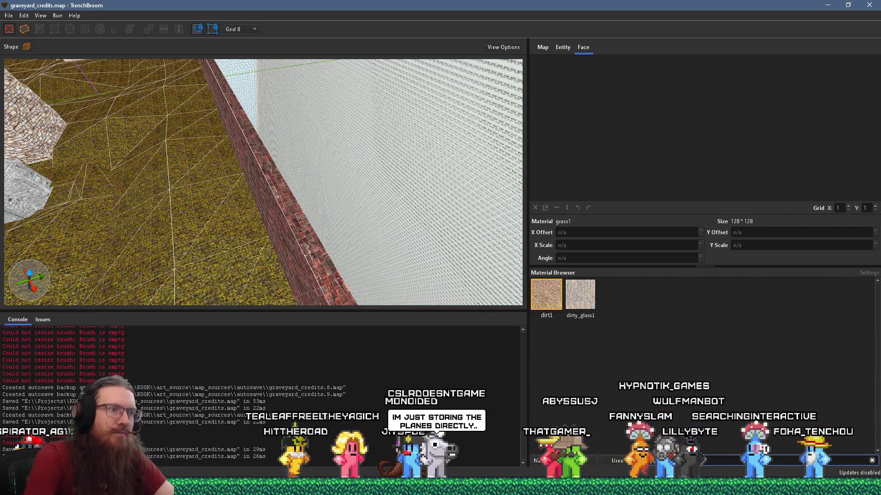
left_click_drag(454, 255, 278, 190)
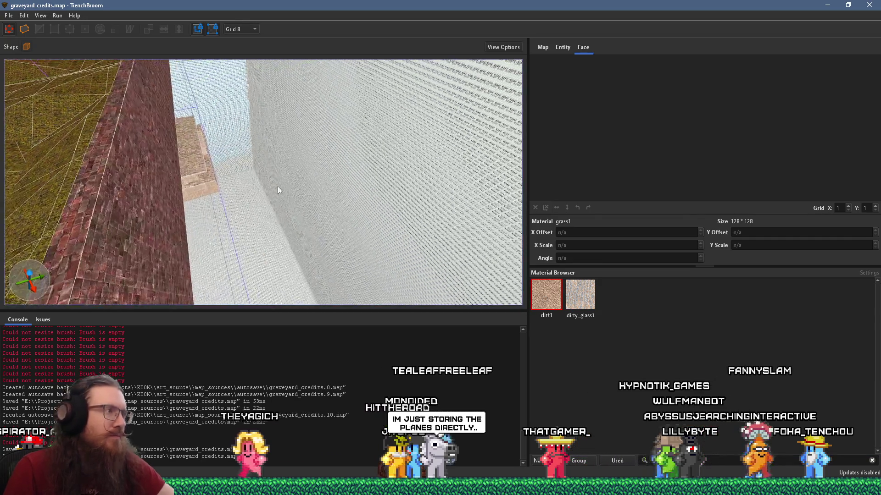
mouse_move(285, 115)
left_mouse_down()
mouse_move(312, 221)
mouse_move(249, 162)
mouse_move(272, 110)
mouse_move(271, 124)
mouse_move(438, 237)
mouse_move(348, 192)
mouse_move(269, 222)
mouse_move(210, 167)
mouse_move(221, 163)
mouse_move(221, 205)
left_mouse_up()
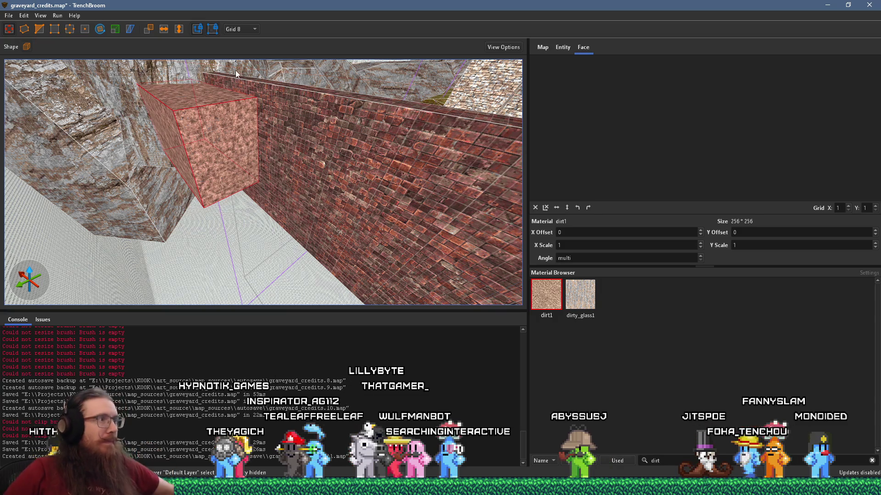
left_click_drag(284, 198, 275, 287)
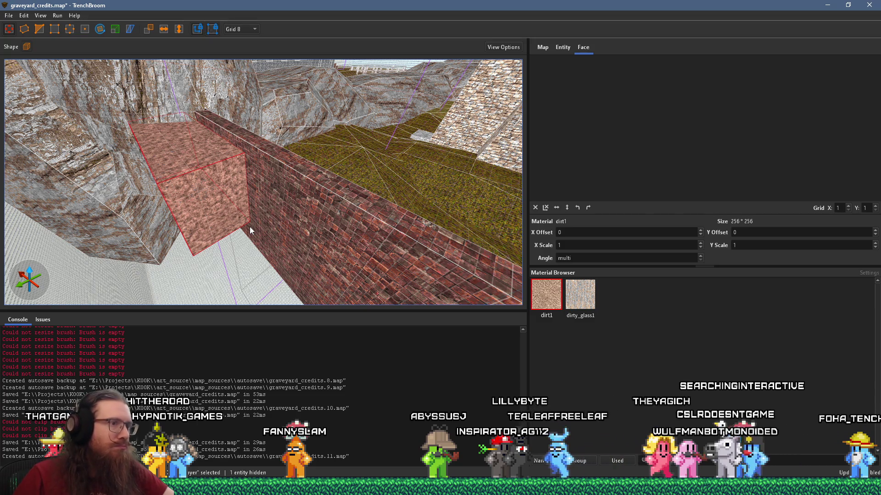
mouse_move(250, 227)
left_mouse_down()
mouse_move(218, 196)
mouse_move(307, 192)
mouse_move(176, 219)
mouse_move(172, 212)
left_mouse_up()
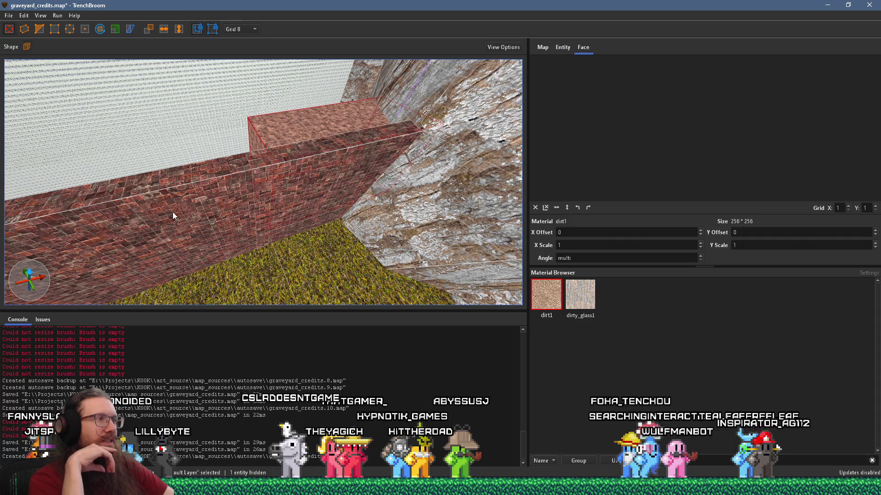
key("alt+Tab")
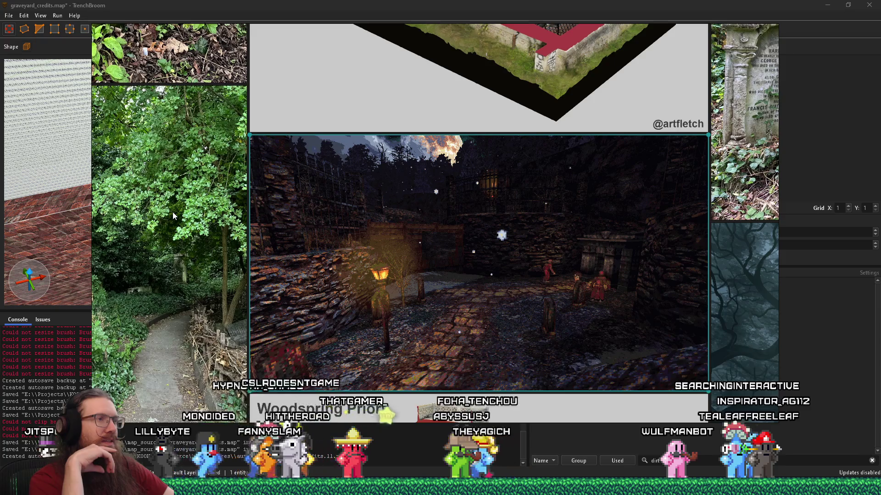
key("ctrl+v")
key("alt+Tab")
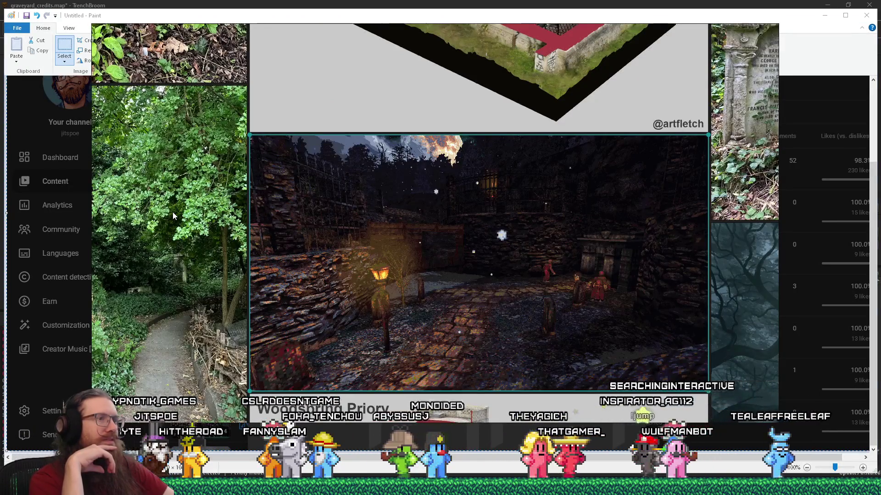
key("alt+Tab")
key("alt+shift+Tab")
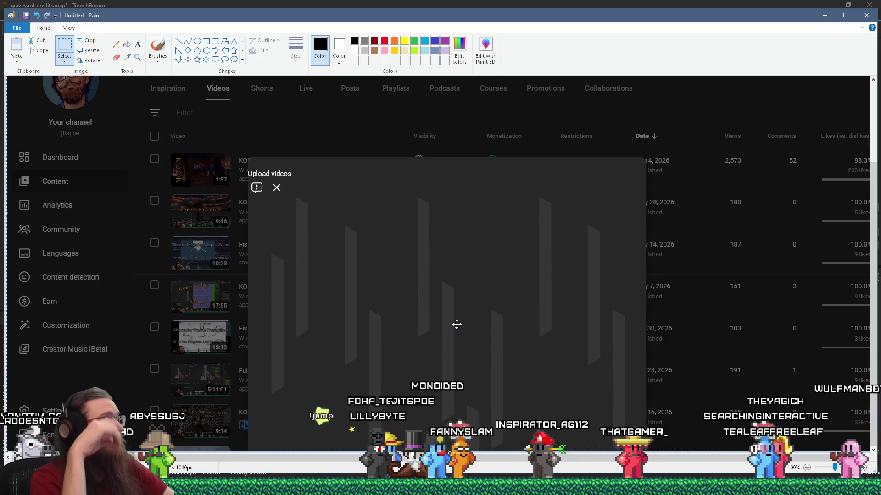
key("alt+Tab")
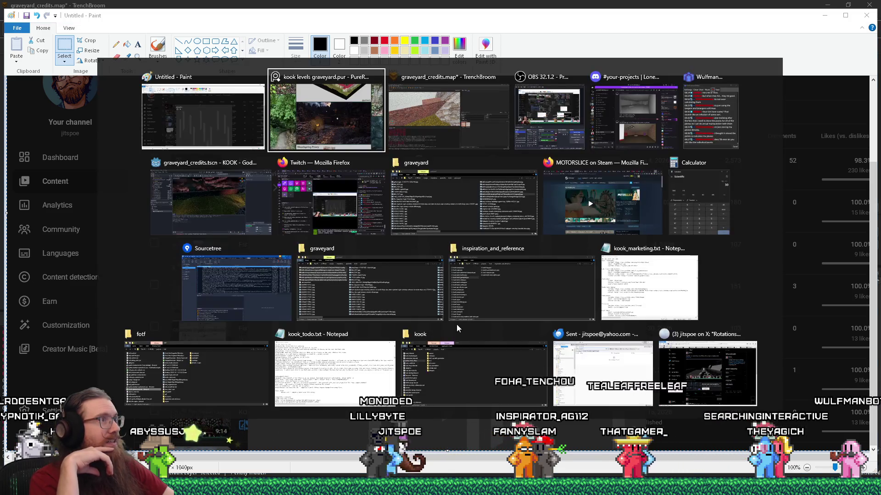
key("alt+Tab")
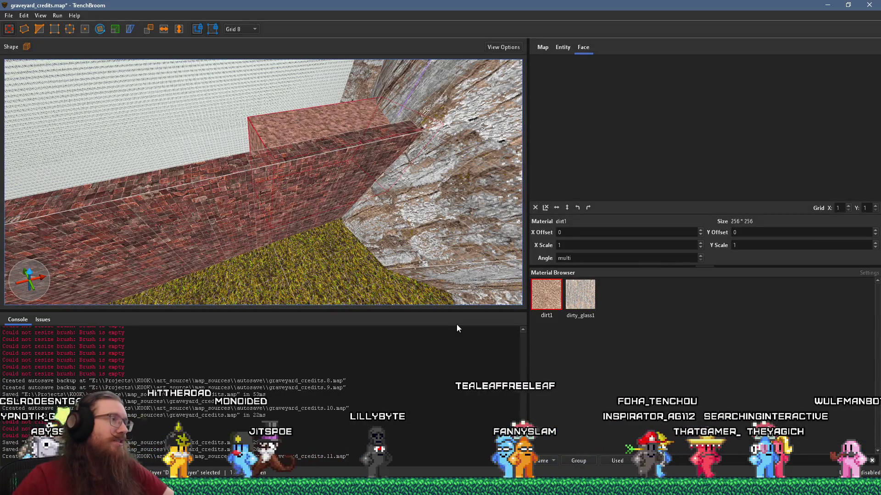
Step: Deselect and draw a large dirt1 block across the grass up to the rock cliff
key("Escape")
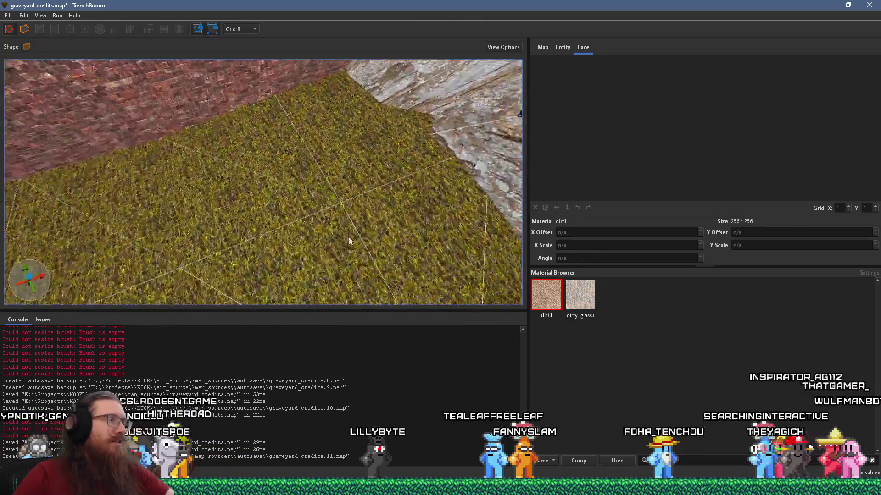
key("d")
mouse_move(354, 197)
left_mouse_down()
mouse_move(295, 148)
mouse_move(199, 102)
left_mouse_up()
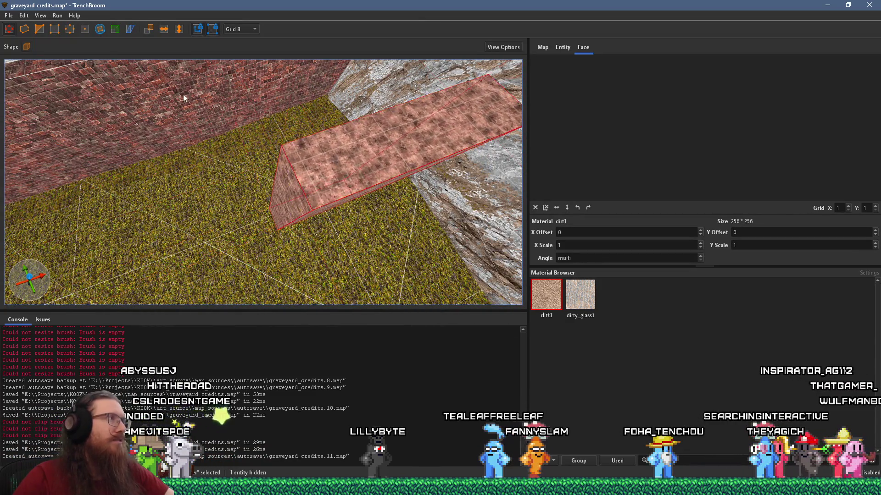
left_click_drag(308, 213, 241, 96)
Step: Lower the block's two top corners by 56 units, from Z 312 to 256
mouse_move(238, 197)
left_mouse_down()
mouse_move(241, 221)
mouse_move(237, 188)
mouse_move(244, 257)
mouse_move(356, 176)
mouse_move(320, 214)
mouse_move(319, 140)
mouse_move(254, 169)
mouse_move(207, 214)
mouse_move(241, 266)
mouse_move(250, 182)
left_mouse_up()
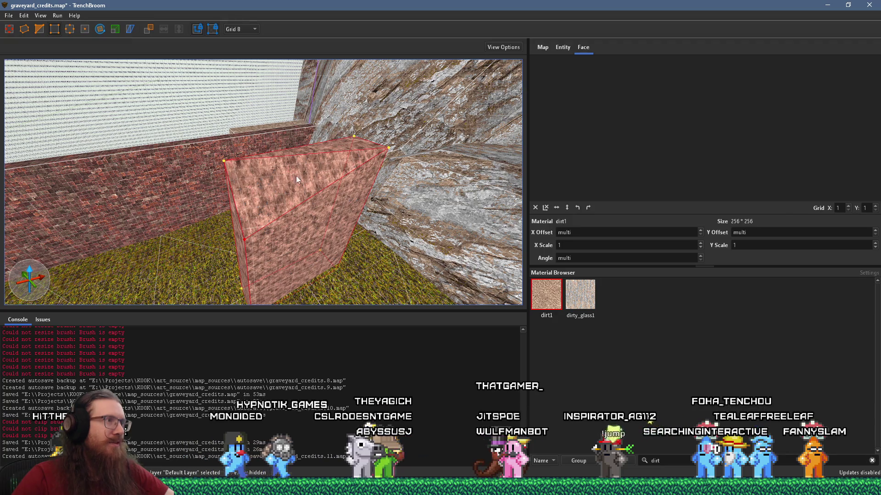
key("a")
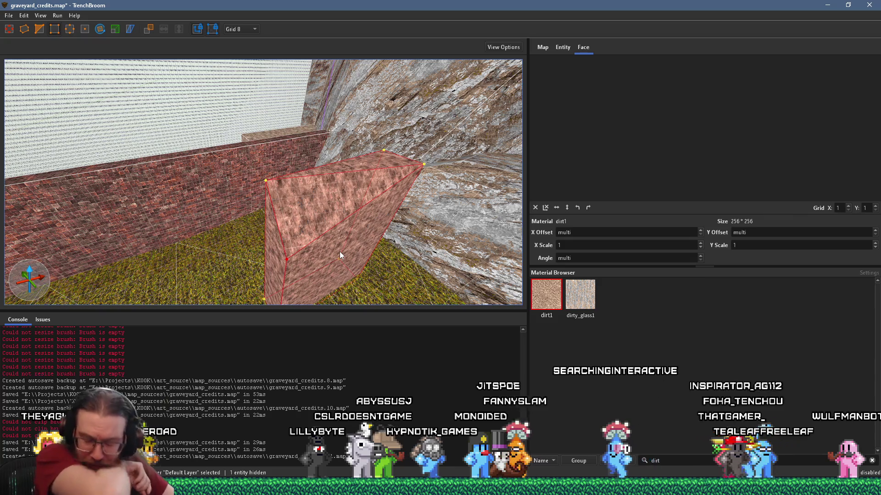
key("d")
left_click_drag(229, 157, 232, 205)
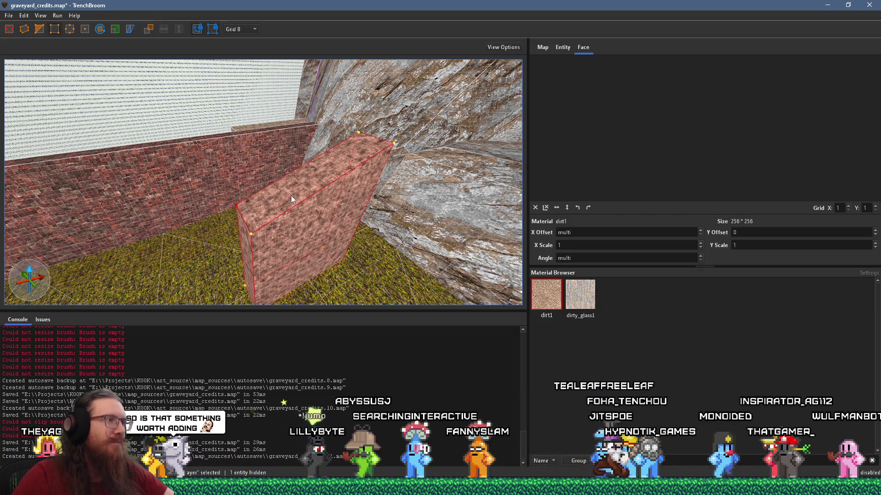
Step: Move in close and raise a corner vertex of the sloped dirt block
key("d")
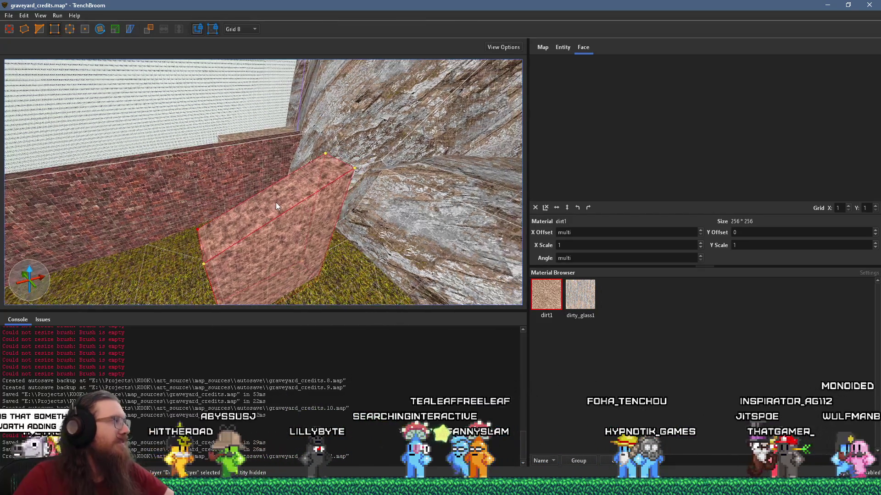
key("s")
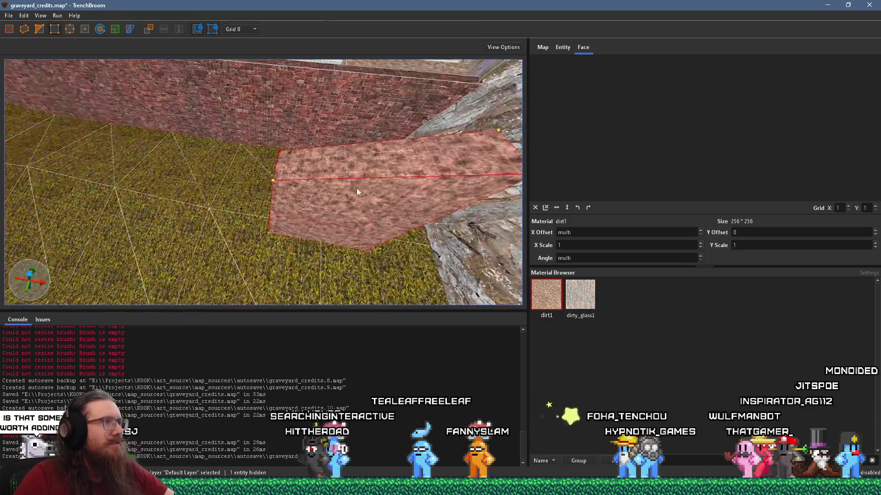
key("s")
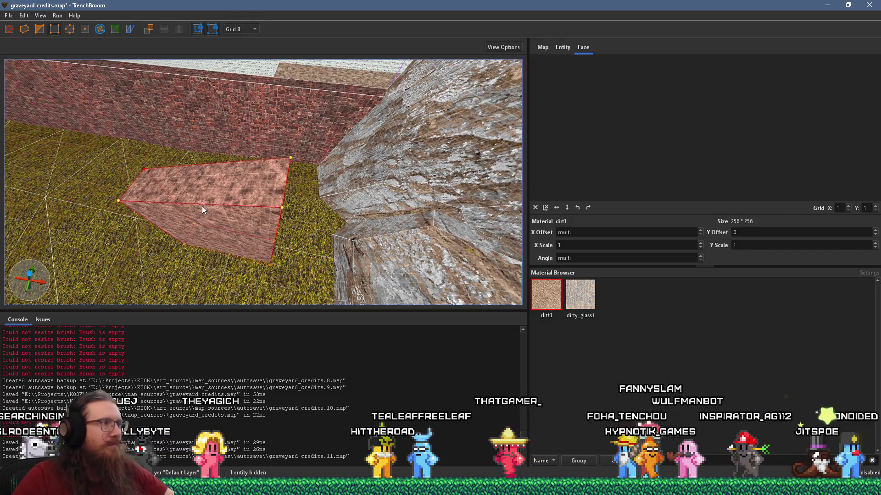
key("w")
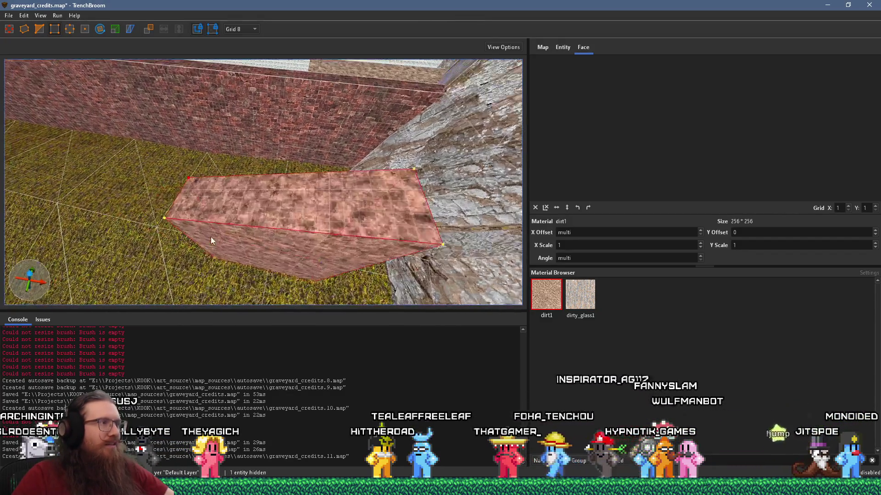
key("a")
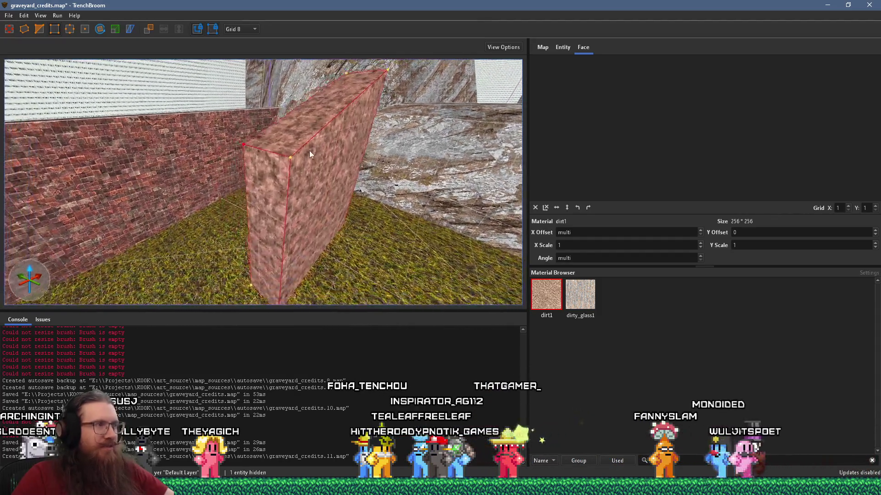
mouse_move(343, 218)
left_mouse_down()
mouse_move(338, 202)
mouse_move(327, 244)
mouse_move(333, 173)
mouse_move(324, 247)
mouse_move(340, 76)
mouse_move(332, 171)
mouse_move(337, 158)
mouse_move(307, 189)
left_mouse_up()
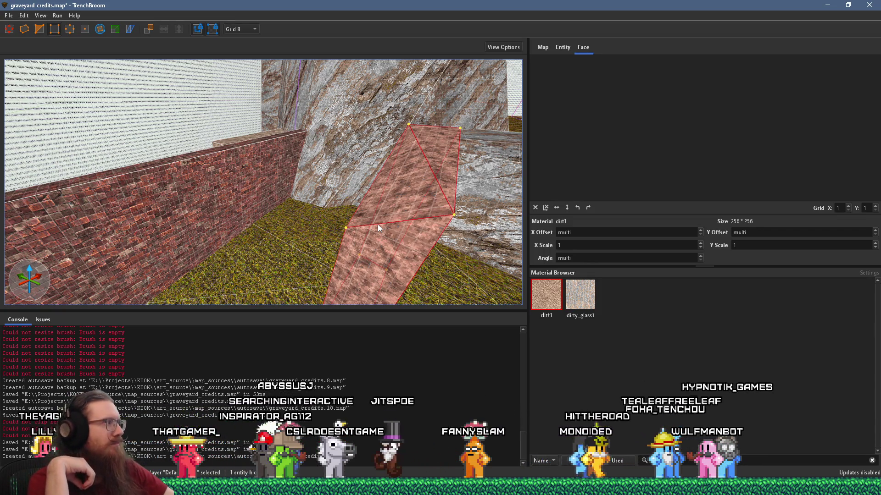
Step: Delete the reshaped dirt block and bring the PureRef reference board to the front
mouse_move(377, 225)
left_mouse_down()
mouse_move(381, 217)
mouse_move(331, 195)
left_mouse_up()
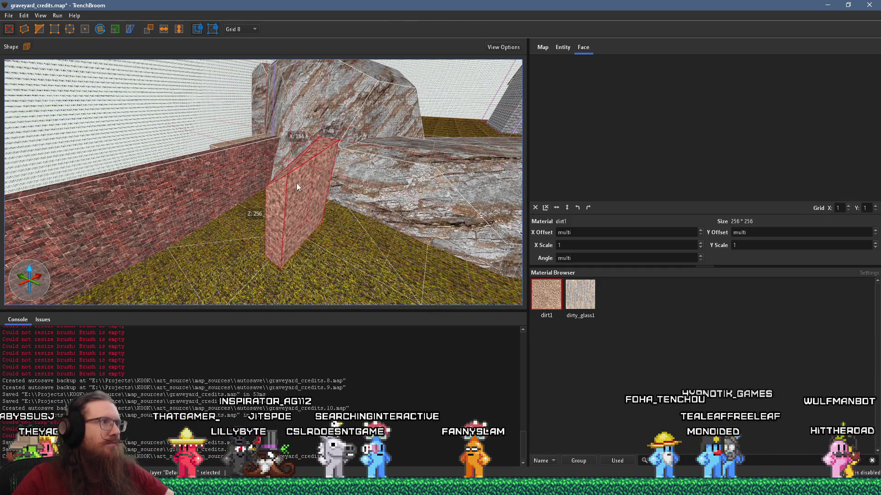
key("Delete")
mouse_move(297, 183)
left_mouse_down()
mouse_move(318, 162)
mouse_move(128, 290)
mouse_move(219, 219)
mouse_move(222, 194)
mouse_move(298, 172)
left_mouse_up()
key("alt+Tab")
key("alt+Tab")
key("alt+Tab")
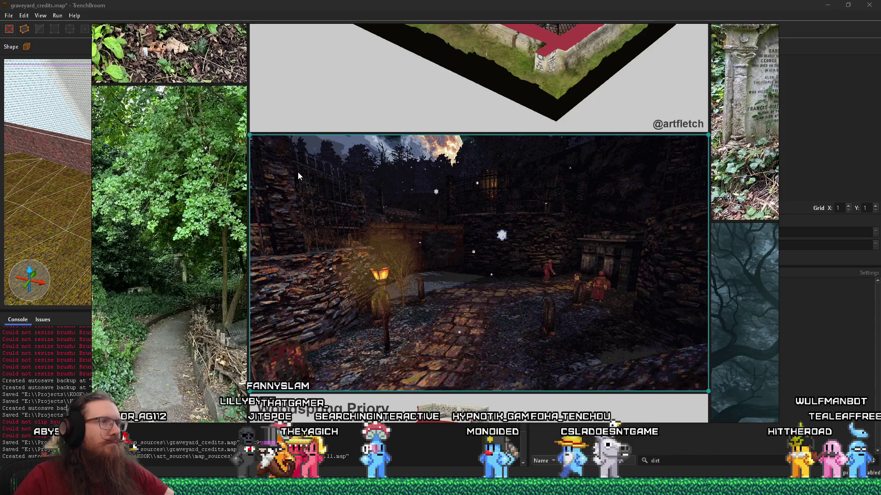
Step: Back in TrenchBroom, select the low stone_7_red1 brick wall and move the rotation pivot to its end
key("alt+Tab")
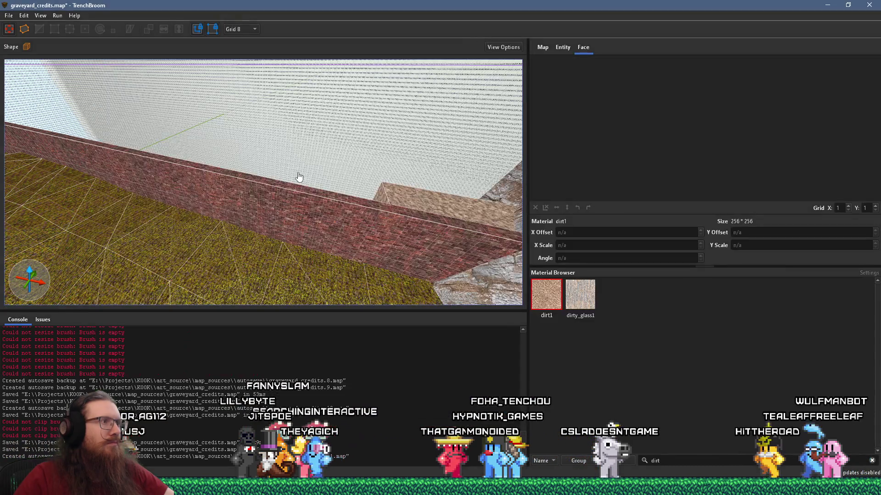
mouse_move(298, 176)
left_mouse_down()
mouse_move(238, 233)
mouse_move(215, 189)
left_mouse_up()
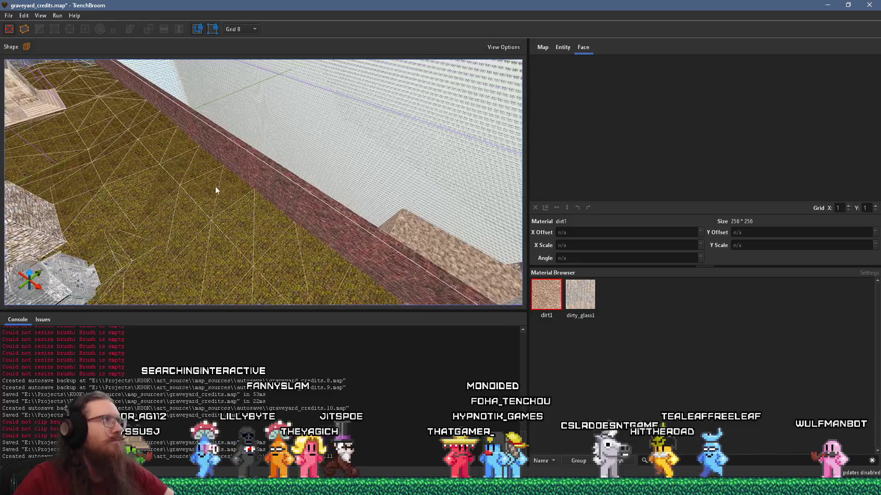
left_click_drag(226, 159, 239, 177)
left_click(243, 180)
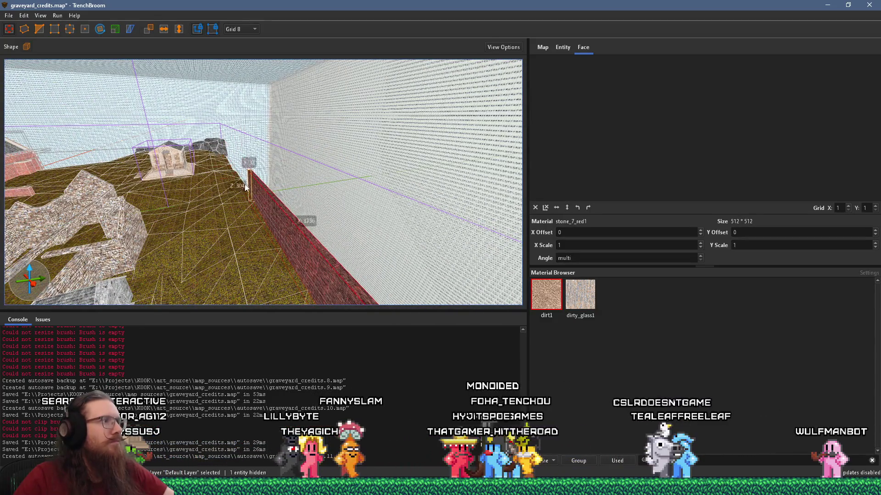
mouse_move(305, 255)
left_mouse_down()
mouse_move(308, 238)
mouse_move(254, 205)
mouse_move(192, 230)
mouse_move(242, 195)
left_mouse_up()
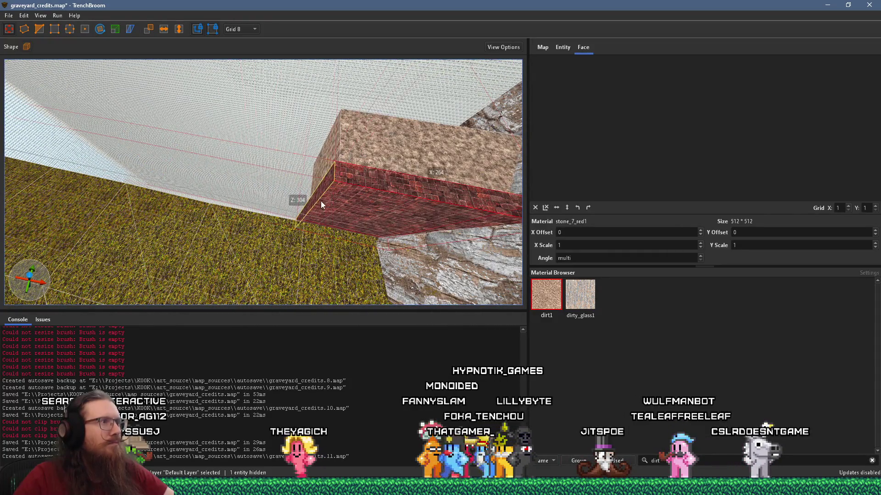
mouse_move(324, 202)
left_mouse_down()
mouse_move(292, 214)
mouse_move(164, 180)
left_mouse_up()
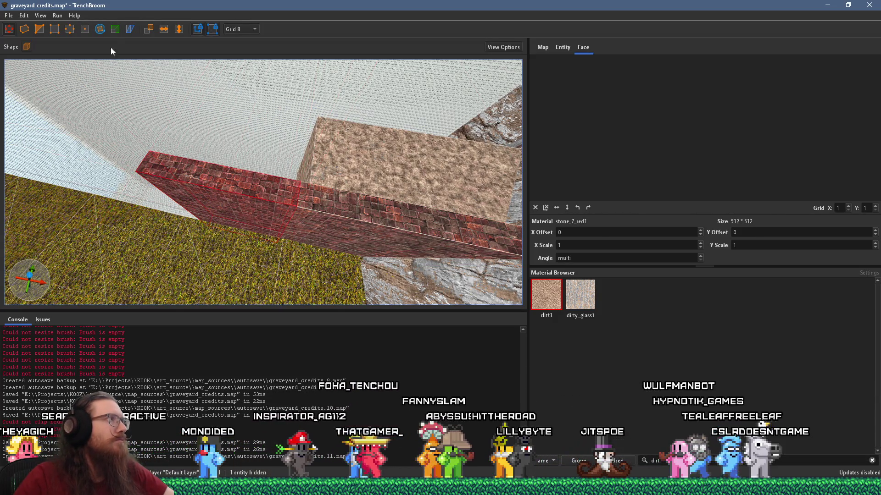
left_click_drag(257, 224, 301, 230)
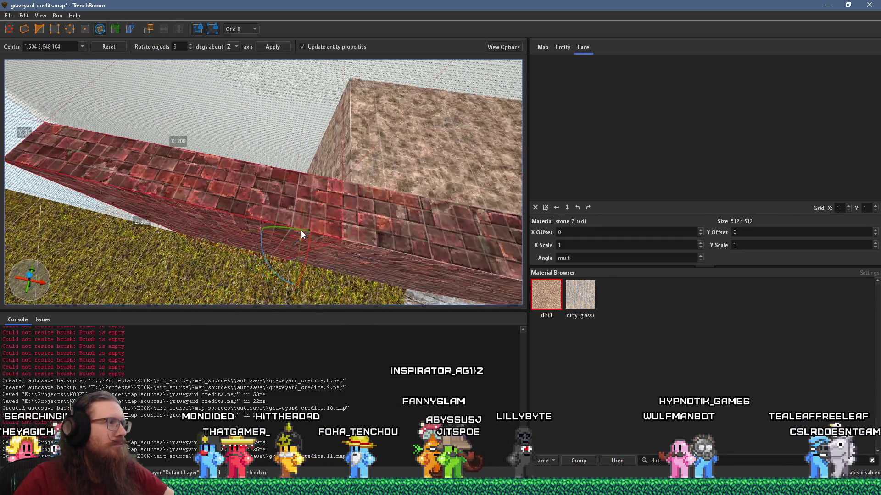
Step: Rotate the brick wall section about Z to 324°
scroll(282, 206, "up", 8)
scroll(285, 174, "down", 8)
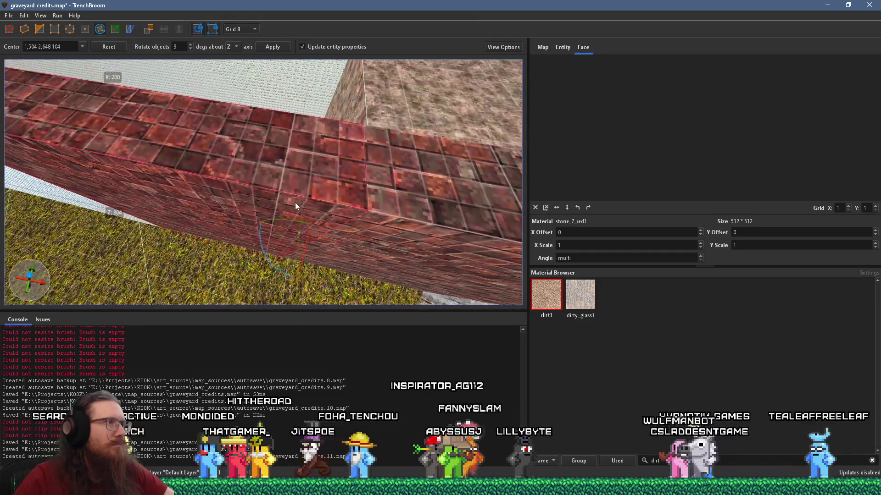
scroll(293, 166, "up", 10)
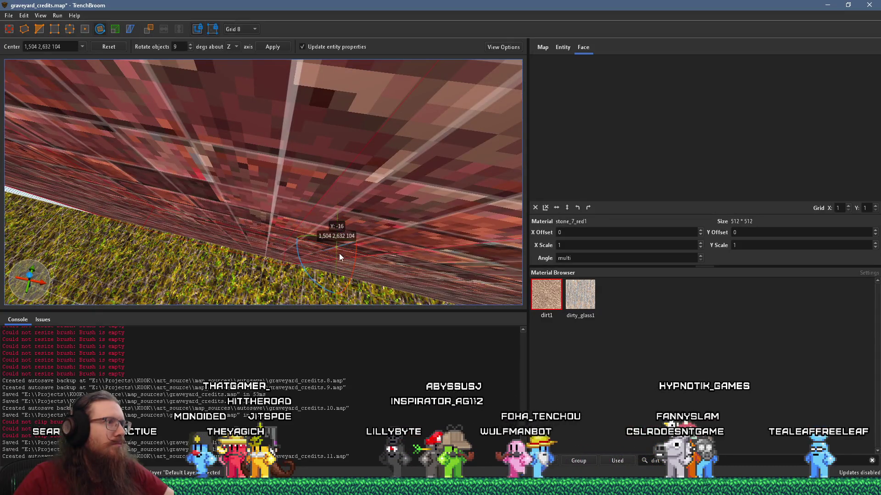
scroll(341, 252, "up", 3)
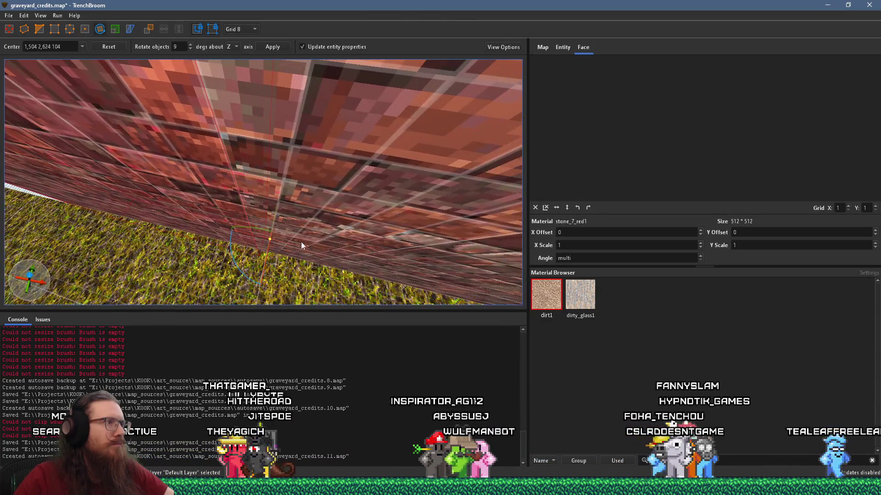
scroll(257, 238, "down", 6)
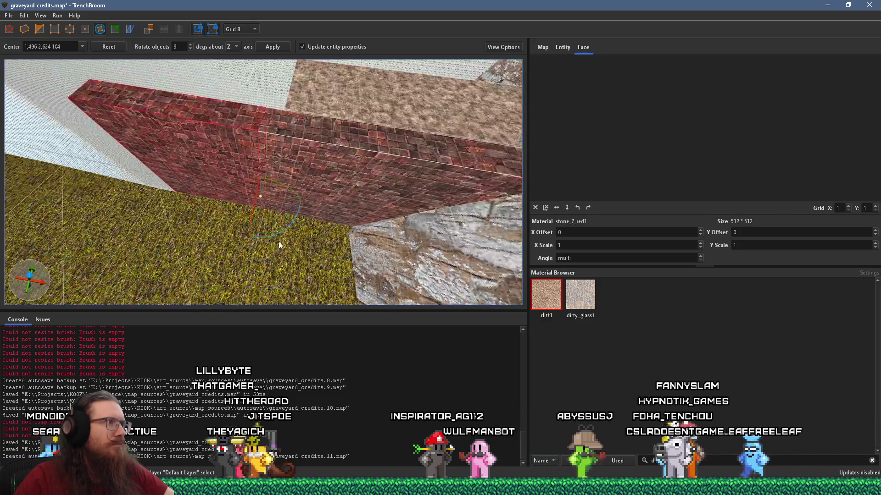
left_click_drag(298, 247, 276, 266)
scroll(286, 241, "up", 2)
scroll(302, 275, "down", 2)
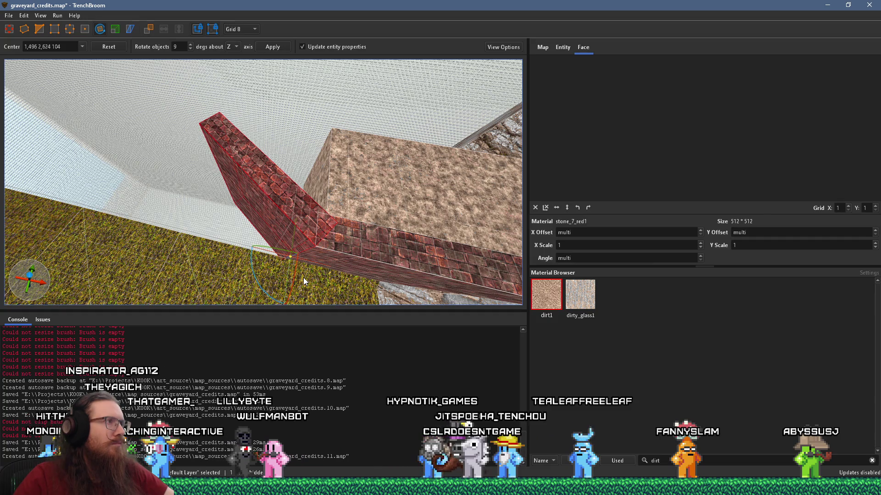
scroll(280, 232, "up", 2)
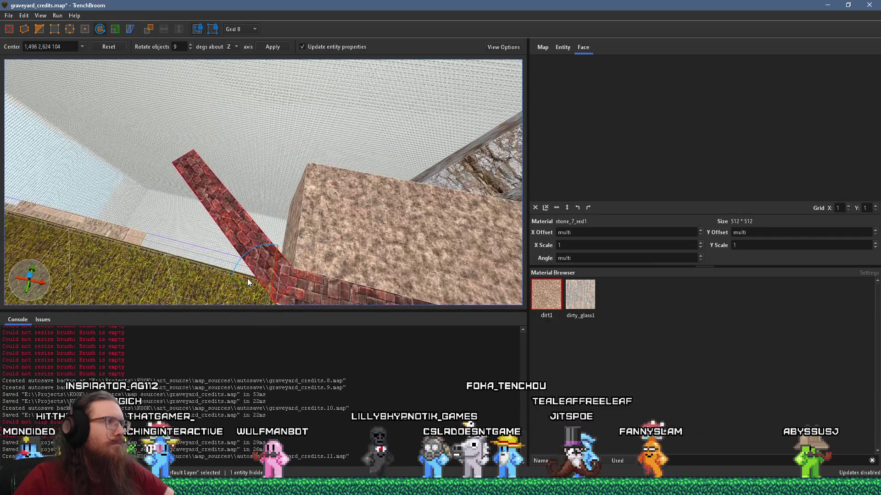
scroll(364, 280, "up", 2)
scroll(326, 299, "down", 2)
scroll(334, 281, "up", 4)
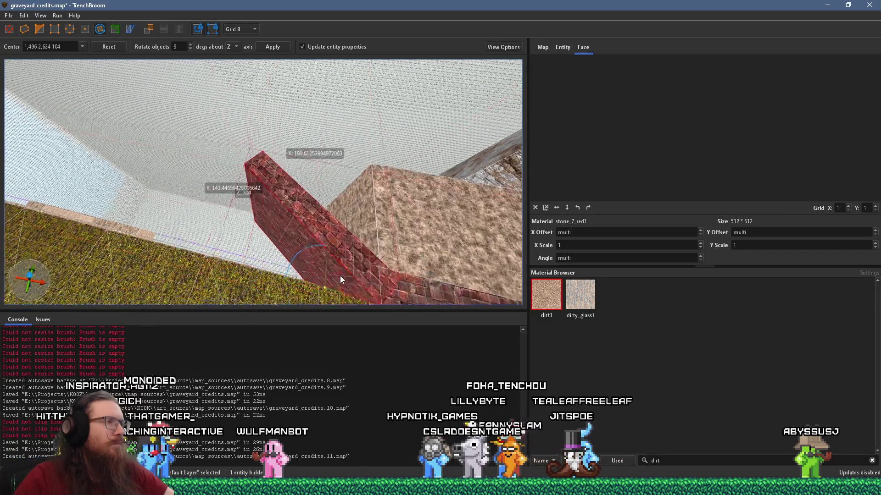
scroll(348, 260, "up", 5)
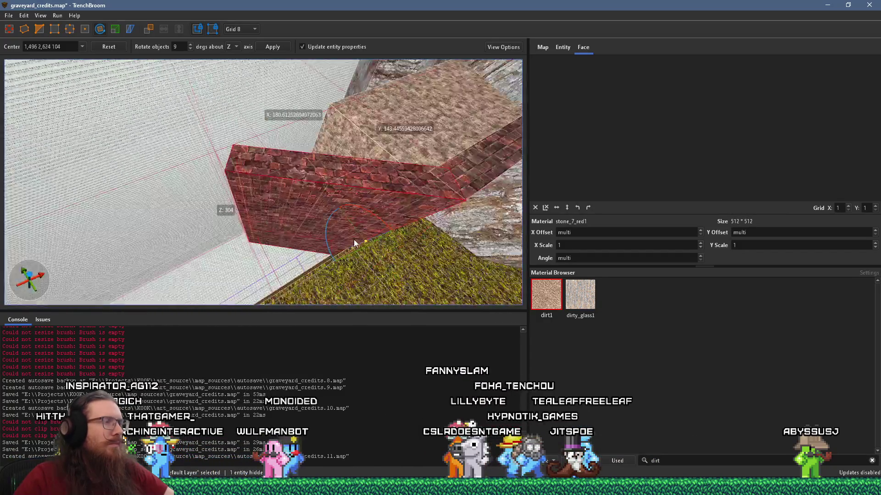
scroll(371, 170, "down", 5)
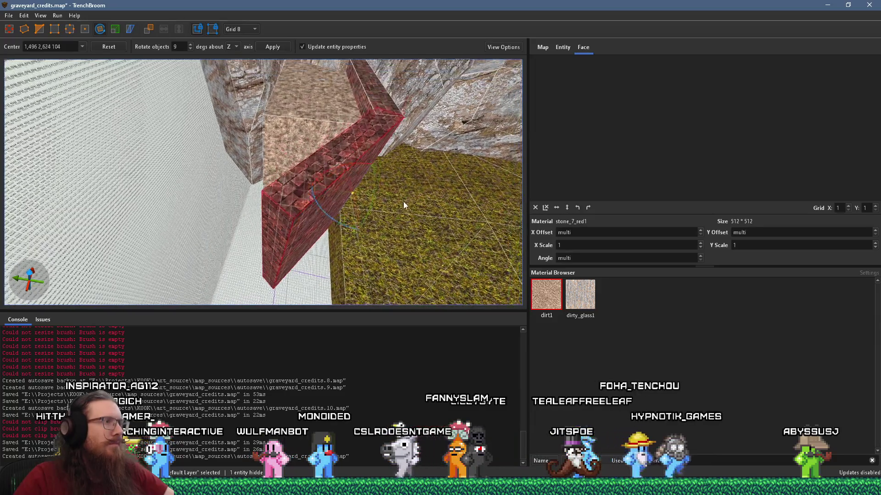
scroll(282, 244, "up", 3)
key("r")
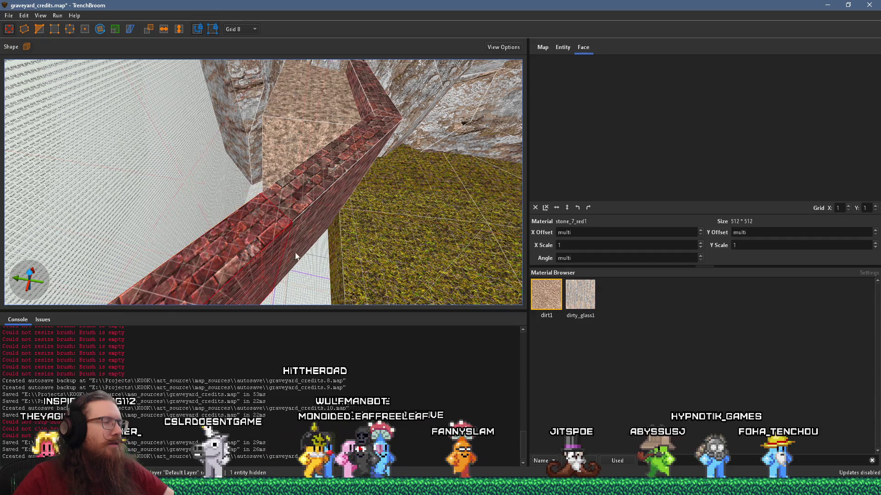
Step: Shift the pivot to the wall's corner and rotate the next brick piece to 333°
scroll(247, 243, "up", 5)
scroll(241, 188, "up", 5)
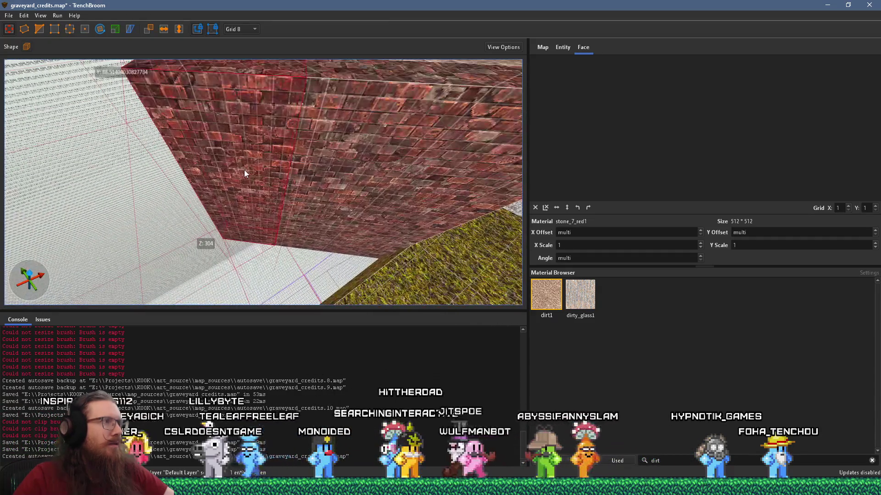
scroll(246, 203, "up", 3)
mouse_move(249, 241)
left_mouse_down()
mouse_move(244, 220)
mouse_move(288, 236)
left_mouse_up()
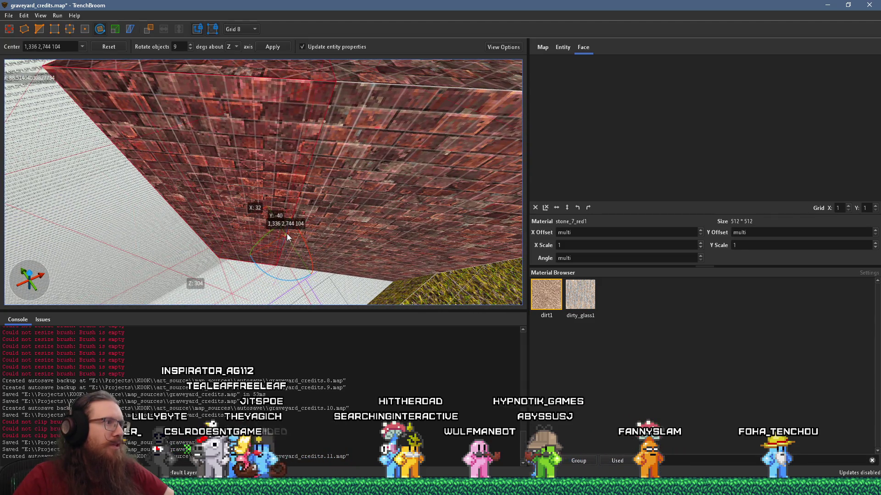
scroll(275, 266, "up", 1)
mouse_move(275, 281)
left_mouse_down()
mouse_move(252, 283)
mouse_move(299, 242)
mouse_move(293, 227)
mouse_move(269, 244)
mouse_move(266, 260)
mouse_move(274, 235)
mouse_move(139, 194)
mouse_move(189, 230)
left_mouse_up()
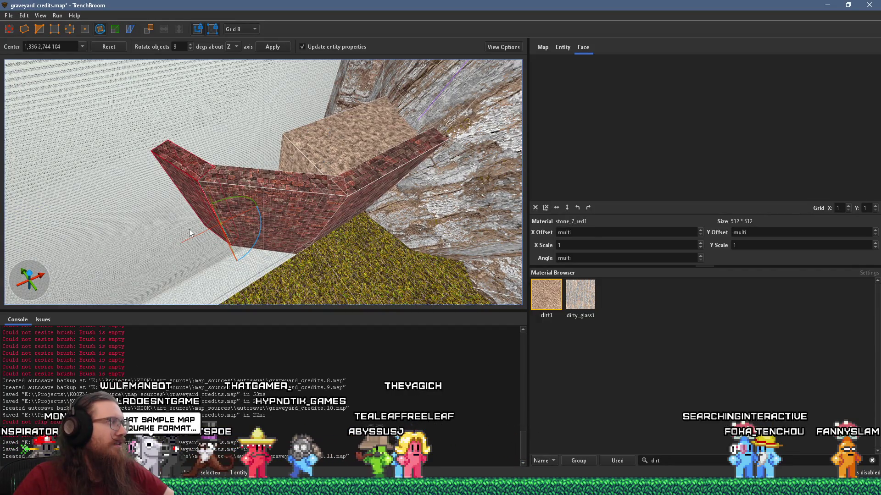
scroll(190, 209, "up", 2)
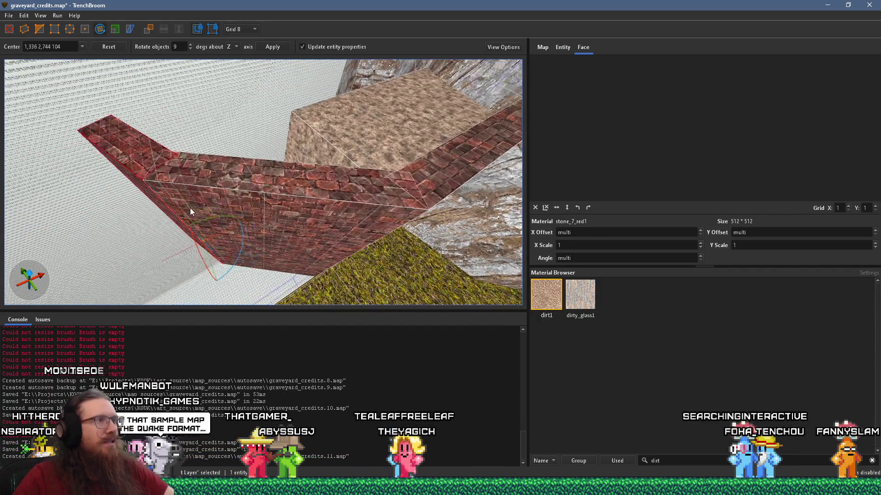
mouse_move(216, 161)
left_mouse_down()
mouse_move(243, 248)
mouse_move(217, 269)
mouse_move(266, 251)
mouse_move(299, 176)
left_mouse_up()
Step: Glance at the reference board, then leave the rotate tool on the angled brick wall
key("alt+Tab")
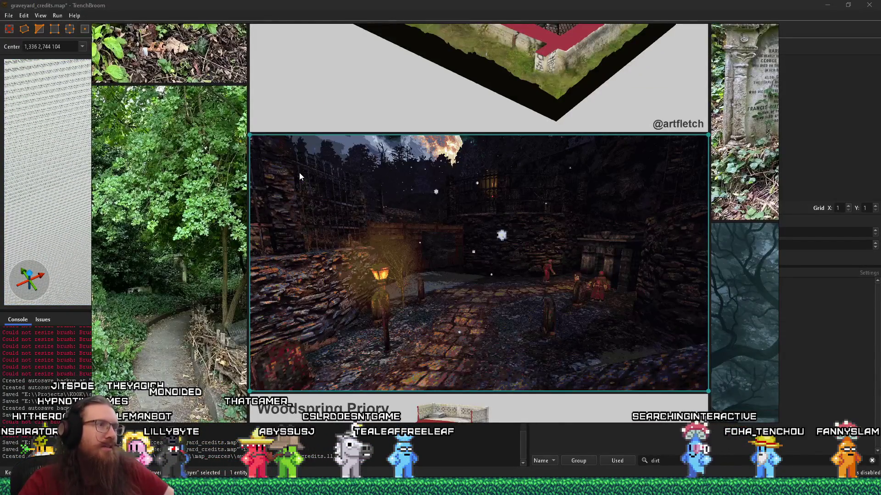
key("alt+Tab")
mouse_move(300, 172)
left_mouse_down()
mouse_move(379, 205)
mouse_move(297, 212)
mouse_move(175, 192)
mouse_move(244, 217)
mouse_move(148, 178)
mouse_move(155, 185)
left_mouse_up()
key("r")
scroll(174, 184, "up", 10)
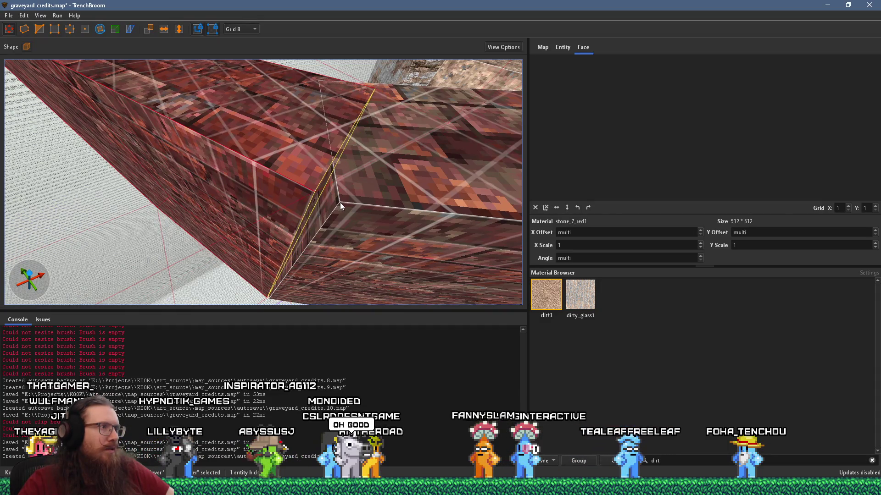
Step: Reshape and delete the ledge's corner brush, then undo both changes to restore it intact
mouse_move(352, 209)
left_mouse_down()
mouse_move(302, 209)
mouse_move(490, 224)
mouse_move(433, 222)
mouse_move(366, 250)
mouse_move(235, 239)
mouse_move(308, 257)
left_mouse_up()
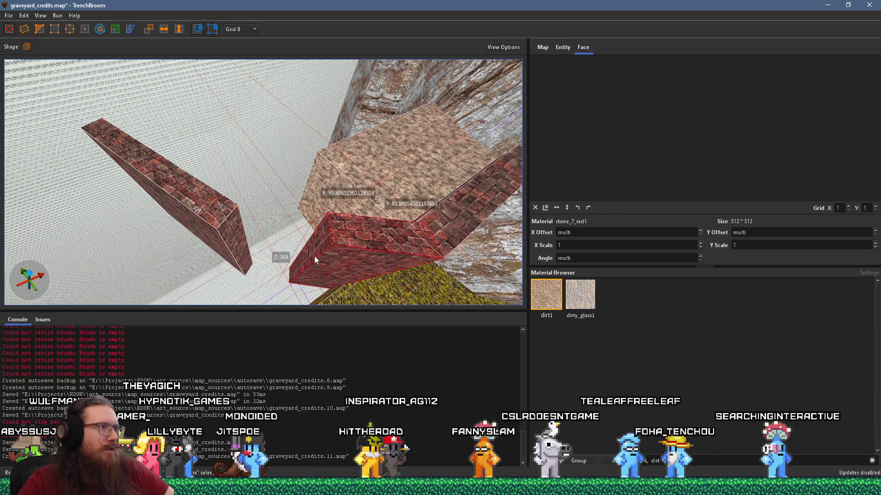
left_click(312, 256, "shift")
left_click(238, 247)
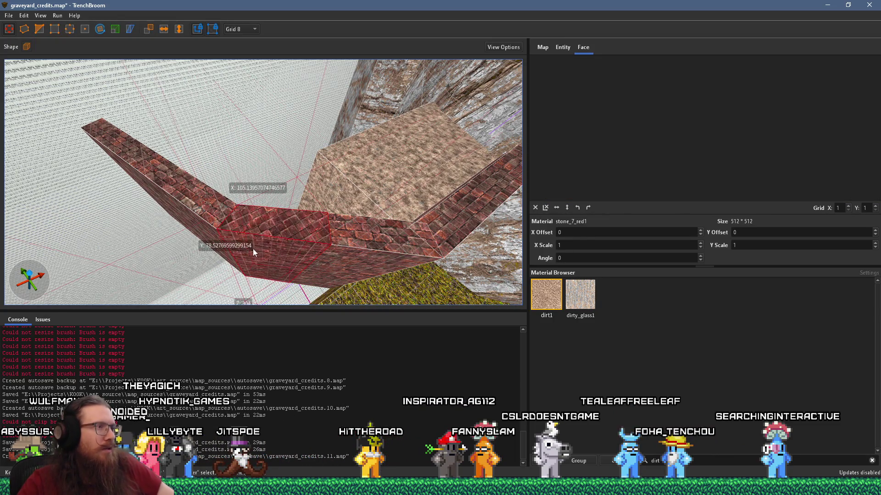
scroll(280, 253, "down", 3)
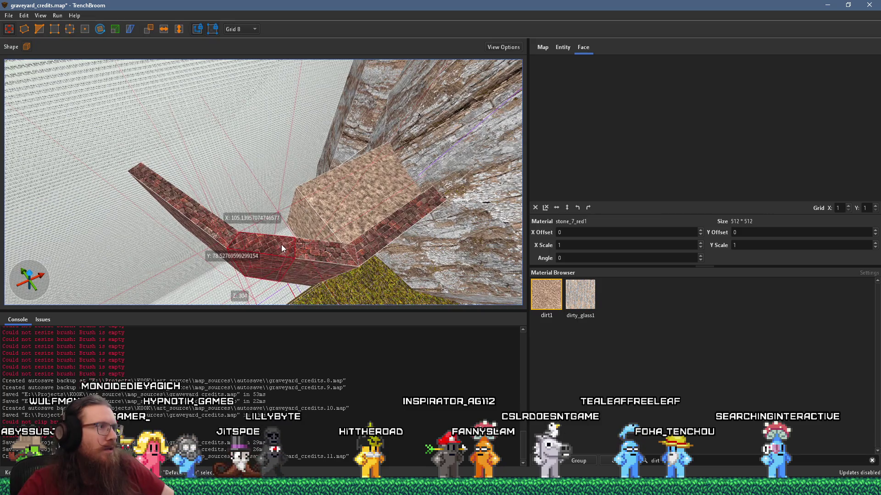
left_click(310, 253, "ctrl")
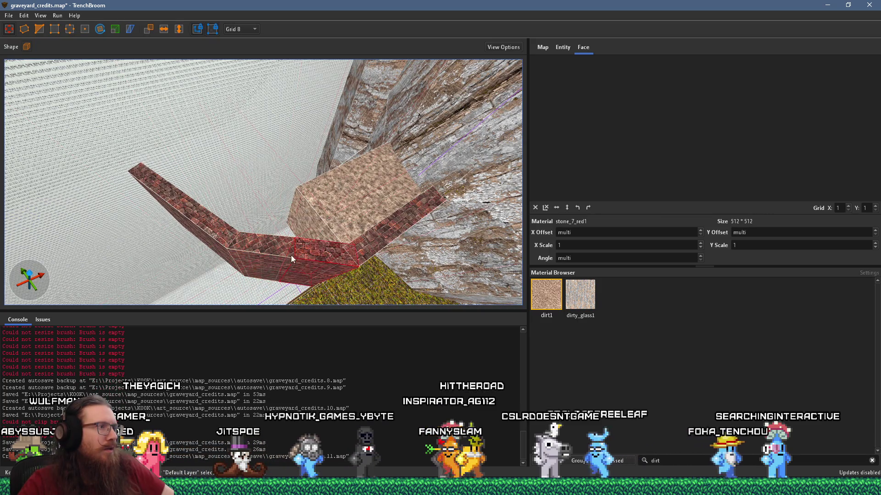
key("Delete")
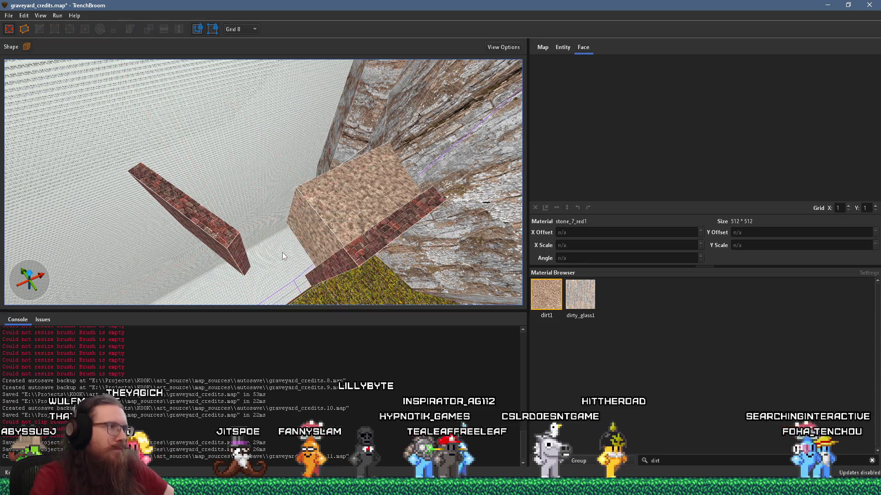
left_click(340, 270, "shift")
key("ctrl+z")
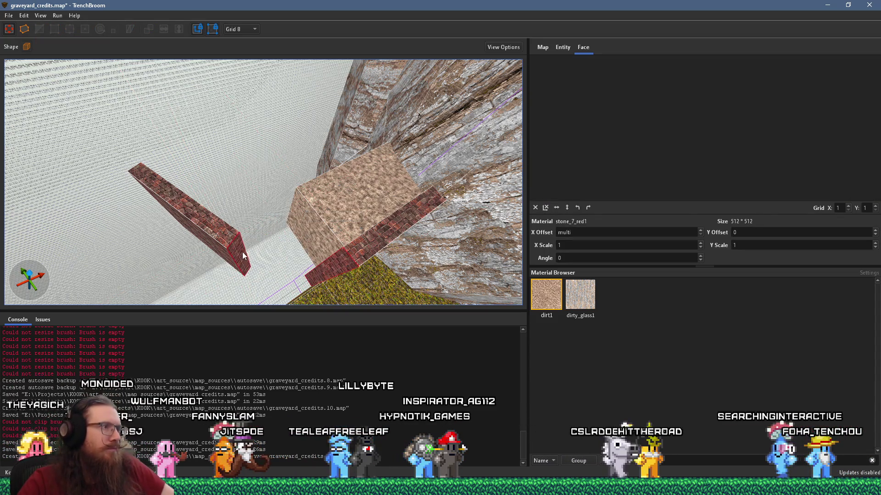
key("ctrl+z")
key("Escape")
Step: Shift the brick texture offset on a stone_7_red1 wall face
scroll(224, 180, "up", 5)
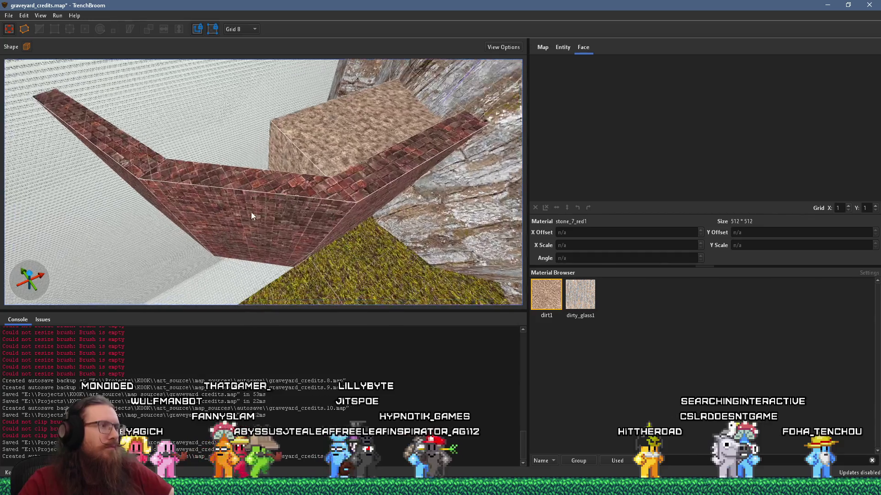
mouse_move(256, 145)
left_mouse_down()
mouse_move(194, 112)
mouse_move(137, 125)
mouse_move(240, 163)
mouse_move(395, 131)
left_mouse_up()
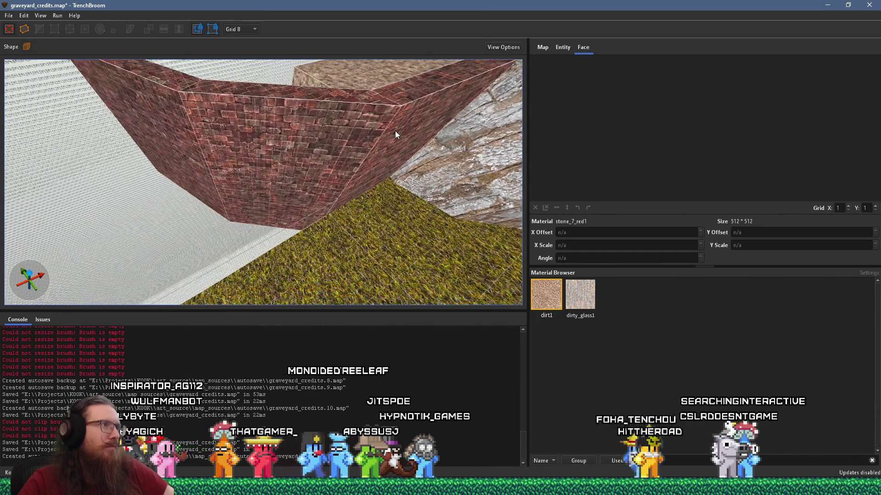
left_click(402, 128, "shift")
mouse_move(289, 95)
left_mouse_down()
mouse_move(259, 126)
mouse_move(267, 191)
mouse_move(260, 143)
mouse_move(167, 197)
mouse_move(221, 210)
mouse_move(86, 169)
mouse_move(262, 281)
mouse_move(302, 257)
left_mouse_up()
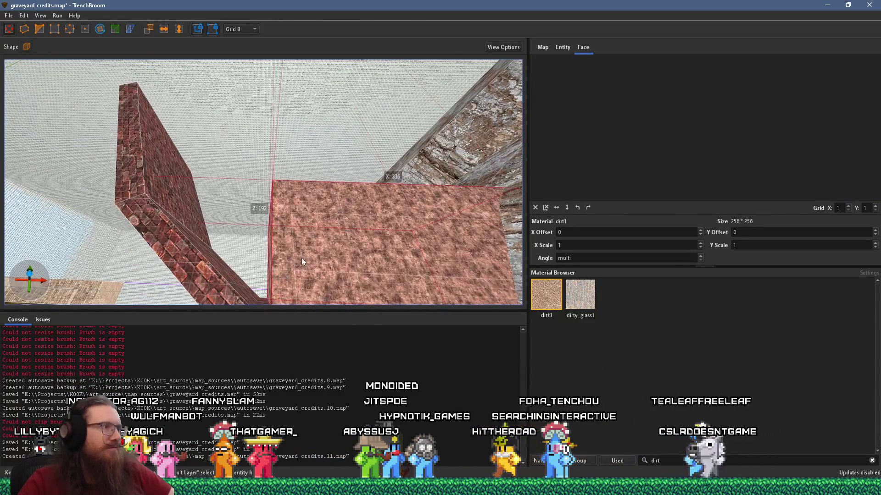
Step: Trim the dirt floor brush so its far edge stops at the brick ledge line
left_click(273, 260)
mouse_move(230, 256)
left_mouse_down()
mouse_move(127, 240)
mouse_move(224, 155)
mouse_move(226, 93)
mouse_move(265, 188)
mouse_move(92, 121)
mouse_move(202, 173)
mouse_move(489, 203)
left_mouse_up()
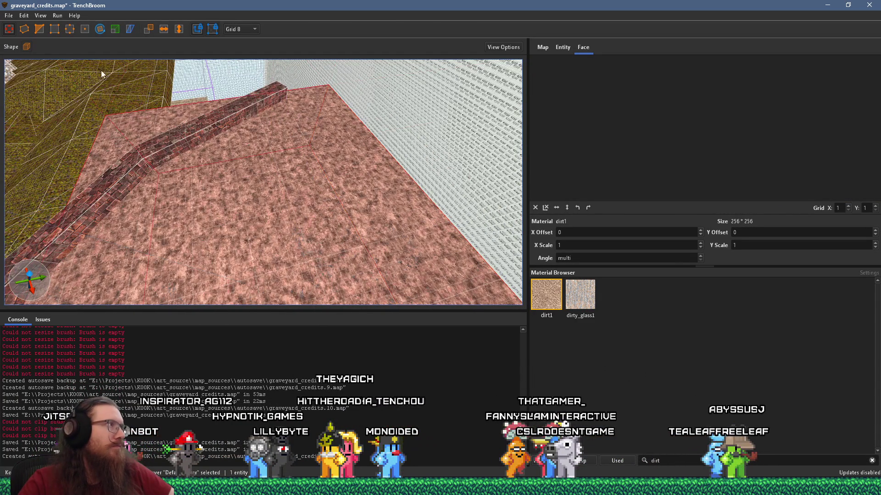
left_click_drag(60, 64, 169, 80)
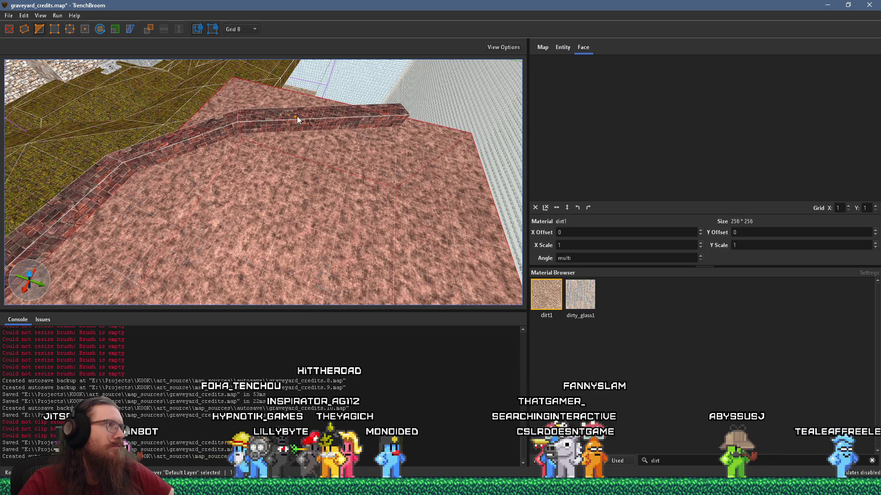
key("ctrl+z")
key("ctrl+z")
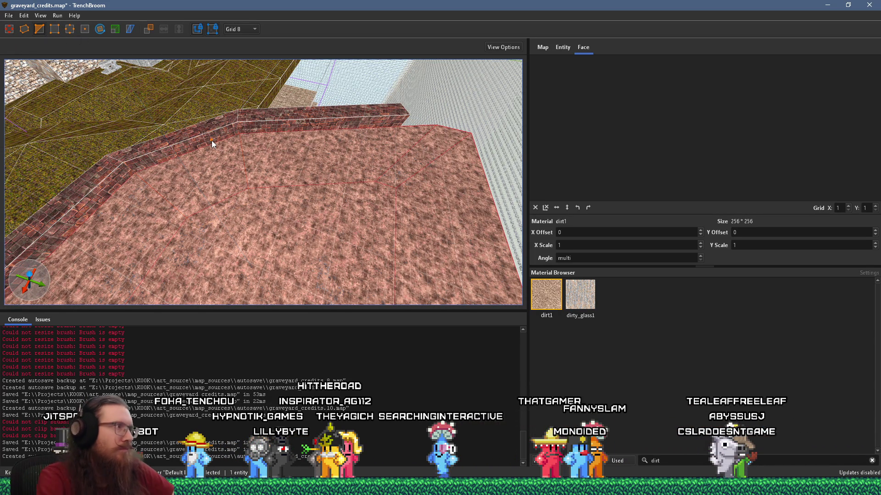
key("Escape")
mouse_move(224, 142)
left_mouse_down()
mouse_move(253, 146)
mouse_move(197, 132)
mouse_move(286, 163)
mouse_move(157, 100)
mouse_move(196, 133)
mouse_move(219, 189)
mouse_move(232, 100)
mouse_move(268, 144)
left_mouse_up()
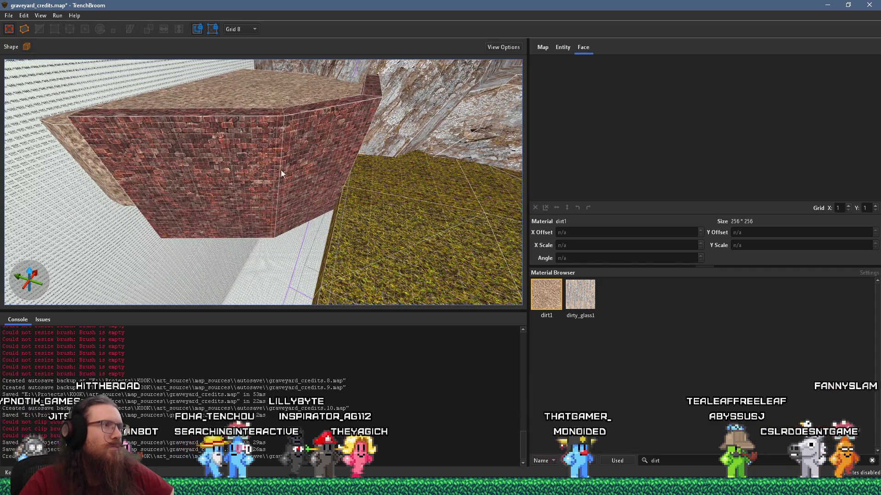
mouse_move(306, 211)
left_mouse_down()
mouse_move(354, 186)
mouse_move(236, 169)
mouse_move(265, 190)
left_mouse_up()
left_click(269, 194)
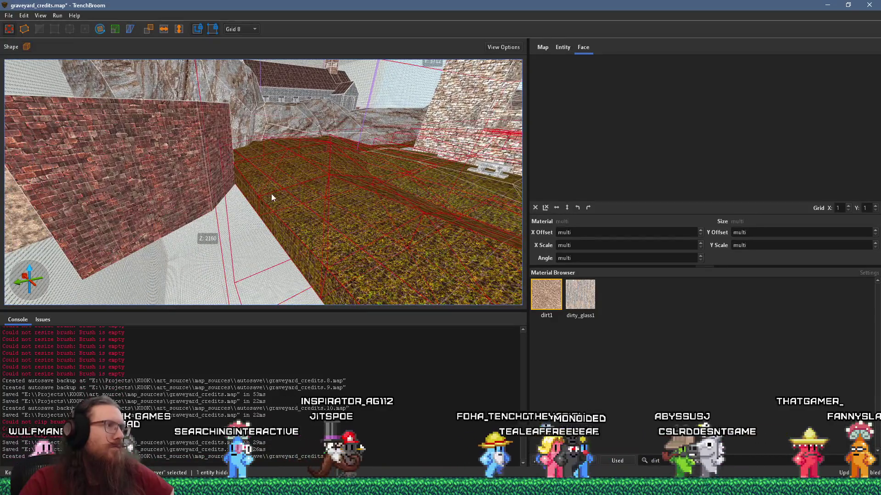
scroll(275, 195, "down", 5)
mouse_move(280, 177)
left_mouse_down()
mouse_move(372, 175)
mouse_move(316, 199)
left_mouse_up()
left_click(268, 175)
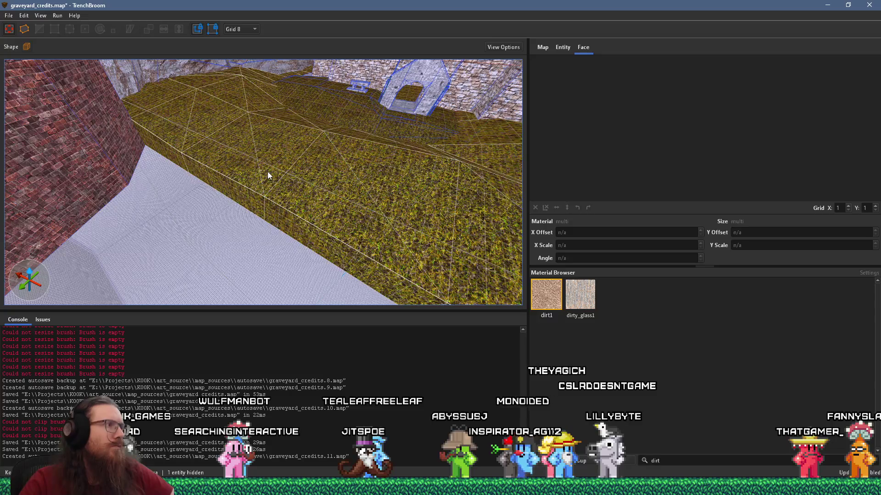
left_click(247, 162, "ctrl")
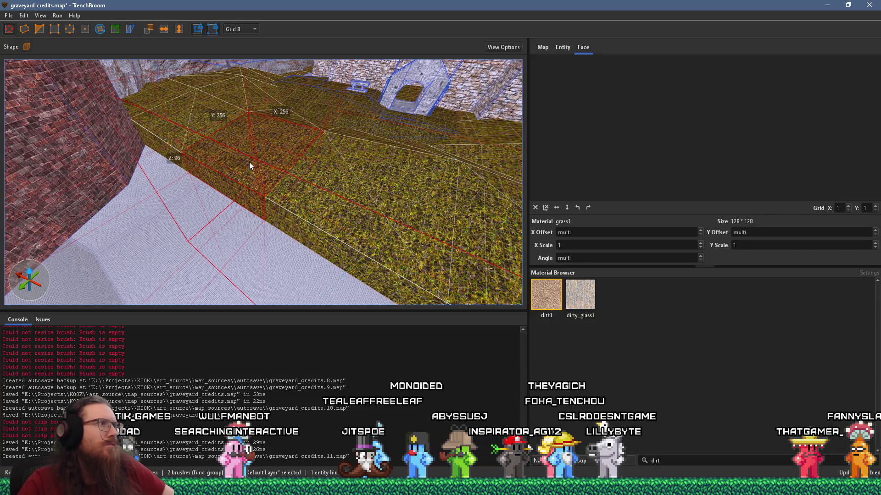
mouse_move(249, 161)
left_mouse_down()
mouse_move(293, 214)
mouse_move(289, 185)
left_mouse_up()
left_click(306, 179, "ctrl")
left_click(297, 178)
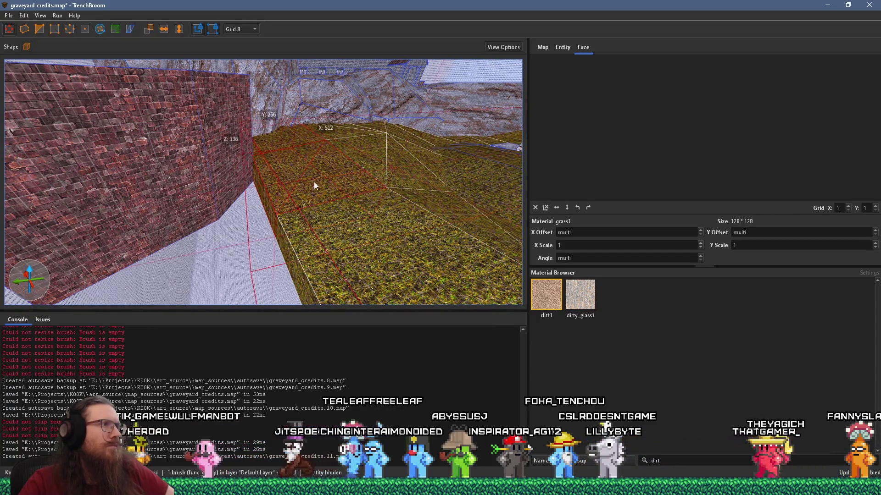
mouse_move(180, 105)
left_mouse_down()
mouse_move(266, 158)
mouse_move(236, 197)
mouse_move(358, 106)
mouse_move(340, 166)
left_mouse_up()
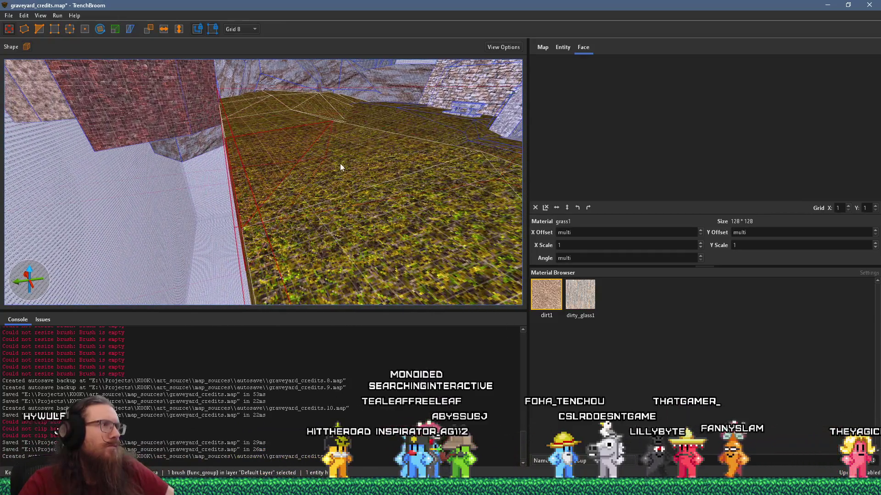
left_click(283, 122)
scroll(320, 128, "down", 3)
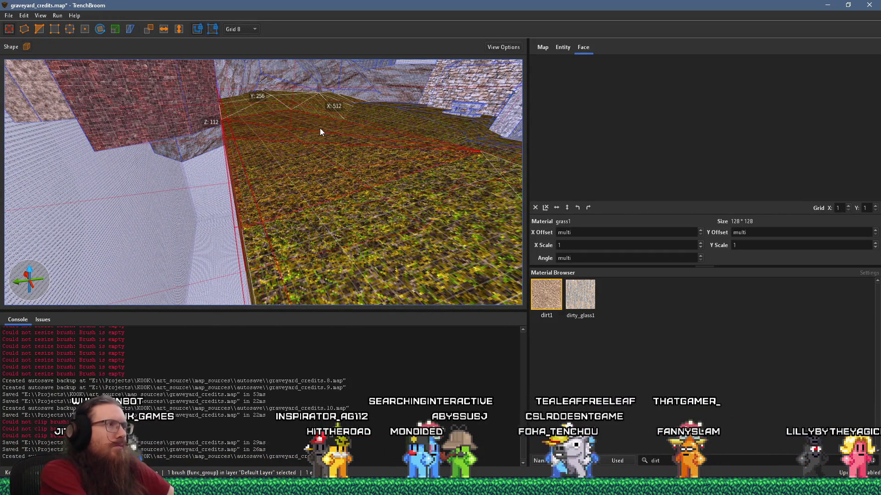
scroll(206, 102, "down", 2)
scroll(206, 106, "up", 4)
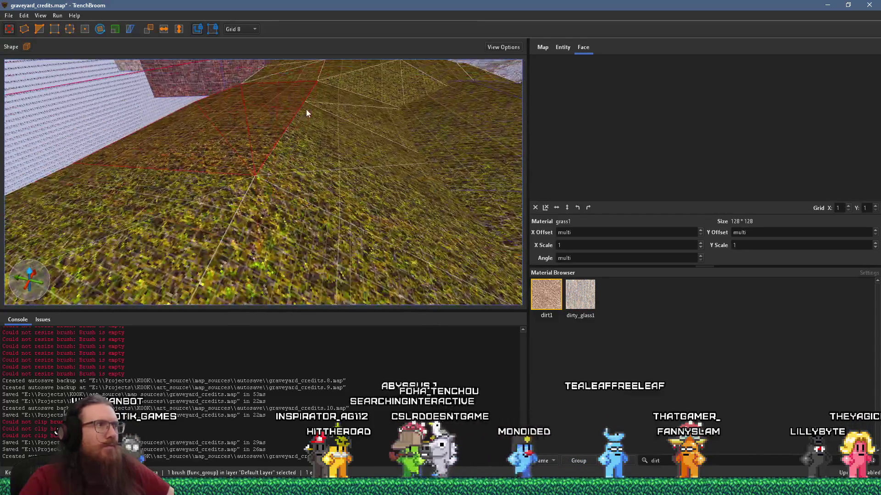
left_click(320, 181)
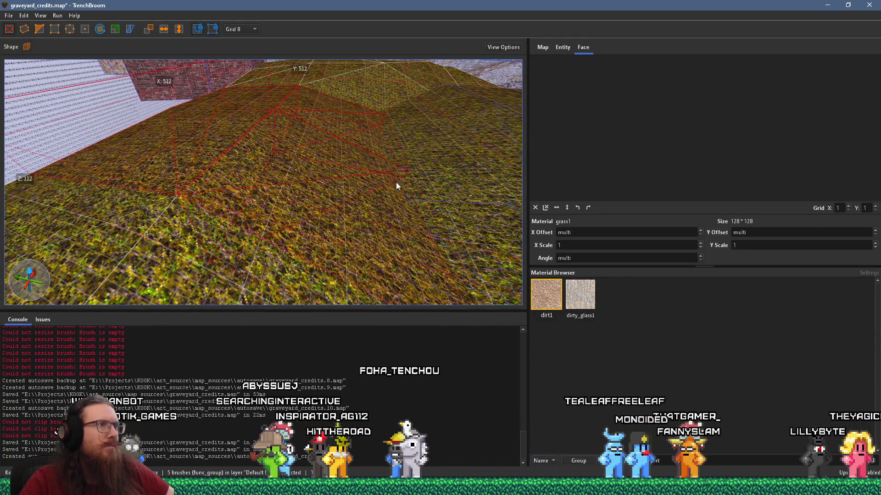
scroll(301, 123, "down", 5)
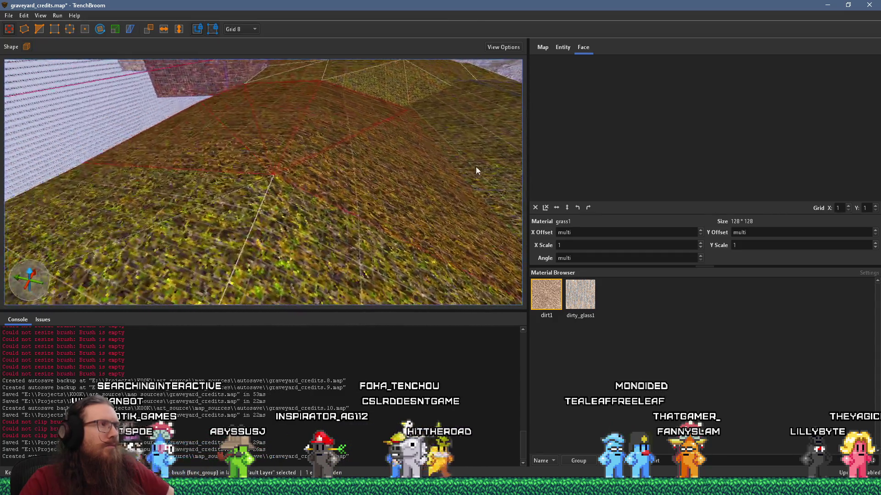
scroll(475, 167, "up", 5)
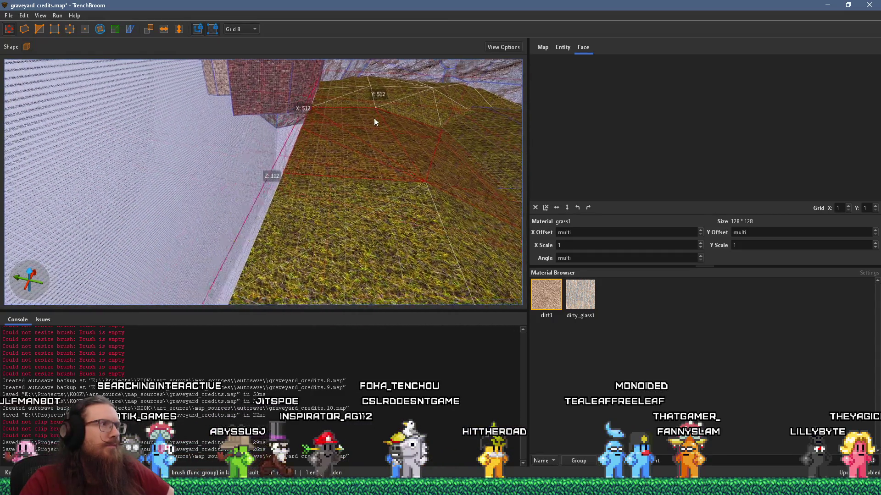
left_click_drag(466, 114, 392, 138)
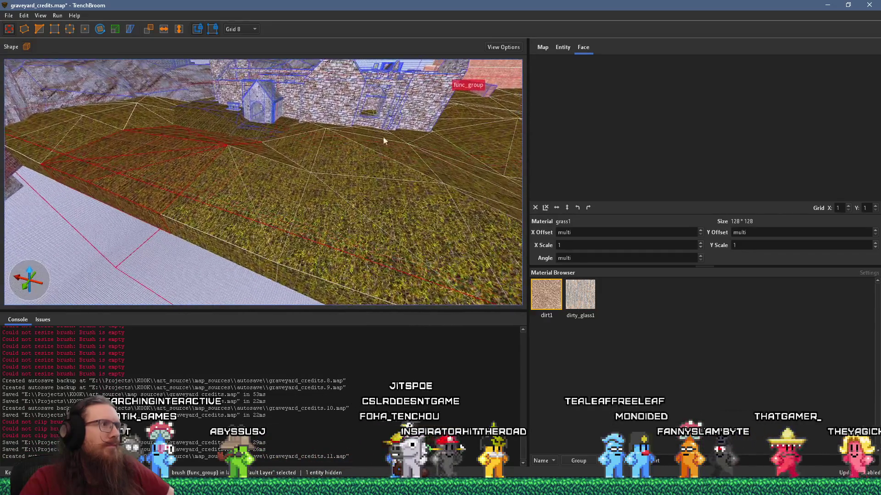
mouse_move(258, 182)
left_mouse_down()
mouse_move(216, 164)
mouse_move(194, 95)
left_mouse_up()
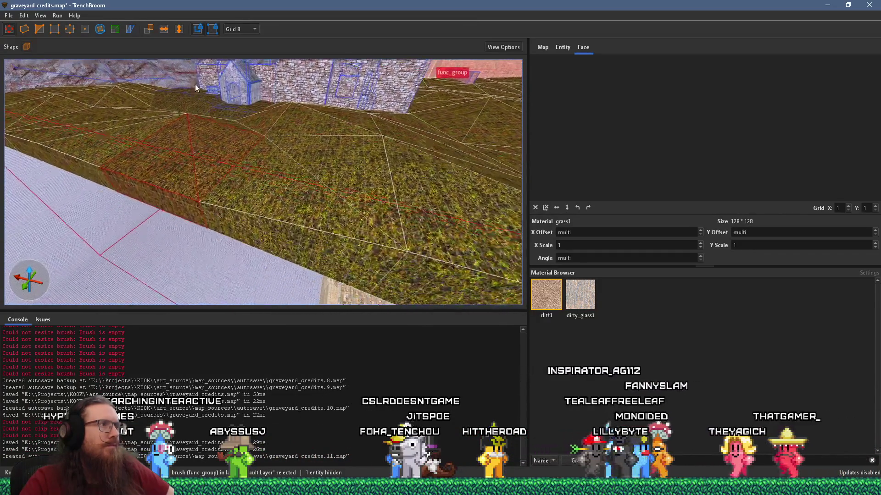
left_click(280, 180)
mouse_move(348, 161)
left_mouse_down()
mouse_move(354, 244)
mouse_move(345, 175)
mouse_move(213, 224)
mouse_move(394, 216)
mouse_move(302, 138)
left_mouse_up()
left_click(293, 151)
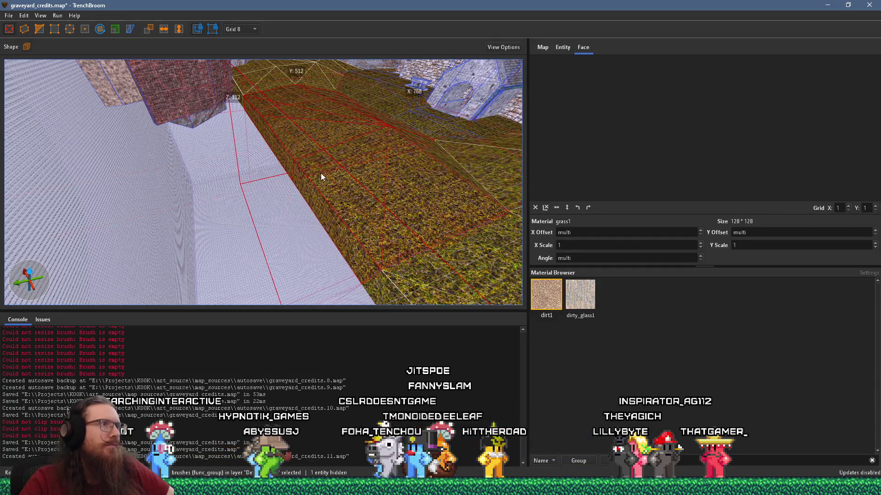
left_click(342, 172)
left_click_drag(408, 164, 442, 119)
mouse_move(332, 171)
left_mouse_down()
mouse_move(158, 225)
mouse_move(291, 196)
mouse_move(213, 222)
mouse_move(352, 142)
mouse_move(366, 187)
mouse_move(384, 170)
mouse_move(79, 138)
mouse_move(244, 153)
mouse_move(450, 191)
mouse_move(393, 171)
left_mouse_up()
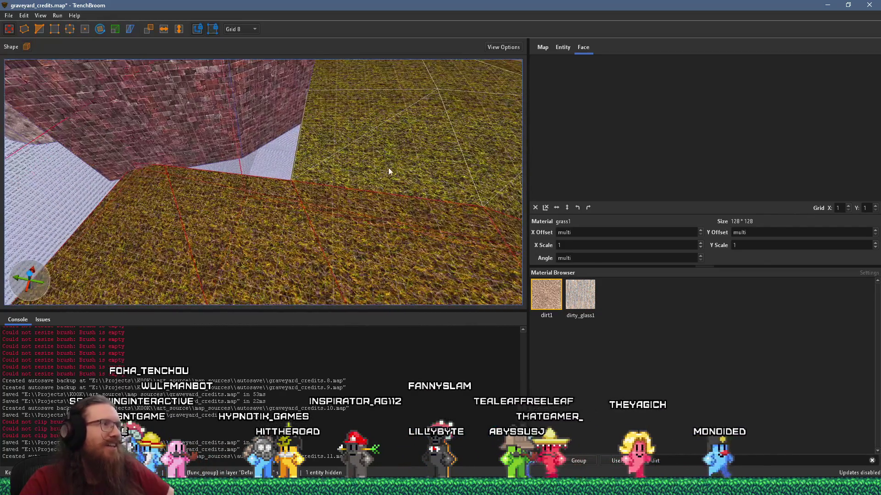
left_click(323, 165)
Step: Raise the grass brush to fill the bare corner by the brick wall, then switch to PureRef
mouse_move(286, 143)
left_mouse_down()
mouse_move(114, 118)
mouse_move(233, 111)
mouse_move(288, 140)
mouse_move(343, 81)
mouse_move(433, 39)
mouse_move(309, 125)
mouse_move(372, 136)
mouse_move(323, 181)
mouse_move(362, 155)
mouse_move(354, 218)
left_mouse_up()
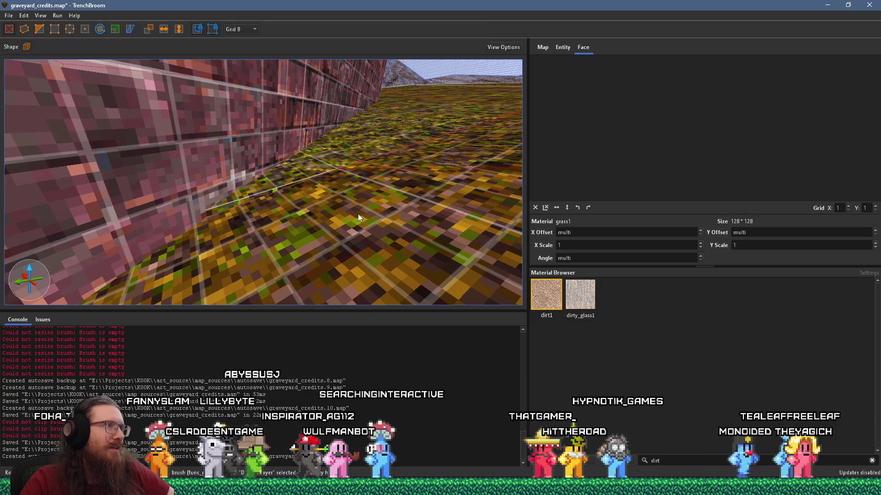
scroll(348, 220, "down", 3)
mouse_move(263, 249)
left_mouse_down()
mouse_move(300, 205)
mouse_move(346, 202)
mouse_move(219, 235)
mouse_move(287, 197)
mouse_move(208, 221)
mouse_move(295, 177)
mouse_move(273, 135)
mouse_move(270, 188)
mouse_move(243, 181)
mouse_move(392, 147)
mouse_move(253, 151)
mouse_move(203, 136)
mouse_move(302, 126)
mouse_move(281, 246)
mouse_move(285, 205)
mouse_move(264, 213)
left_mouse_up()
key("Escape")
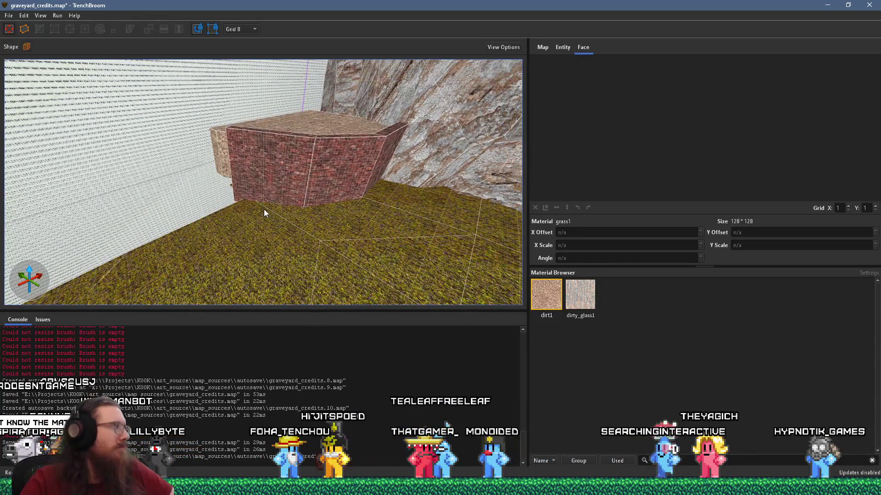
key("alt+Tab")
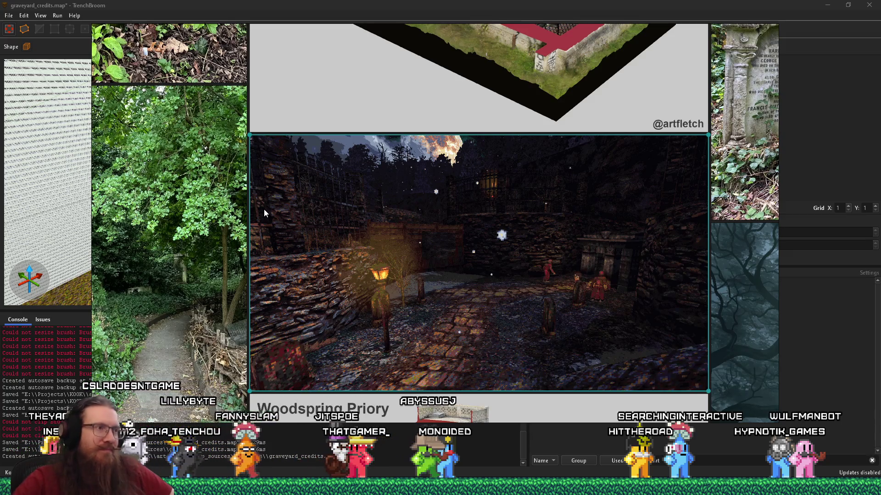
Step: Switch from the PureRef board back to the TrenchBroom map editor
key("alt+Tab")
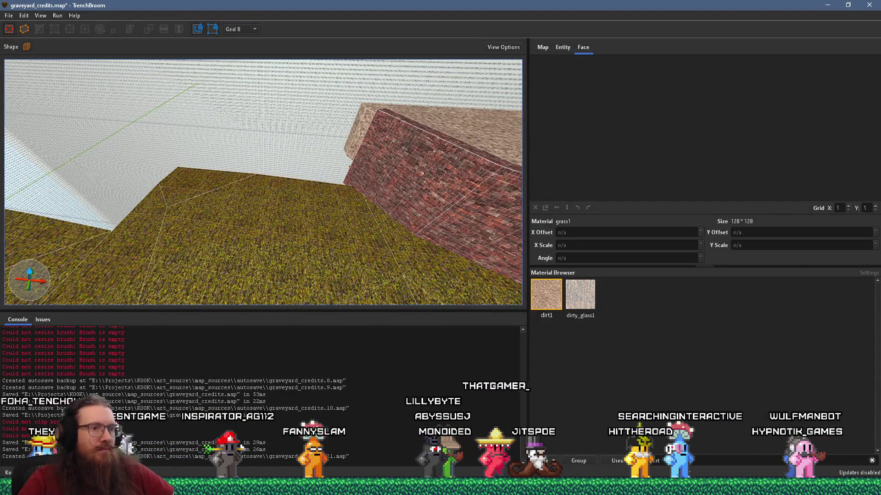
Step: Filter the Material Browser for 'stone' and draw a thin ledge brush along the grass edge
type("stone")
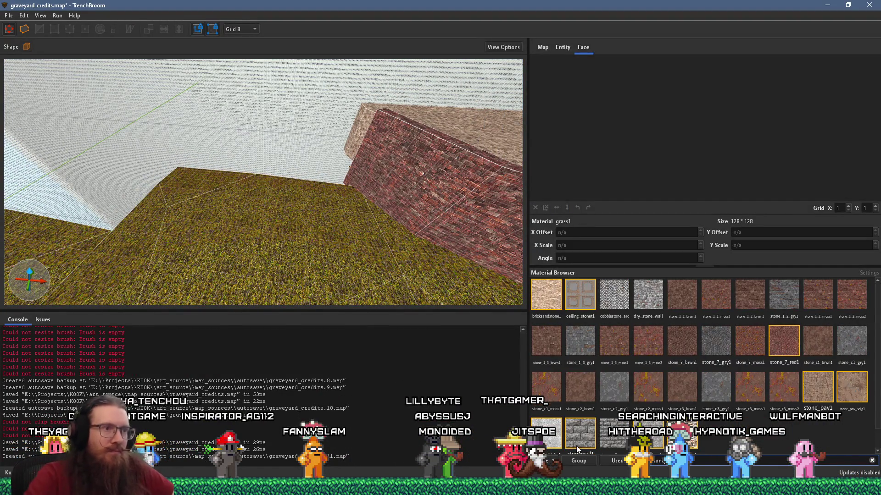
scroll(445, 288, "down", 2)
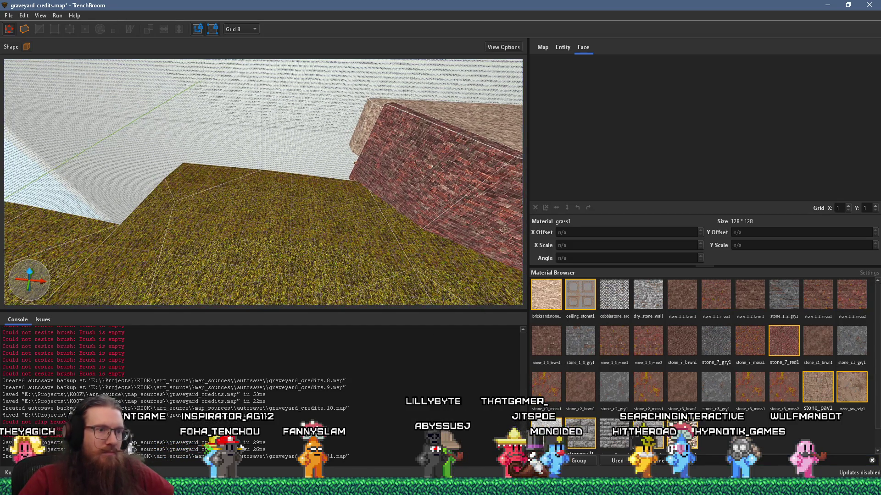
scroll(328, 260, "down", 5)
scroll(254, 247, "up", 5)
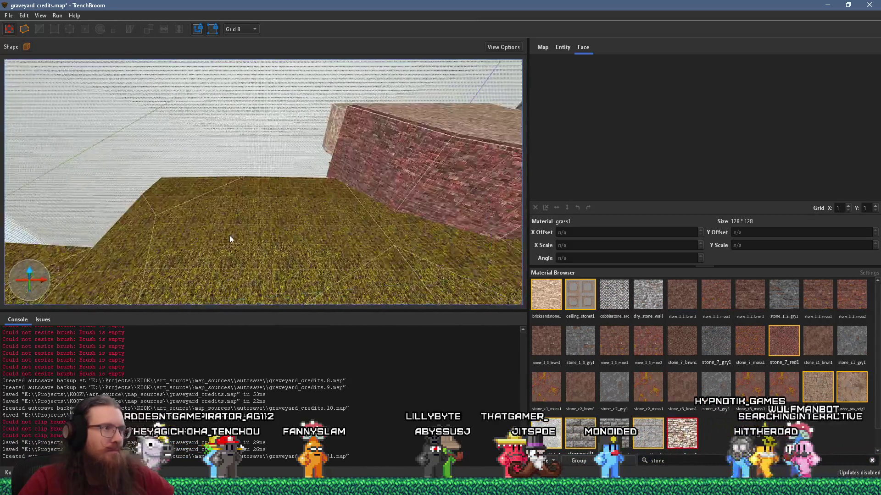
scroll(488, 277, "down", 1)
mouse_move(314, 271)
left_mouse_down()
mouse_move(219, 260)
mouse_move(272, 188)
mouse_move(367, 232)
mouse_move(157, 268)
mouse_move(122, 266)
mouse_move(246, 259)
mouse_move(250, 238)
mouse_move(181, 218)
mouse_move(291, 301)
mouse_move(280, 270)
mouse_move(280, 305)
left_mouse_up()
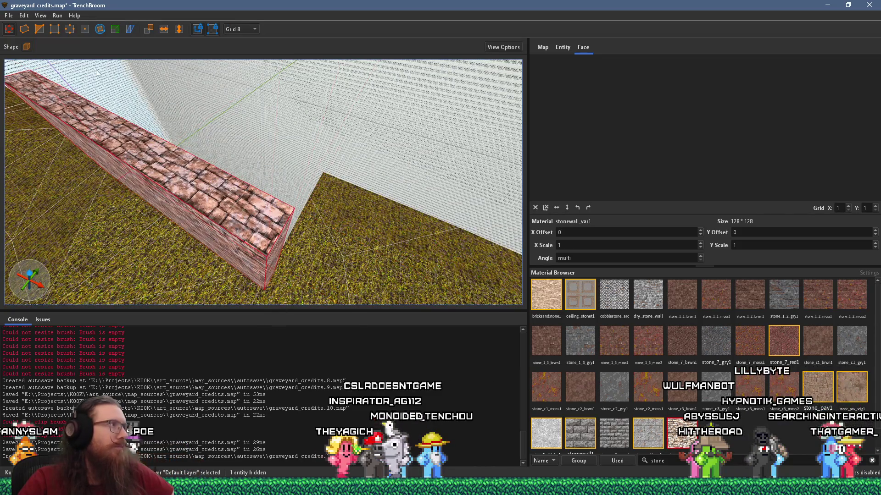
Step: Adjust the new stone wall's corner vertices in Vertex mode
key("v")
mouse_move(216, 198)
left_mouse_down()
mouse_move(227, 269)
mouse_move(242, 271)
left_mouse_up()
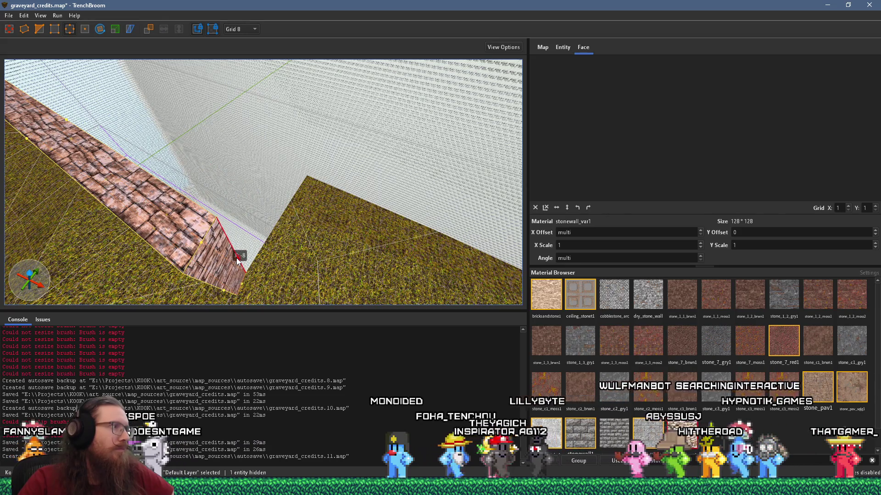
key("v")
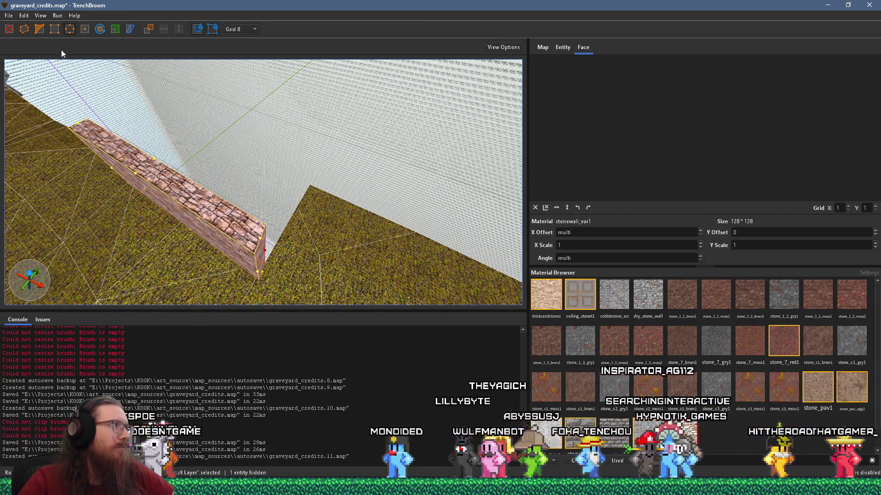
Step: Duplicate the wall segment and rotate the copy 45° then a further 90° about Z
mouse_move(197, 235)
left_mouse_down()
mouse_move(396, 238)
mouse_move(346, 168)
left_mouse_up()
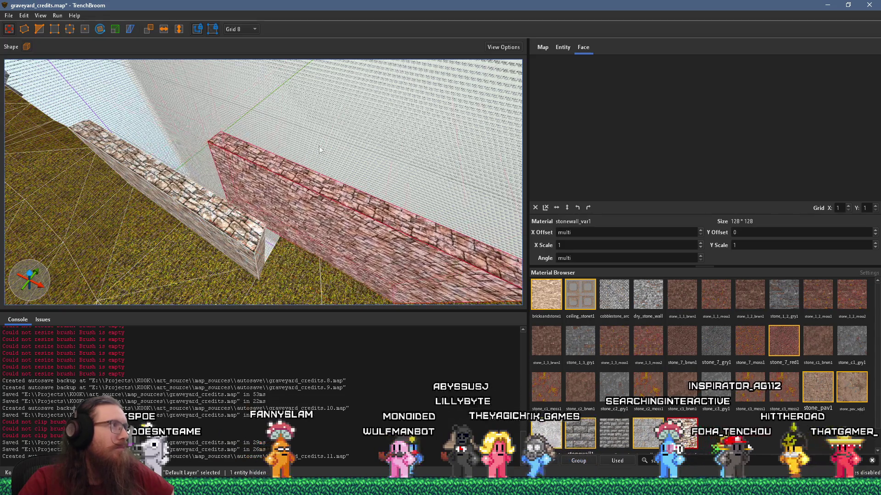
left_click(100, 29)
mouse_move(315, 252)
left_mouse_down()
mouse_move(363, 251)
mouse_move(389, 235)
mouse_move(390, 243)
left_mouse_up()
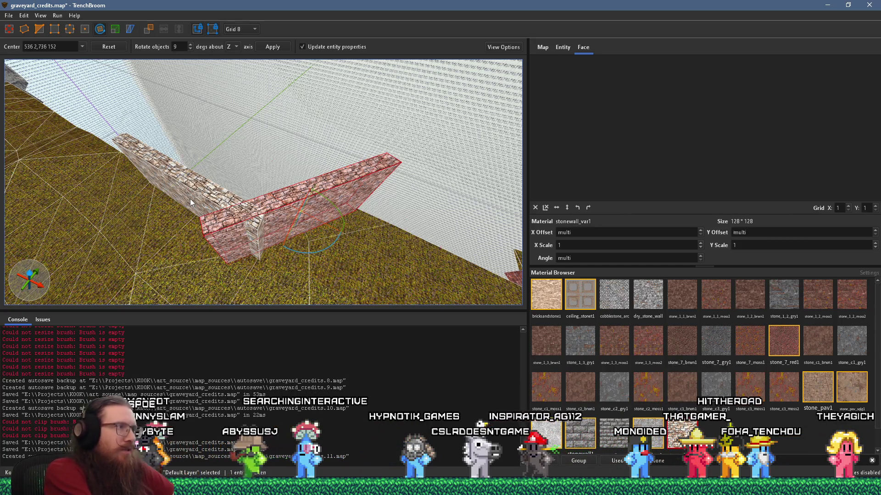
key("alt+Right")
mouse_move(298, 176)
left_mouse_down()
mouse_move(242, 304)
mouse_move(137, 184)
mouse_move(40, 43)
mouse_move(132, 85)
mouse_move(257, 189)
mouse_move(129, 107)
left_mouse_up()
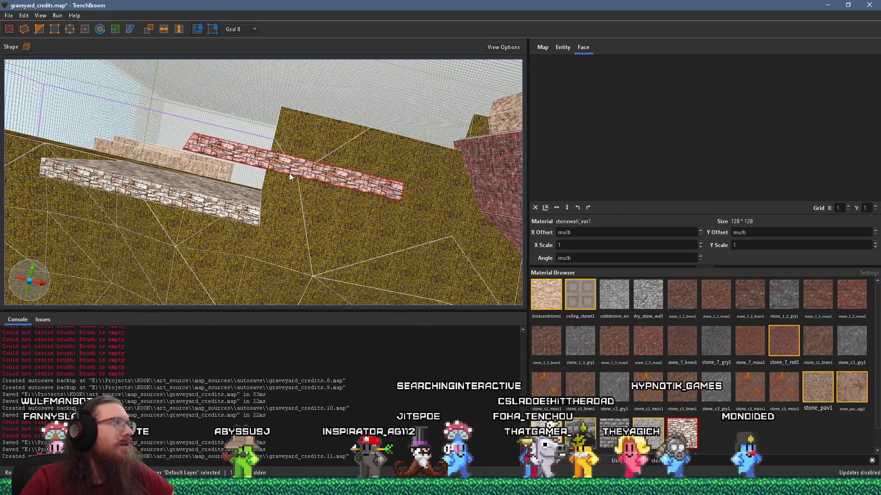
Step: Angle the copied wall diagonally and slide it to the end of the straight ledge
left_click_drag(255, 190, 277, 209)
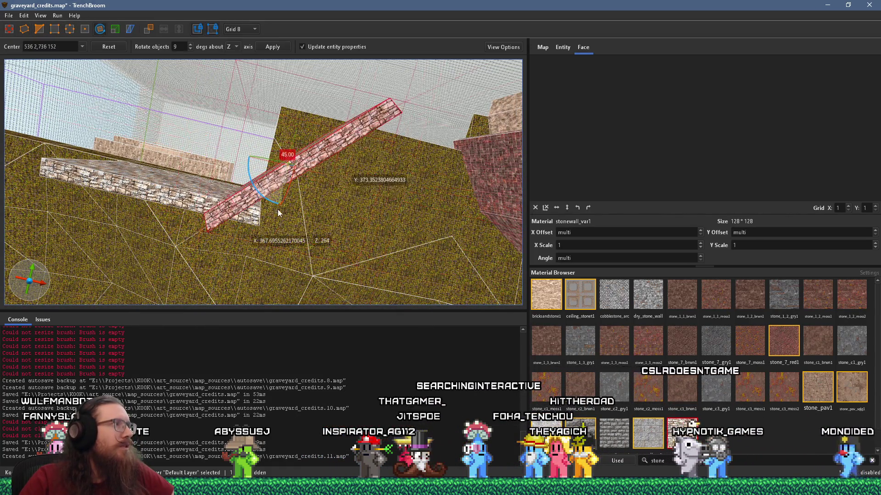
mouse_move(284, 175)
left_mouse_down()
mouse_move(431, 130)
mouse_move(417, 129)
mouse_move(453, 179)
mouse_move(285, 166)
mouse_move(261, 133)
mouse_move(305, 166)
mouse_move(257, 195)
mouse_move(274, 205)
left_mouse_up()
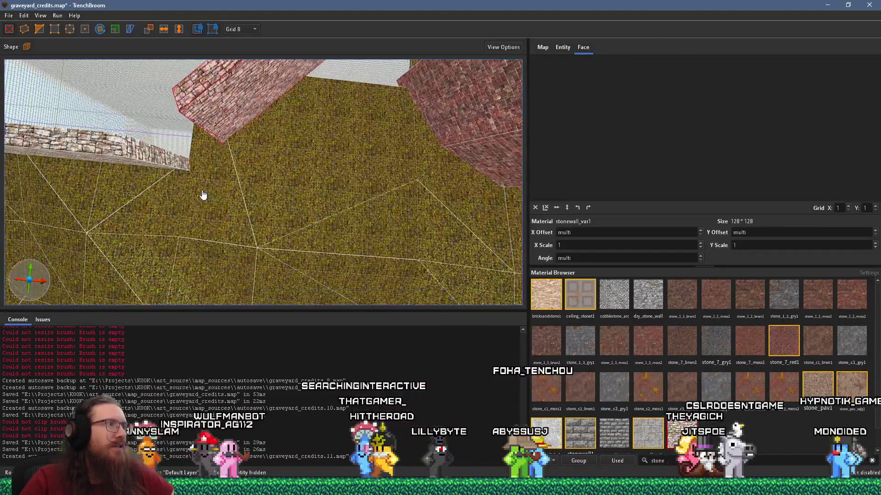
left_click_drag(203, 194, 412, 243)
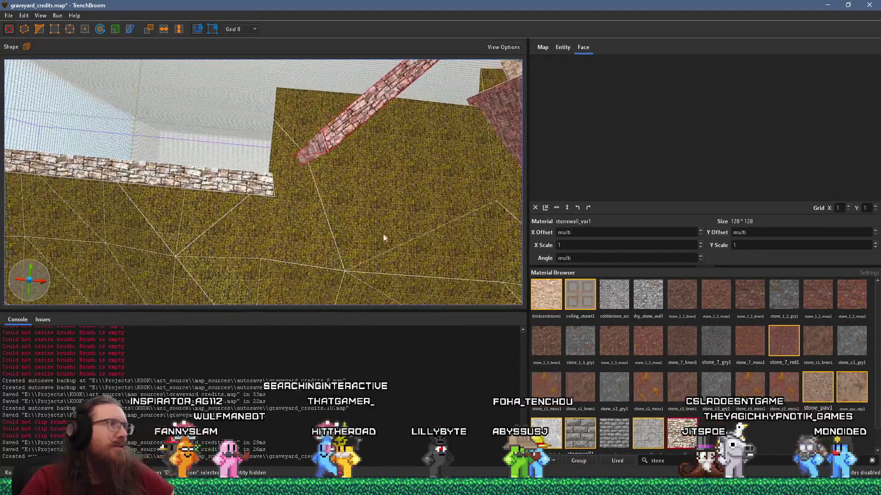
mouse_move(235, 192)
left_mouse_down()
mouse_move(128, 204)
mouse_move(167, 178)
left_mouse_up()
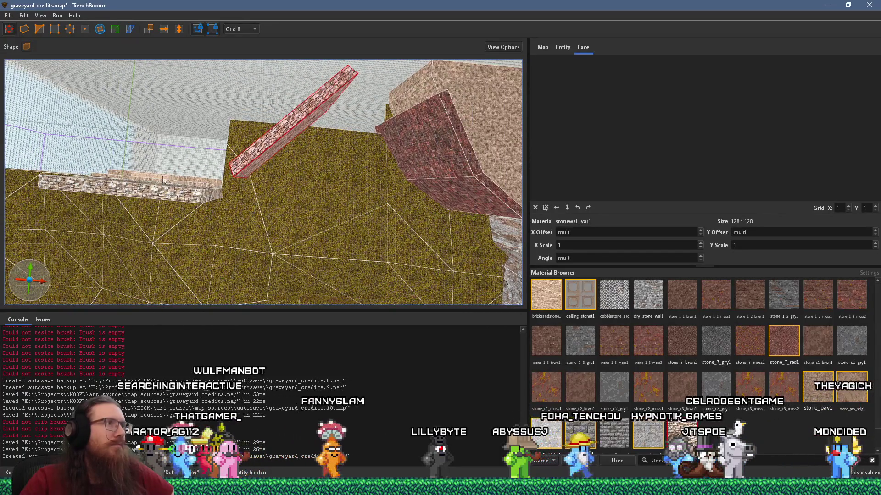
mouse_move(267, 145)
left_mouse_down()
mouse_move(284, 156)
mouse_move(390, 144)
left_mouse_up()
scroll(390, 143, "up", 2)
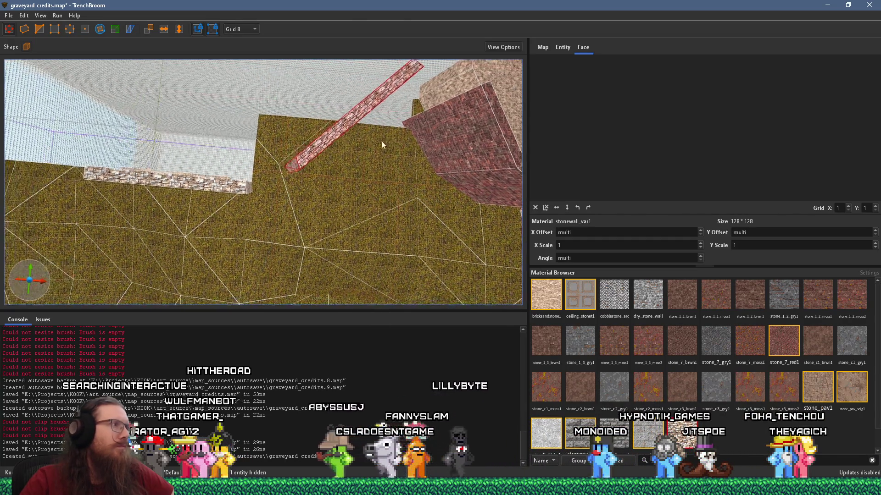
scroll(390, 144, "up", 2)
scroll(308, 171, "up", 4)
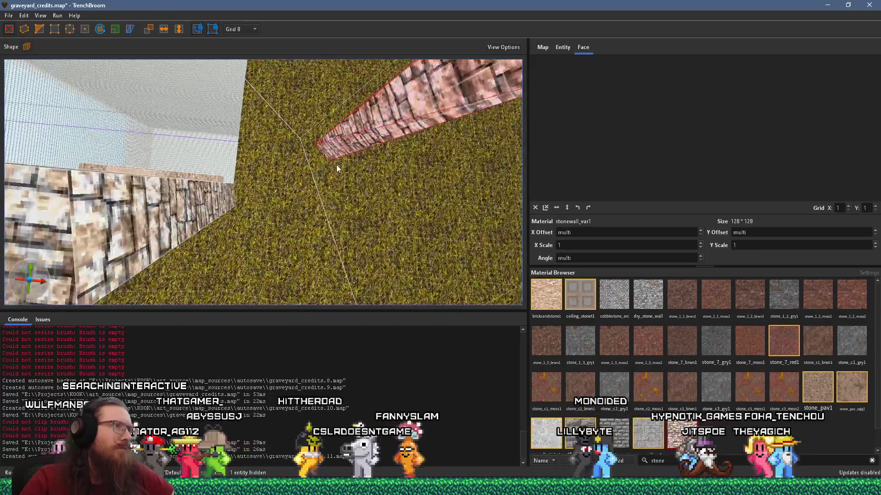
scroll(340, 166, "up", 2)
key("Page_Up")
key("Page_Up")
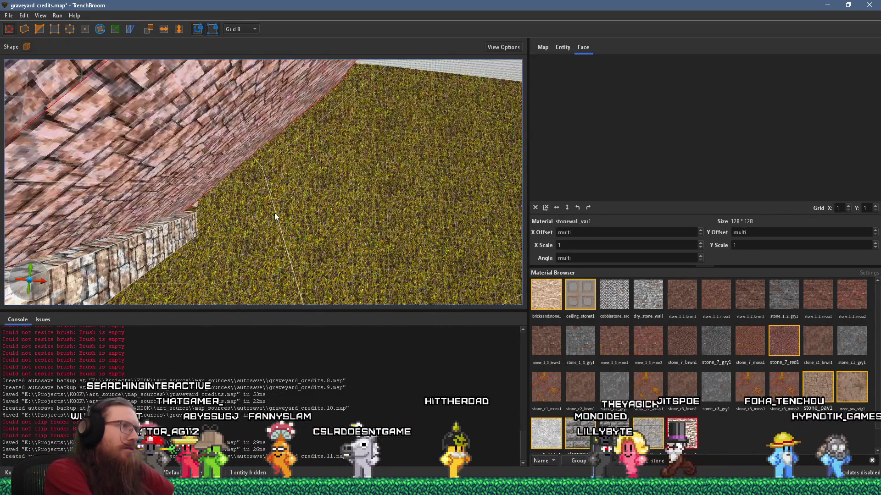
scroll(275, 213, "down", 5)
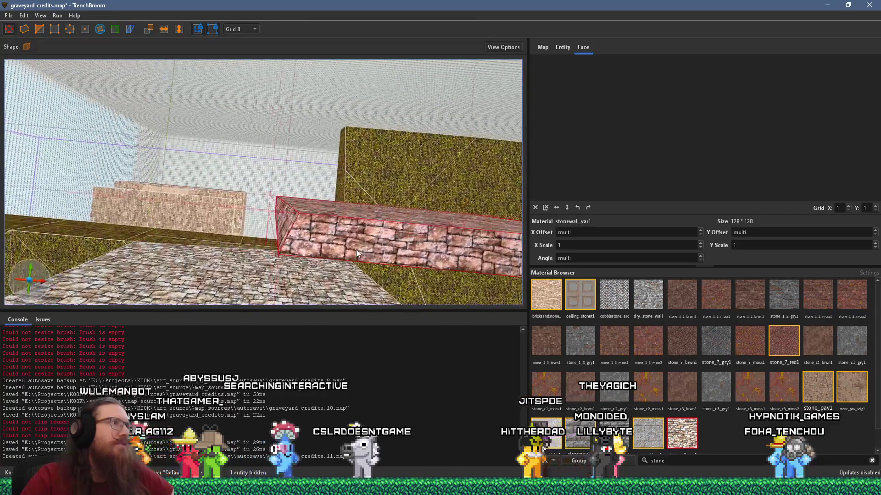
key("Page_Down")
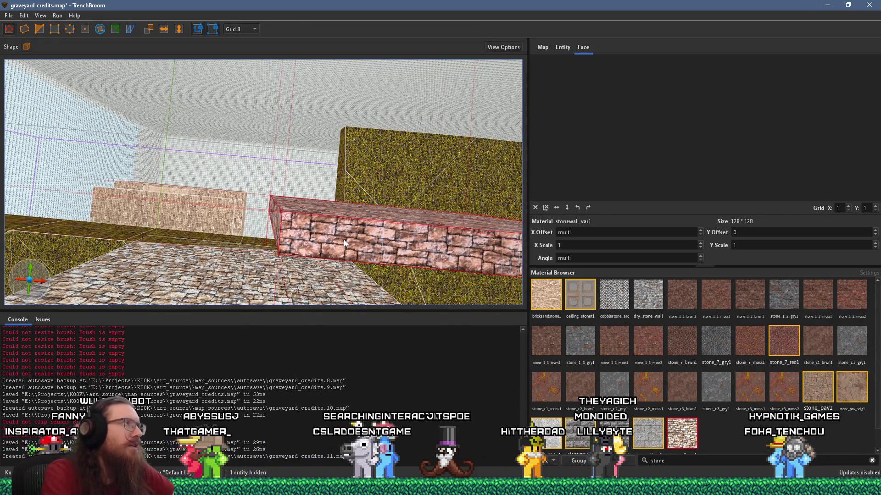
Step: Pull the angled wall's end vertices so it meets the straight ledge
left_click(73, 30)
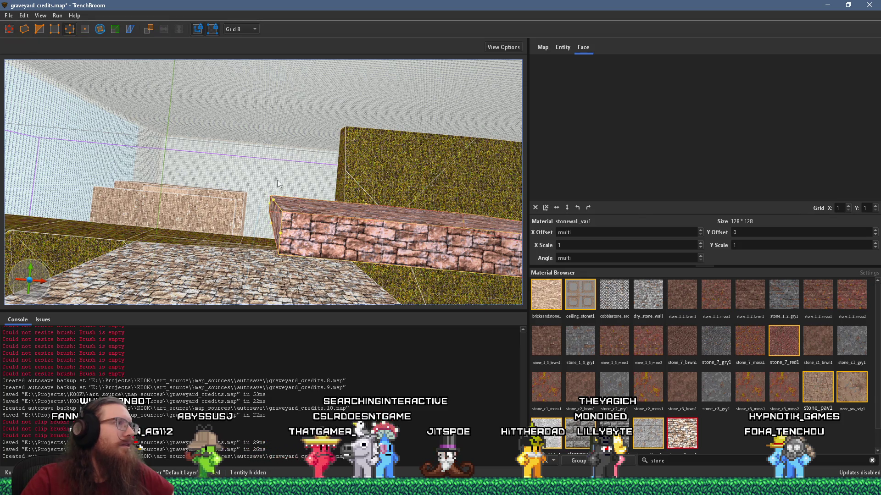
left_click_drag(278, 205, 270, 209)
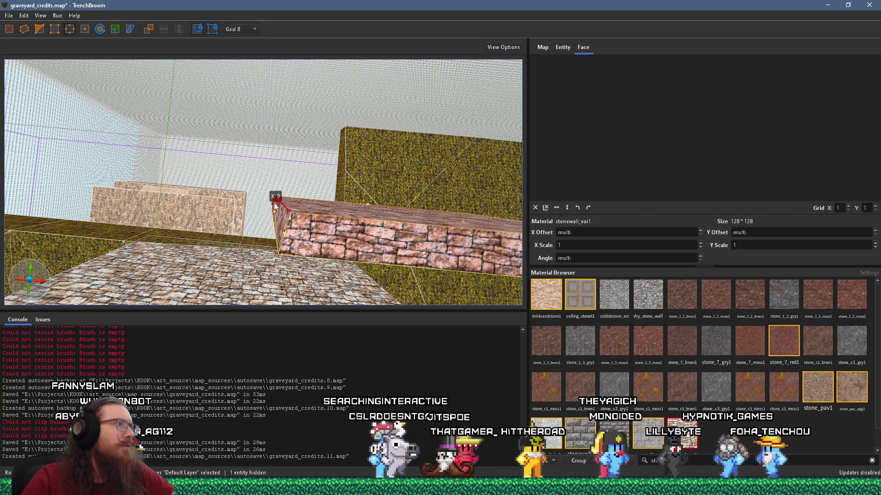
key("v")
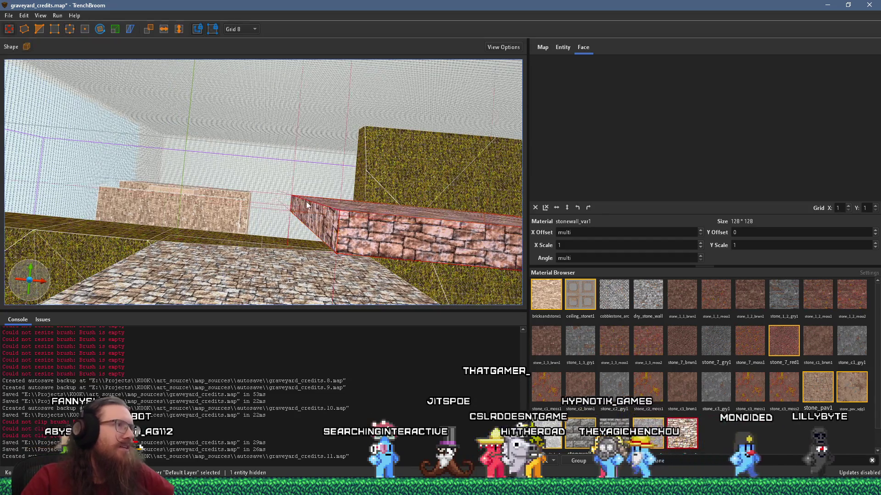
left_click(70, 29)
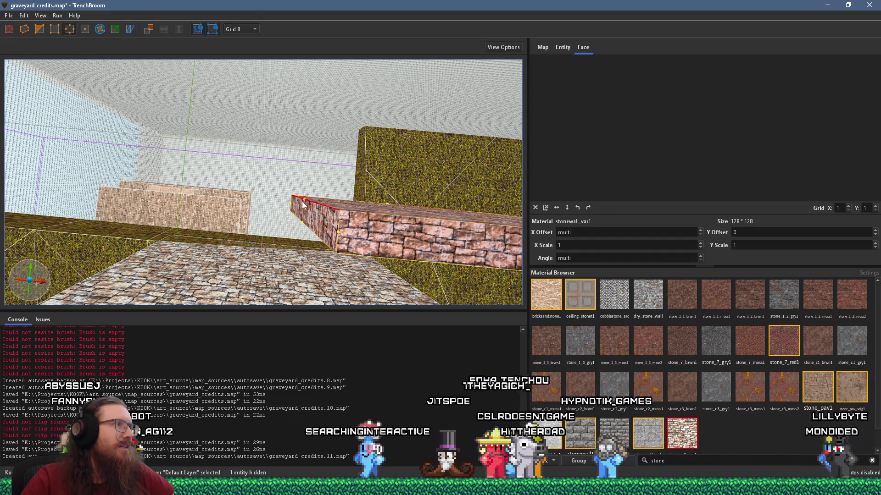
mouse_move(312, 201)
left_mouse_down()
mouse_move(238, 194)
mouse_move(146, 169)
mouse_move(145, 141)
left_mouse_up()
key("v")
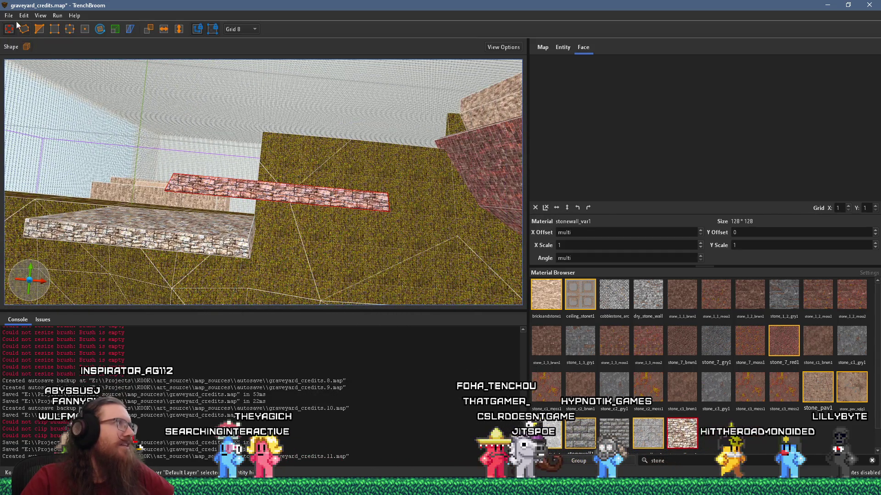
Step: Rotate the angled wall 36° and reposition both wall pieces to form the corner
left_click(100, 29)
mouse_move(227, 191)
left_mouse_down()
mouse_move(221, 169)
mouse_move(247, 160)
mouse_move(323, 161)
left_mouse_up()
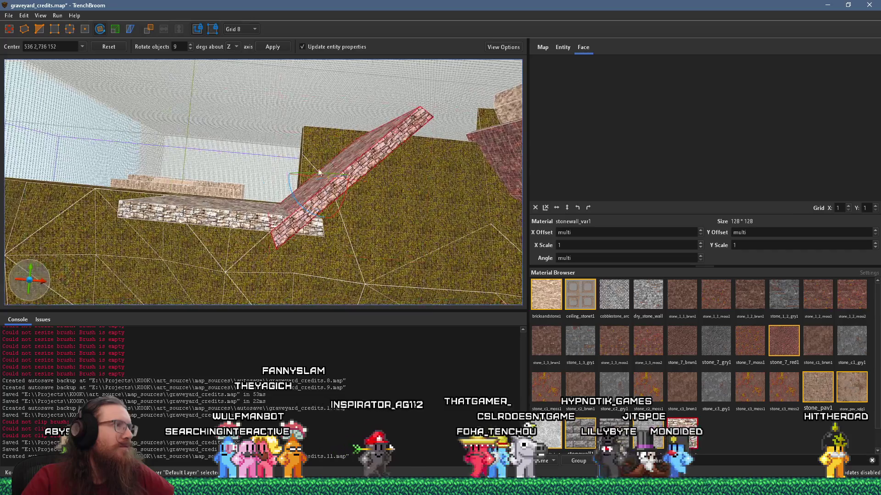
key("Escape")
left_click_drag(227, 225, 168, 214)
mouse_move(311, 214)
left_mouse_down()
mouse_move(337, 181)
mouse_move(338, 160)
mouse_move(358, 165)
mouse_move(345, 129)
mouse_move(294, 67)
mouse_move(218, 95)
left_mouse_up()
key("r")
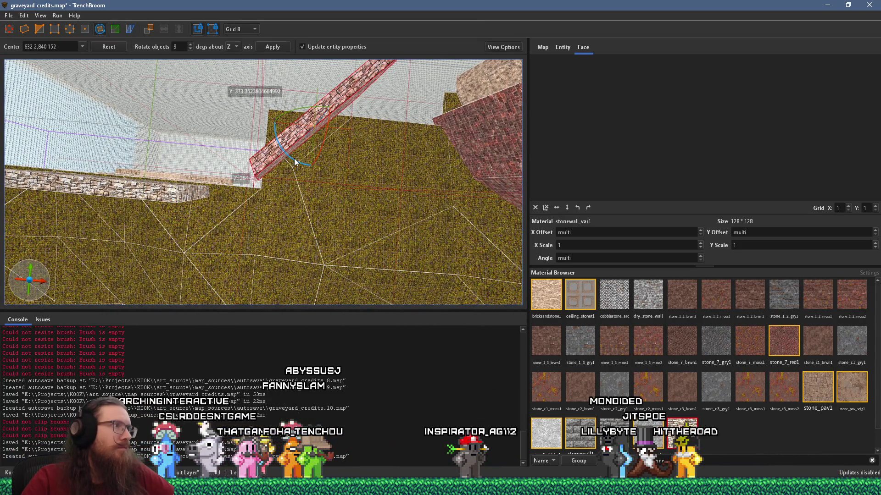
left_click(22, 30)
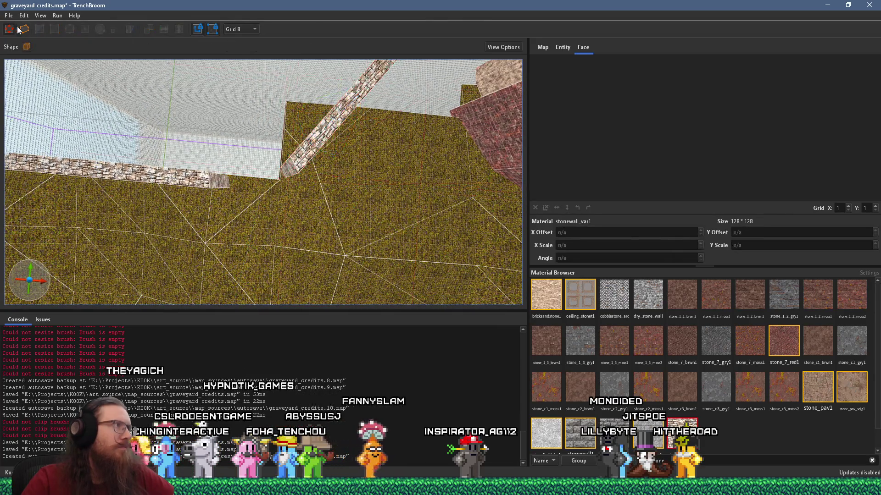
Step: Realign the stonewall_var1 texture on each angled wall face to X offset 72 across the corners
left_click(314, 137)
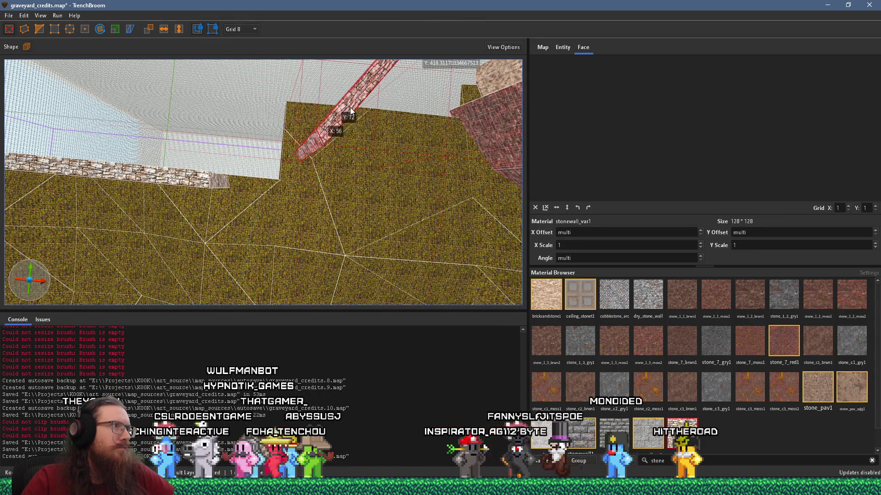
left_click(310, 145, "shift")
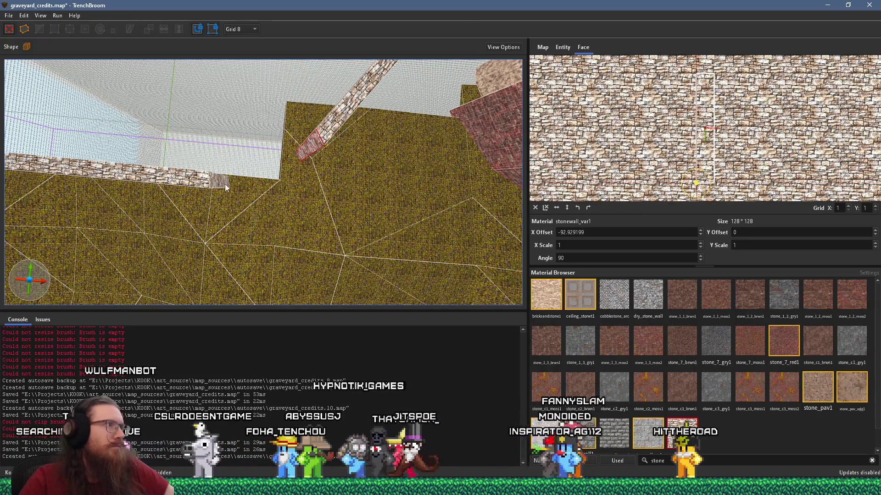
left_click(223, 183, "ctrl+shift")
left_click(223, 183)
key("ctrl+u")
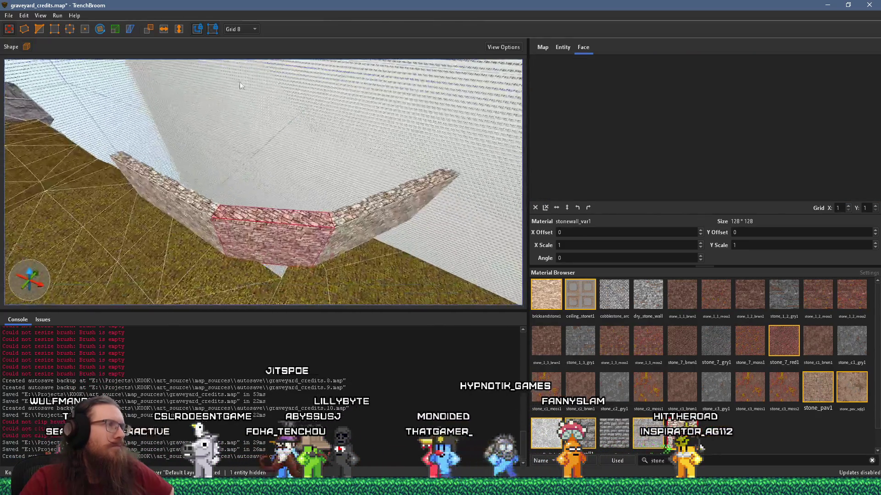
left_click(215, 202, "shift")
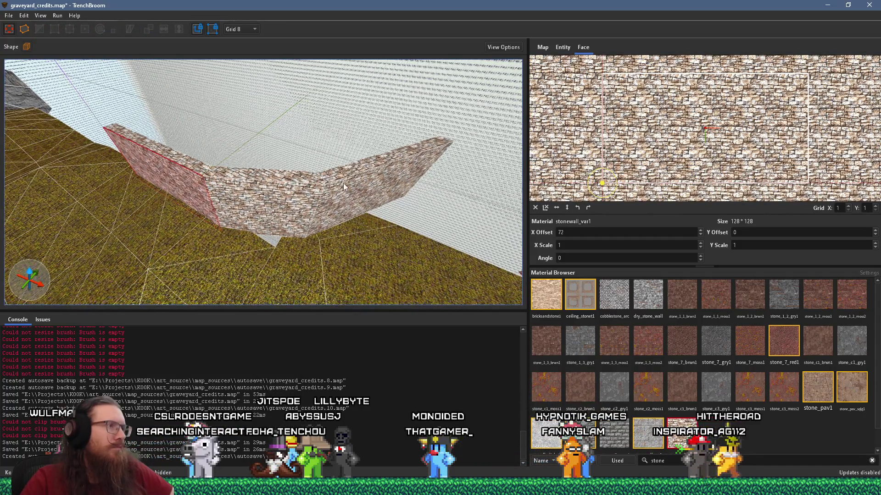
left_click(312, 185)
key("ctrl+u")
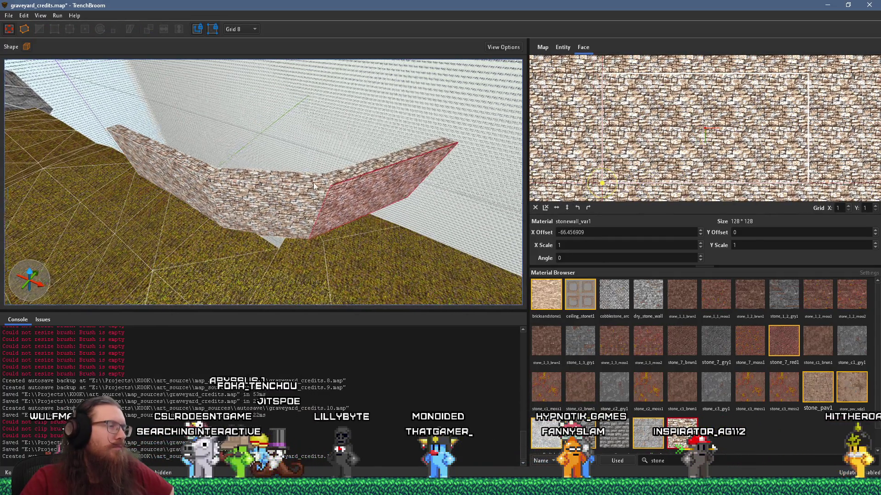
left_click(258, 180, "shift")
left_click(257, 180)
key("ctrl+u")
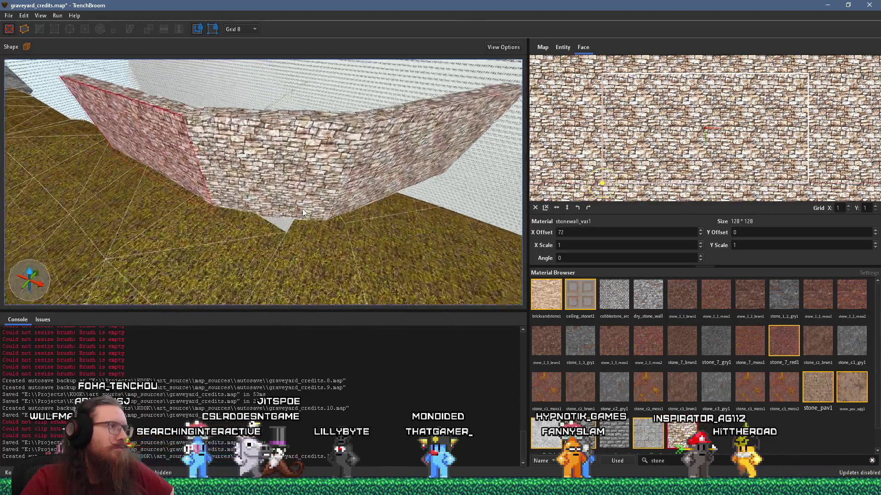
left_click(234, 235)
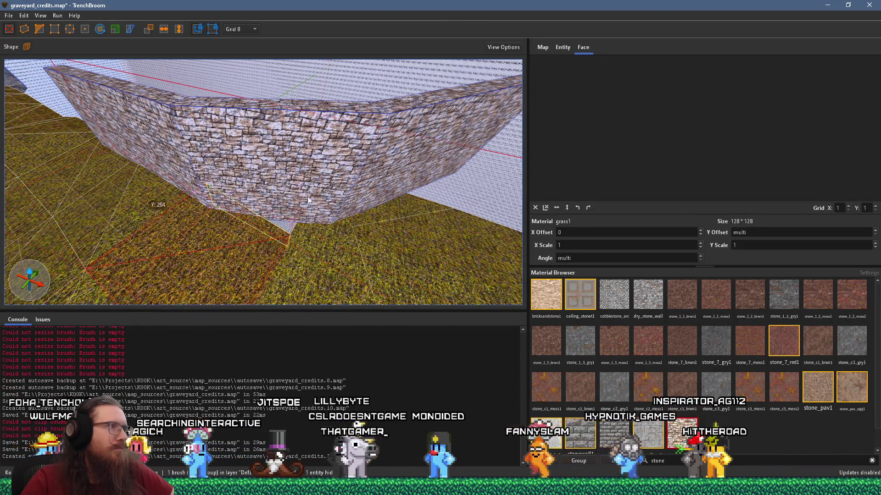
Step: Inspect the stone wall and dirt floor faces while moving the view along the wall
scroll(274, 111, "up", 5)
scroll(345, 98, "up", 10)
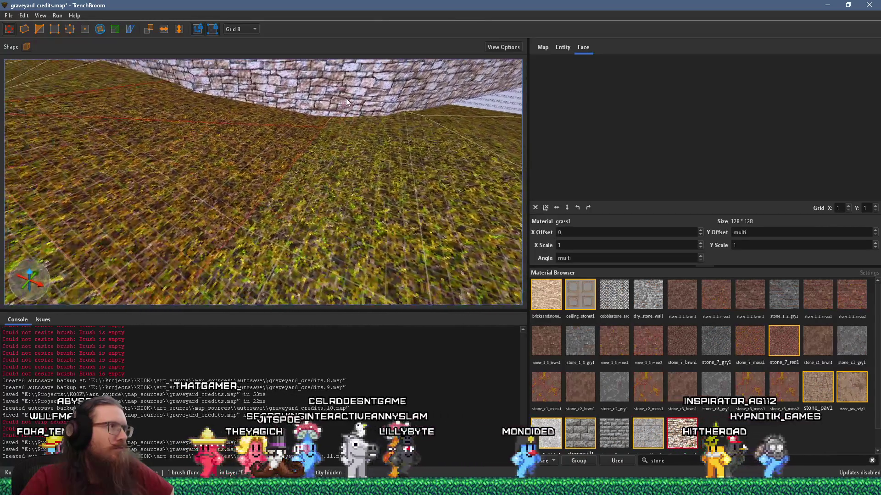
scroll(339, 103, "down", 5)
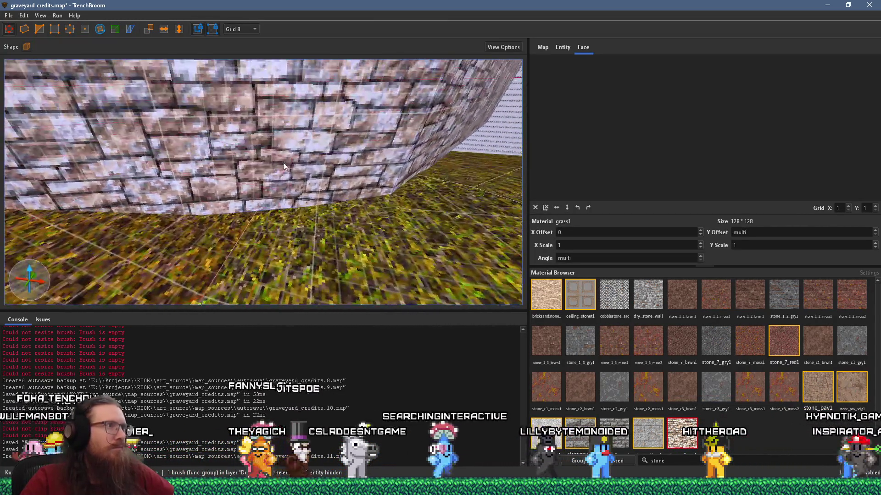
left_click(269, 147)
scroll(281, 246, "down", 2)
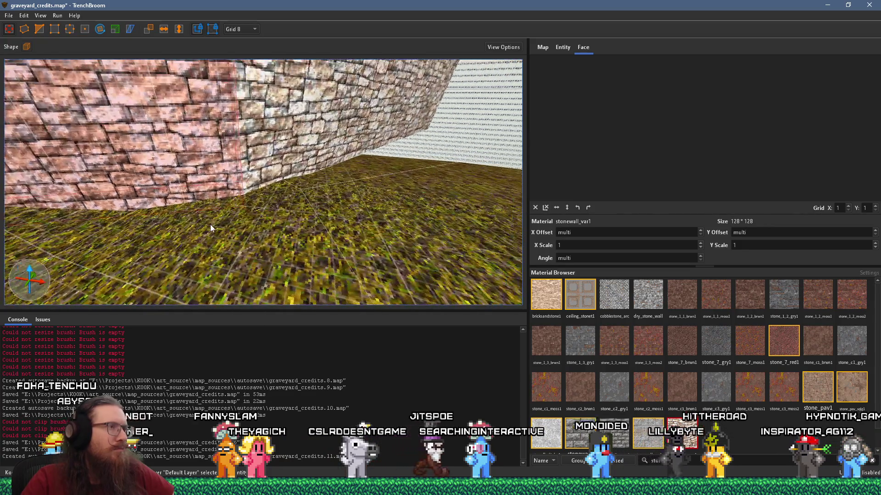
left_click(289, 163)
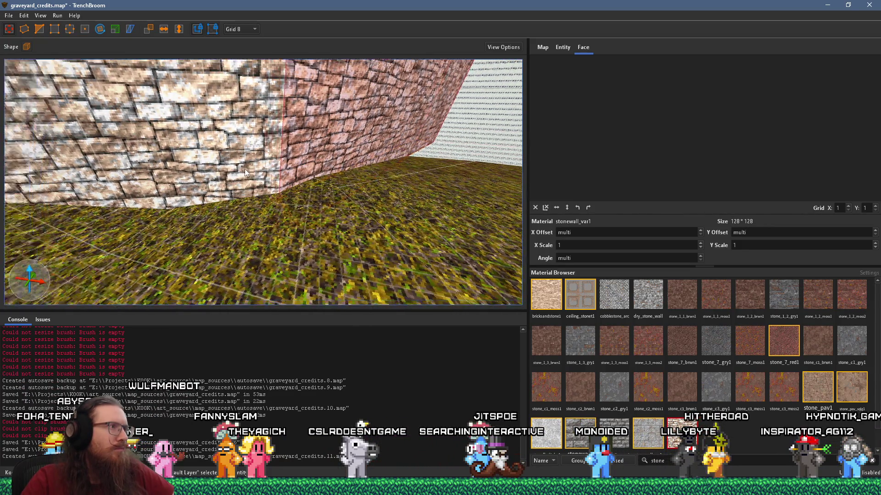
key("a")
key("Escape")
key("a")
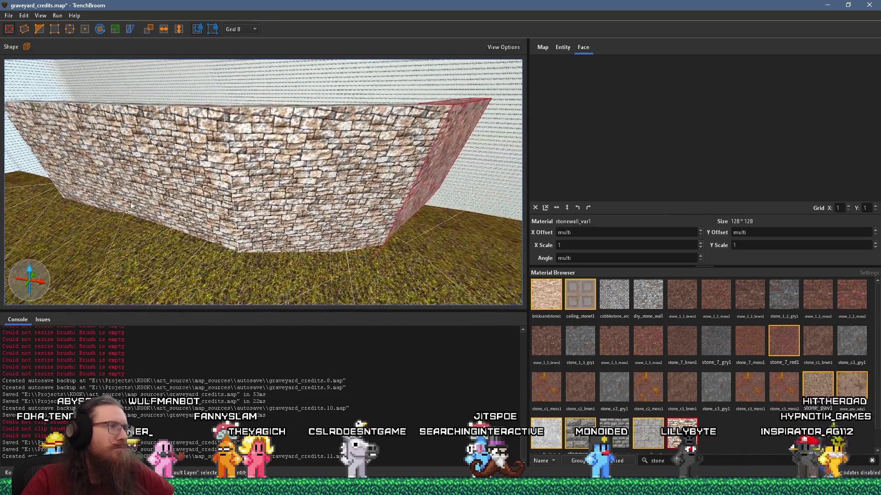
key("s")
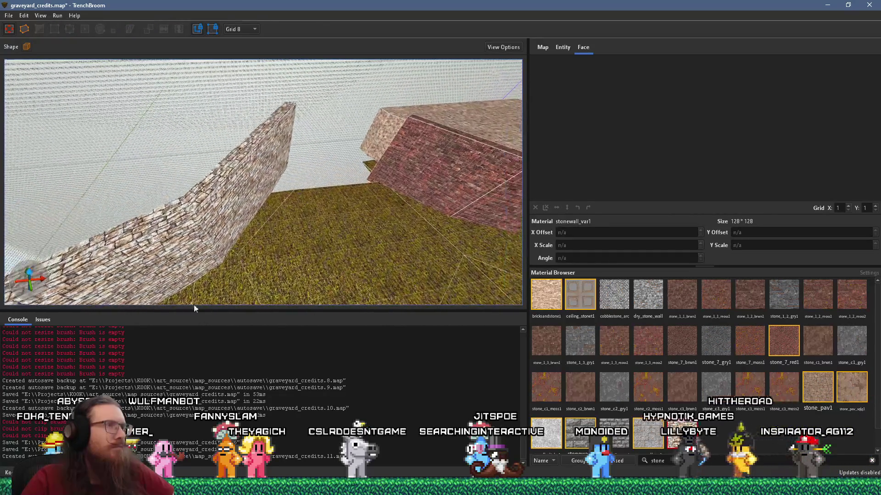
left_click(451, 145)
key("s")
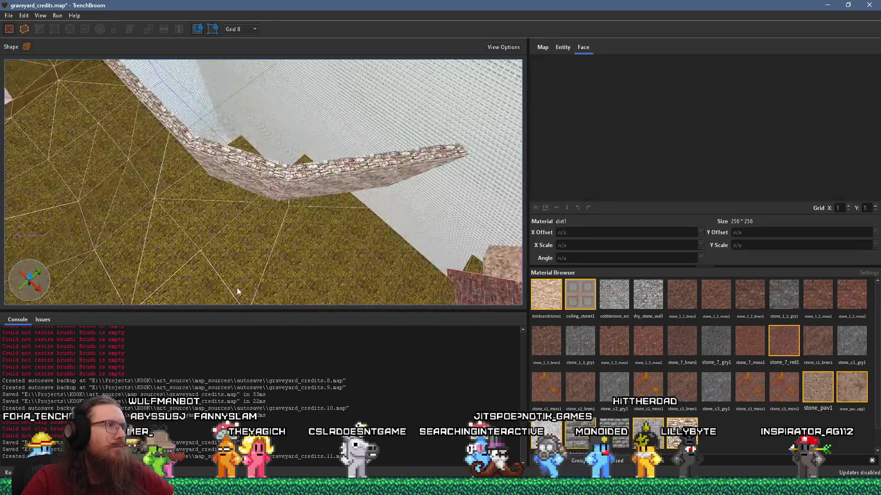
Step: Draw a new brush against the stone wall and stretch it to 624 units on Y
mouse_move(266, 187)
left_mouse_down()
mouse_move(268, 160)
mouse_move(249, 193)
mouse_move(151, 294)
mouse_move(311, 152)
mouse_move(329, 148)
mouse_move(323, 246)
mouse_move(262, 238)
mouse_move(116, 137)
mouse_move(163, 172)
mouse_move(362, 188)
mouse_move(358, 137)
left_mouse_up()
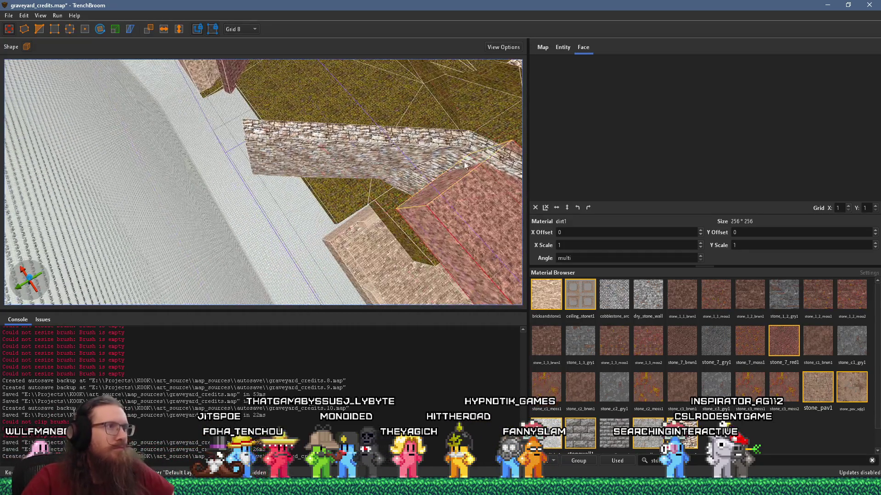
mouse_move(406, 201)
left_mouse_down()
mouse_move(244, 233)
mouse_move(204, 161)
mouse_move(163, 169)
left_mouse_up()
mouse_move(246, 159)
left_mouse_down()
mouse_move(250, 108)
mouse_move(376, 157)
left_mouse_up()
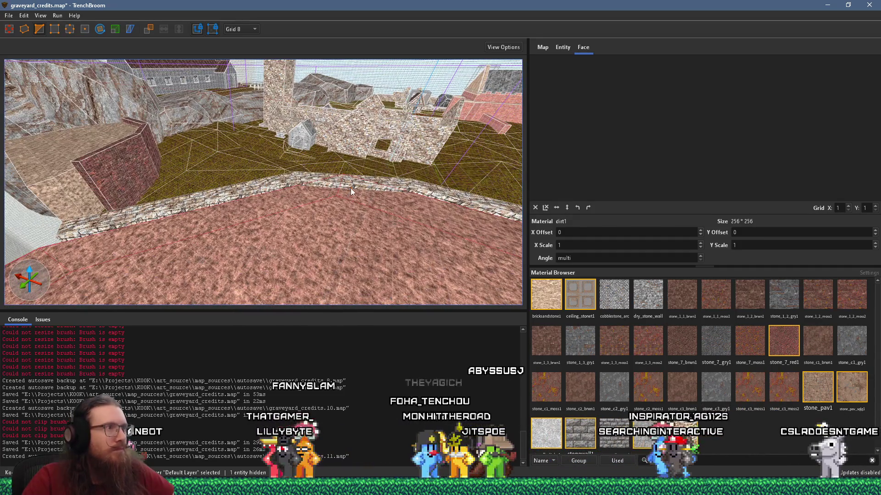
mouse_move(354, 185)
left_mouse_down()
mouse_move(353, 154)
mouse_move(164, 117)
mouse_move(235, 152)
mouse_move(322, 122)
left_mouse_up()
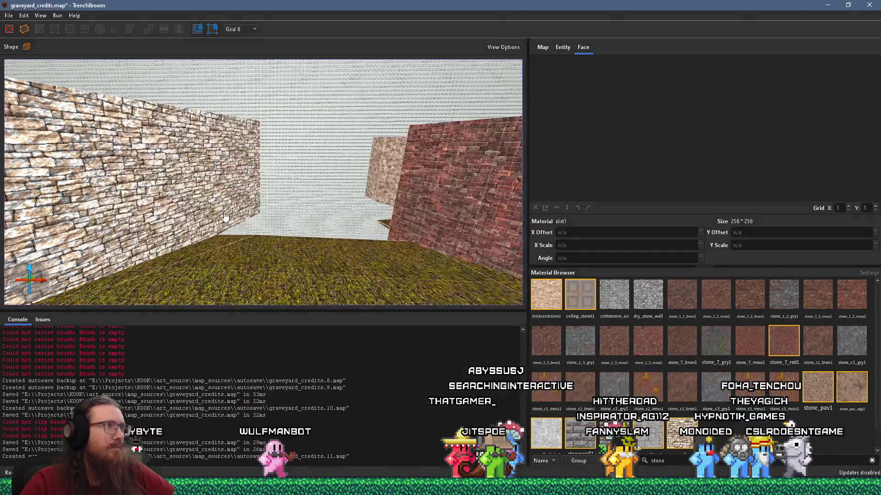
Step: Inspect the stone block's right-hand and top faces, leaving it unchanged
left_click_drag(330, 221, 286, 274)
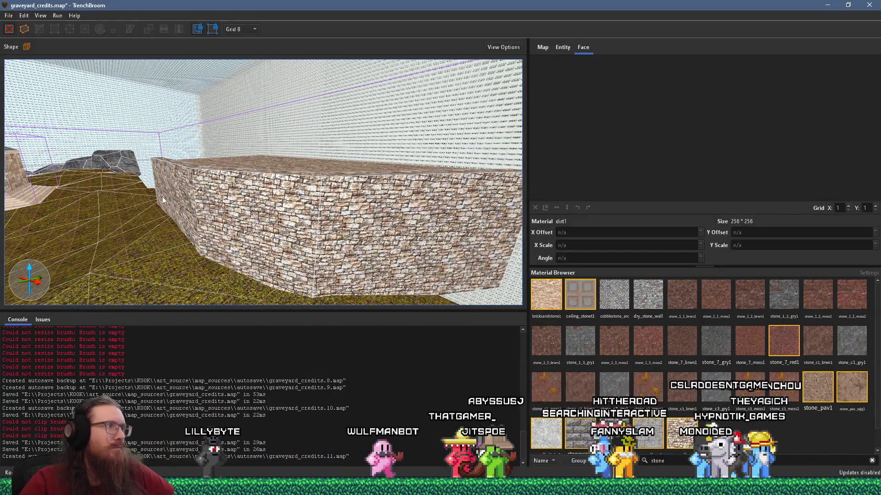
left_click(202, 197)
mouse_move(203, 197)
left_mouse_down()
mouse_move(314, 214)
mouse_move(229, 223)
mouse_move(295, 219)
mouse_move(292, 205)
mouse_move(296, 219)
left_mouse_up()
left_click(296, 218, "shift")
left_click(102, 191)
left_click(261, 181)
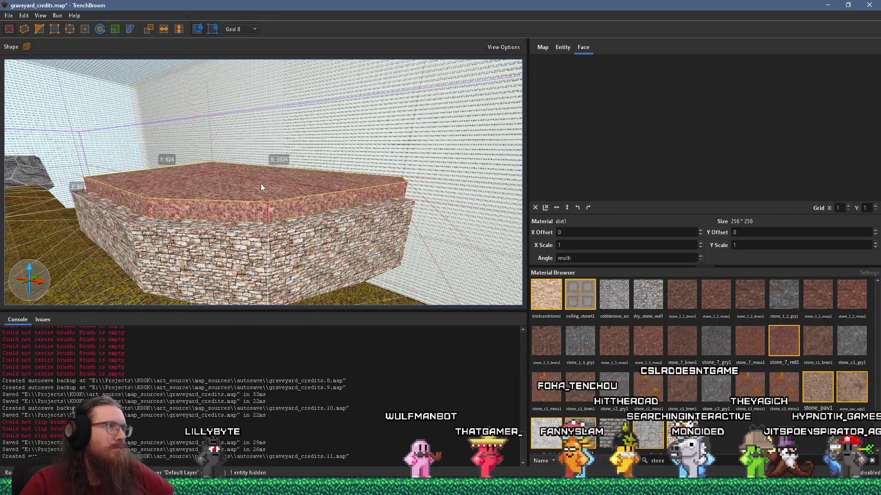
key("Escape")
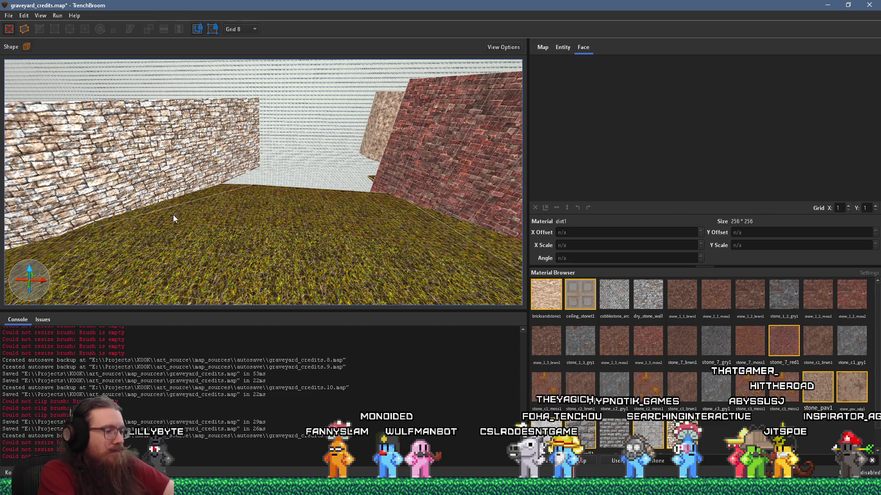
Step: Check the PureRef reference board, then return to TrenchBroom facing the rocky ruins
scroll(323, 222, "down", 5)
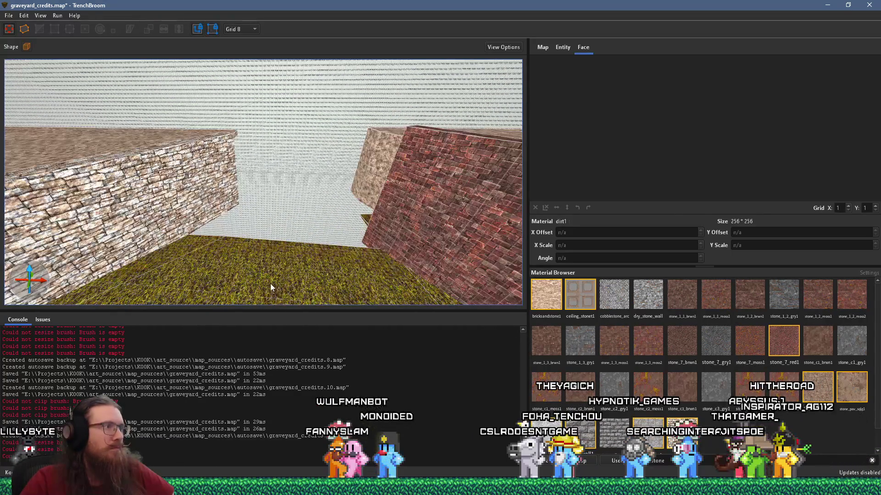
scroll(266, 234, "down", 1)
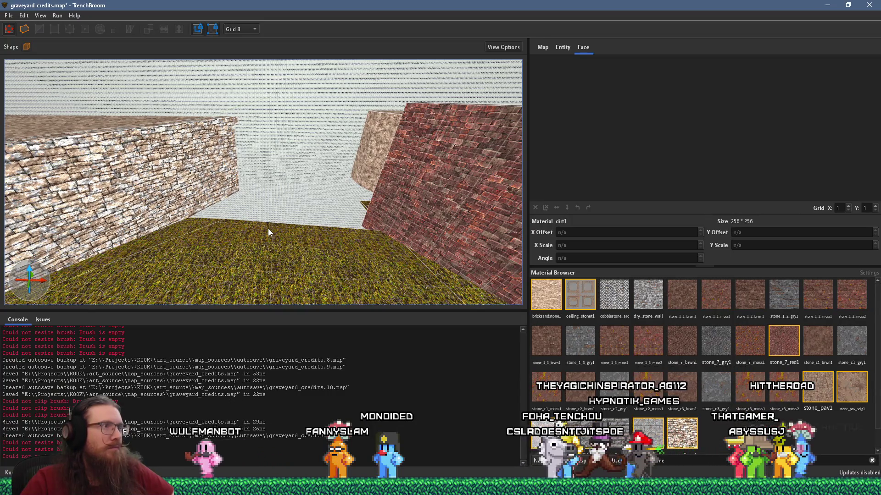
mouse_move(256, 227)
left_mouse_down()
mouse_move(318, 206)
mouse_move(274, 224)
left_mouse_up()
key("alt+Tab")
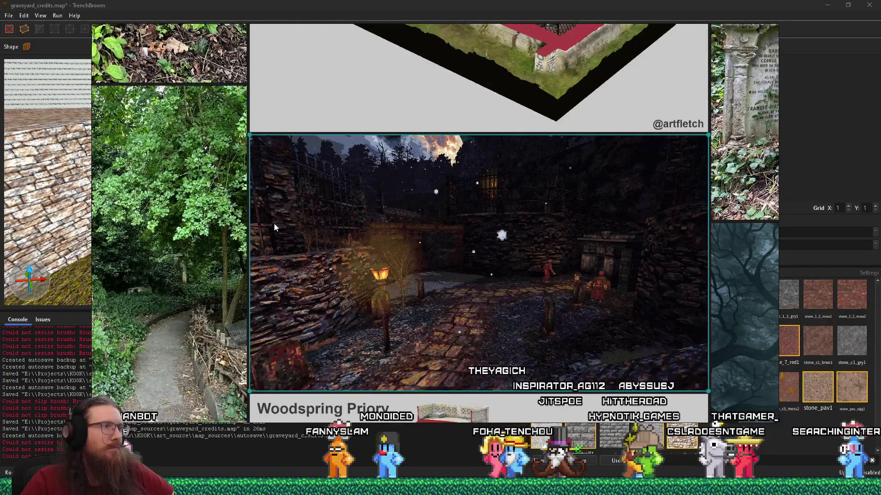
key("alt+Tab")
mouse_move(274, 224)
left_mouse_down()
mouse_move(428, 221)
mouse_move(285, 186)
mouse_move(227, 257)
mouse_move(221, 181)
left_mouse_up()
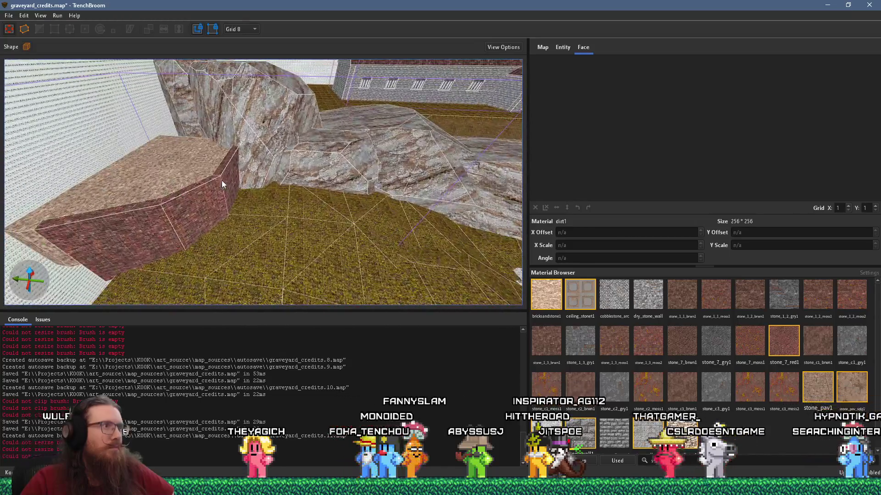
Step: Move a rock brush so it sits beside the red brick ledge
left_click(333, 158)
mouse_move(335, 161)
left_mouse_down()
mouse_move(66, 240)
mouse_move(127, 199)
mouse_move(171, 155)
left_mouse_up()
key("alt+Right")
Step: Rotate the rock about its vertical axis and extend its bottom face down into the ground
key("r")
mouse_move(167, 224)
left_mouse_down()
mouse_move(238, 186)
mouse_move(222, 194)
left_mouse_up()
key("a")
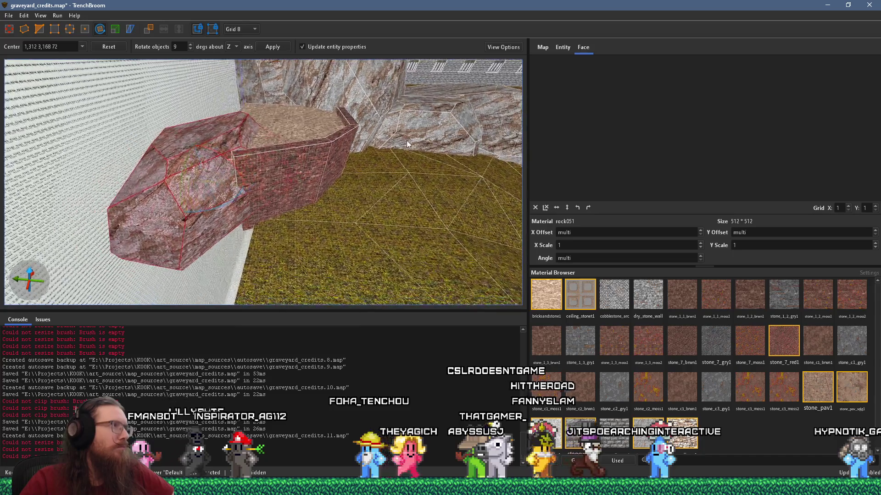
key("w")
left_click(39, 30)
key("a")
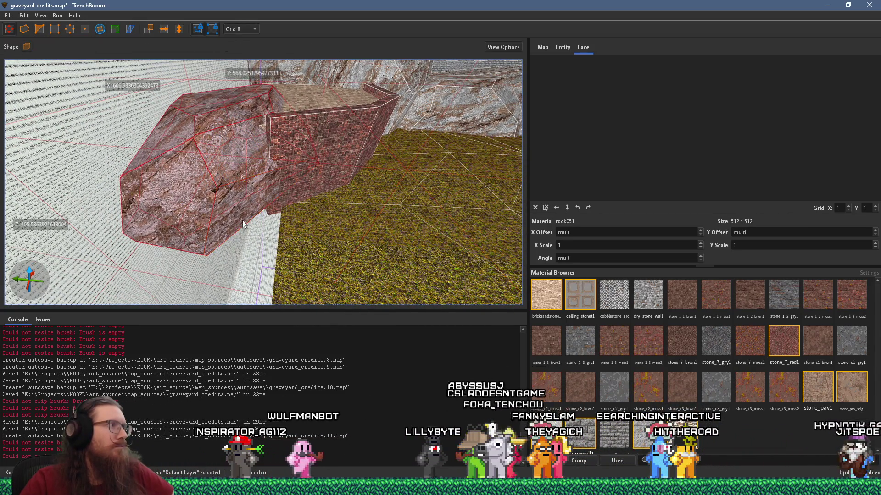
left_click_drag(250, 259, 258, 271)
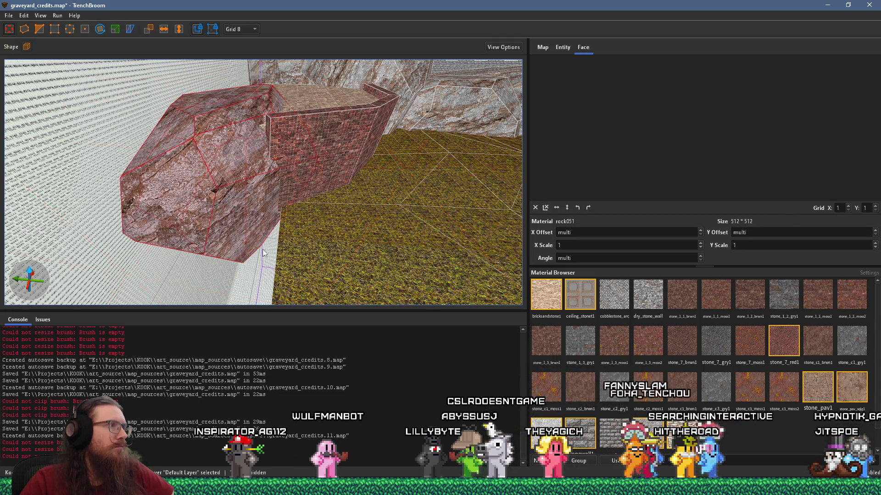
key("w")
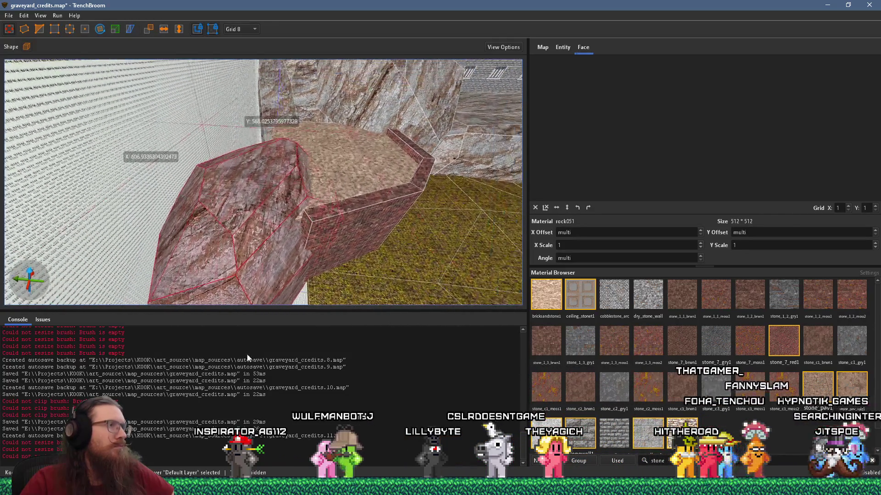
Step: Select the red stone ledge, then fly over to the other rocks and select another rock brush
left_click(308, 231)
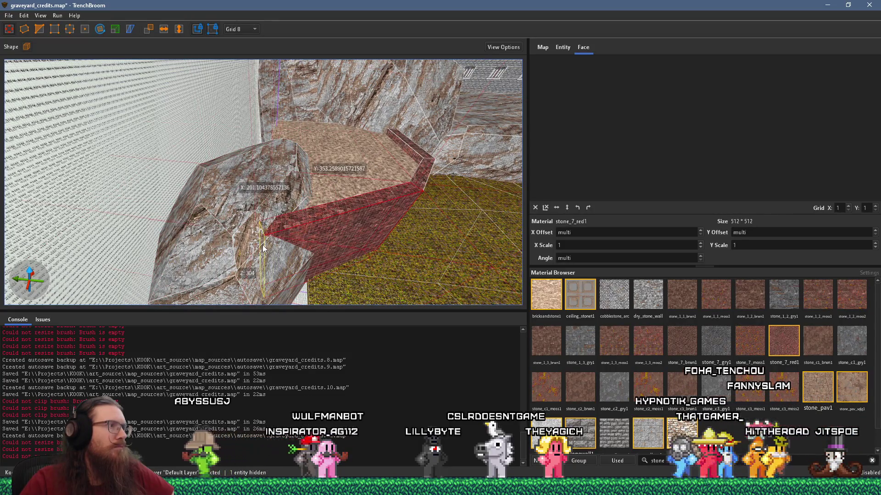
key("w")
key("w")
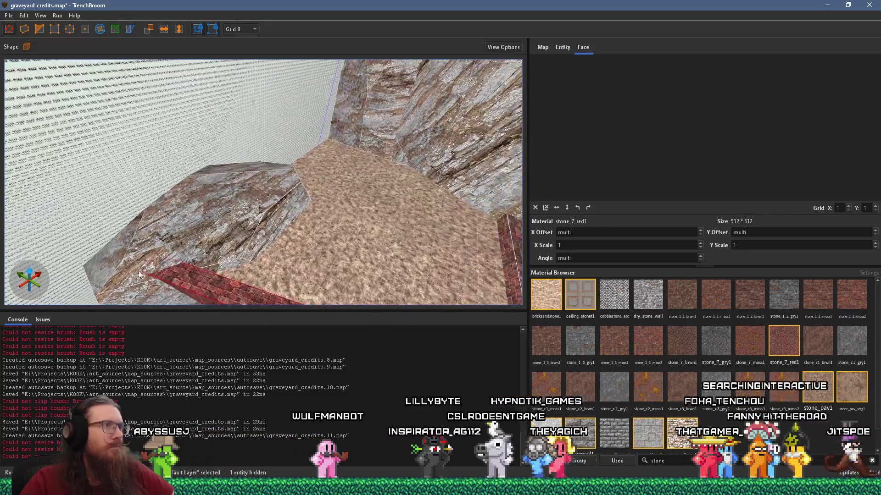
key("w")
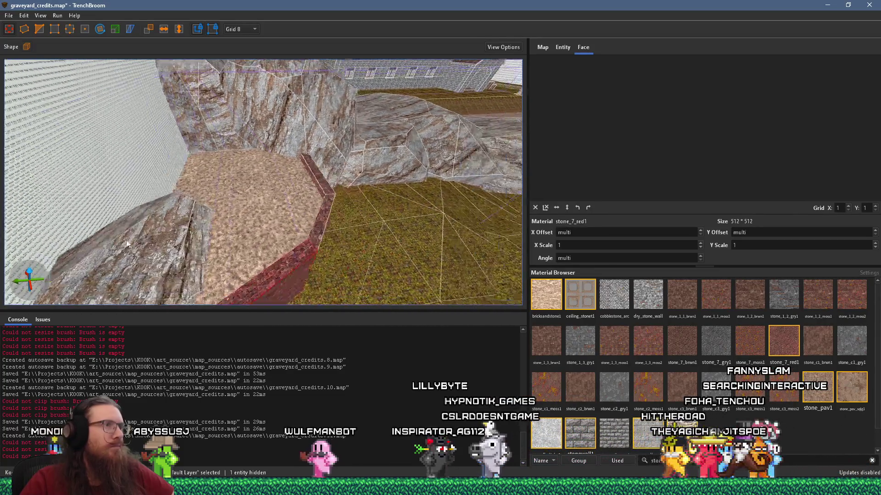
key("w")
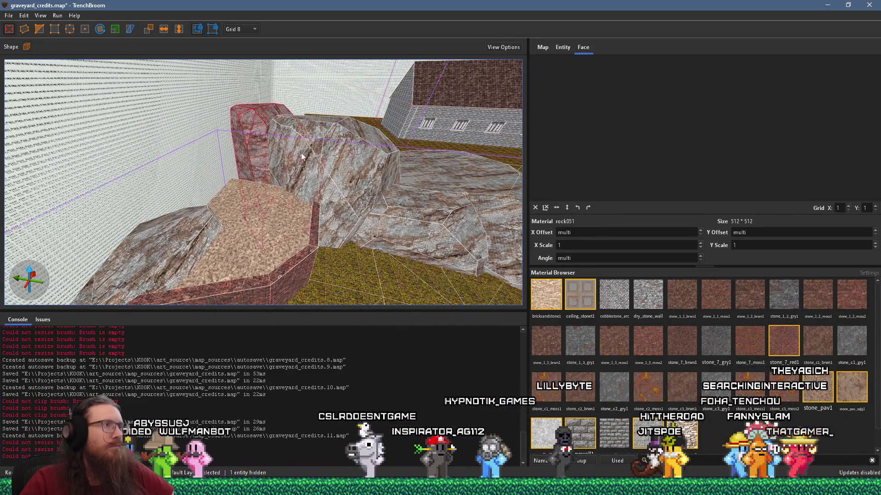
left_click(296, 151)
key("d")
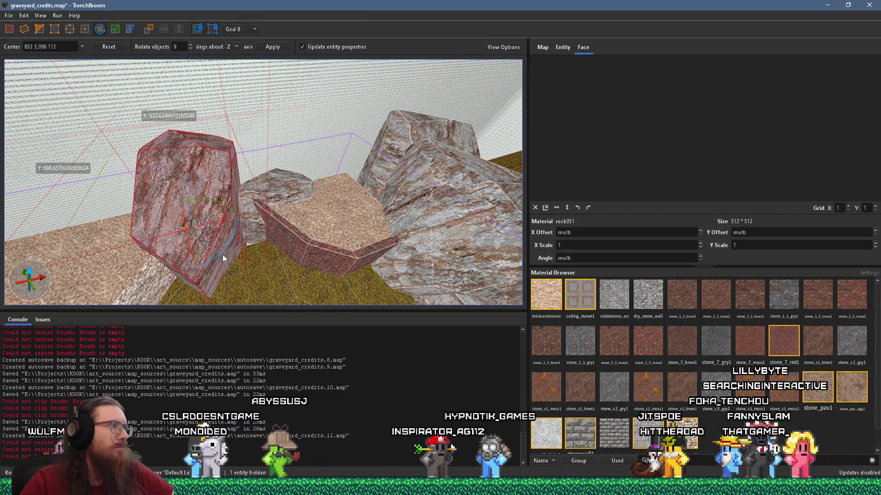
left_click_drag(228, 251, 134, 142)
key("w")
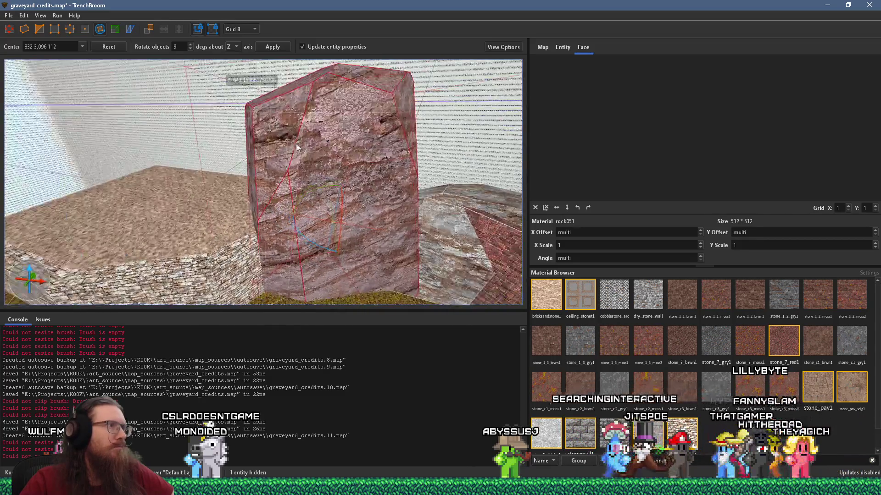
key("r")
key("s")
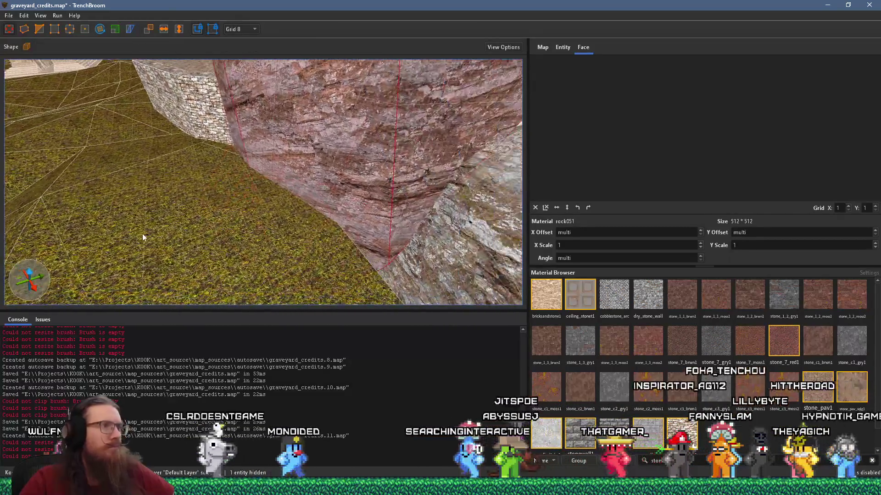
left_click(294, 268)
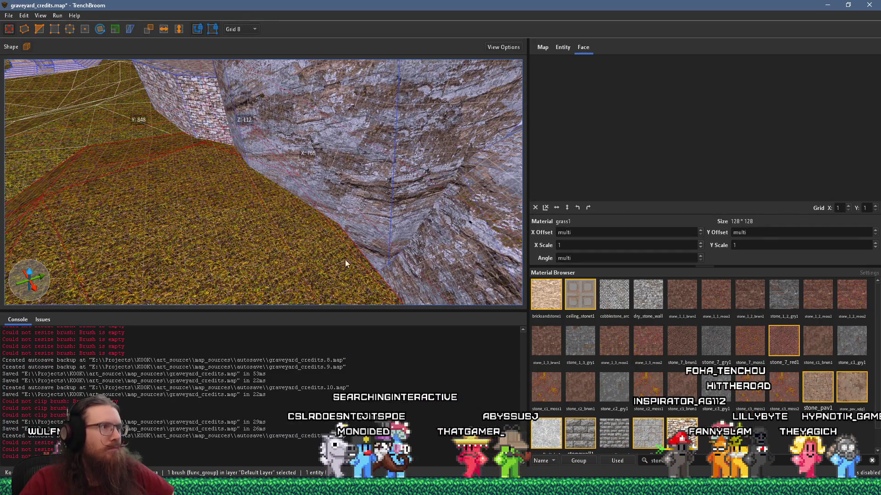
key("Escape")
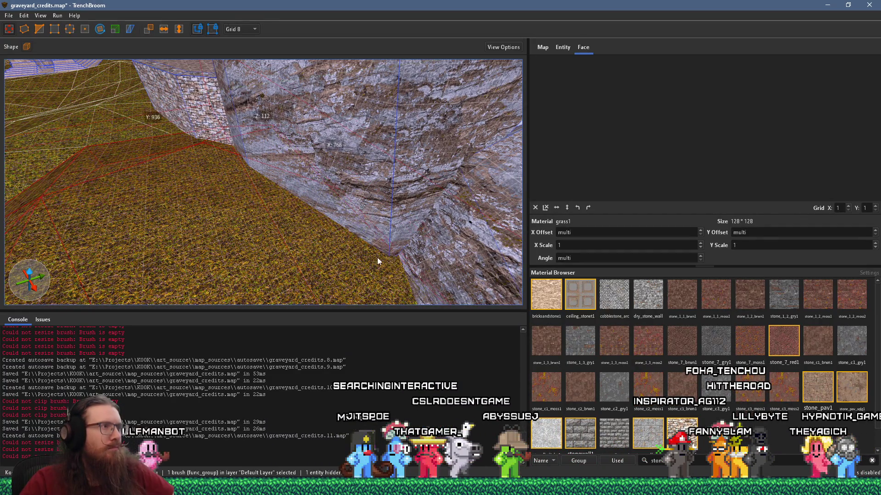
key("w")
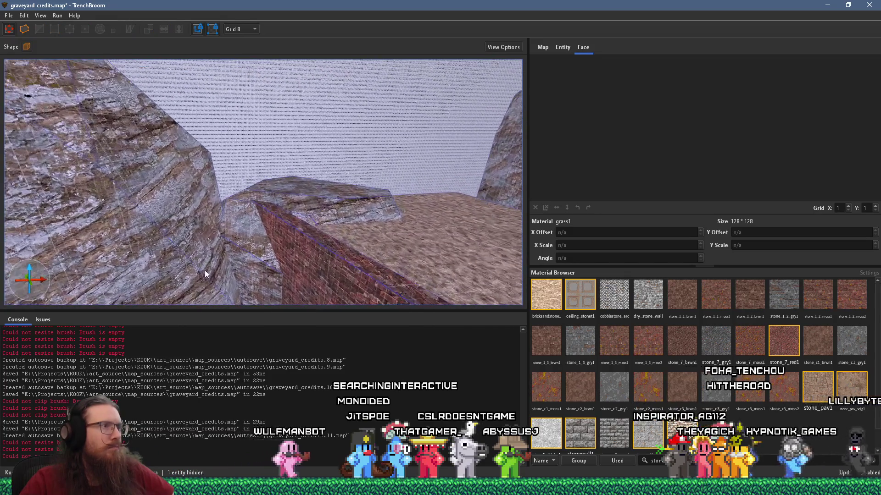
key("w")
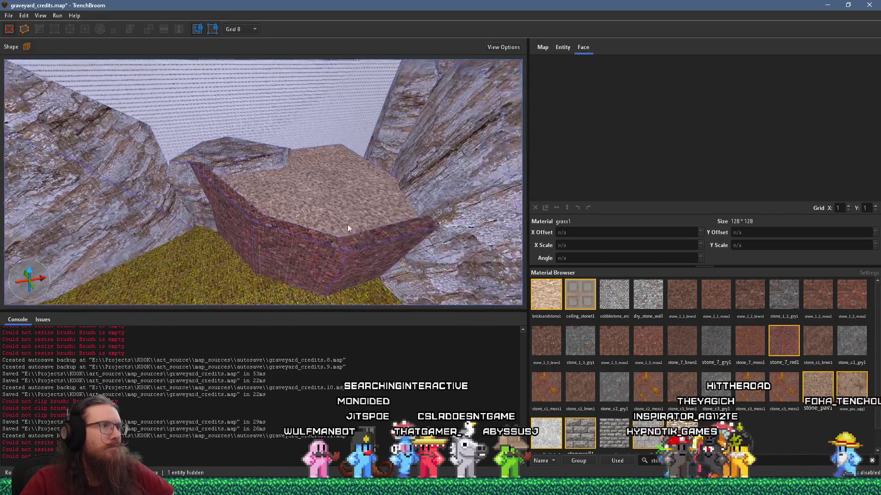
key("w")
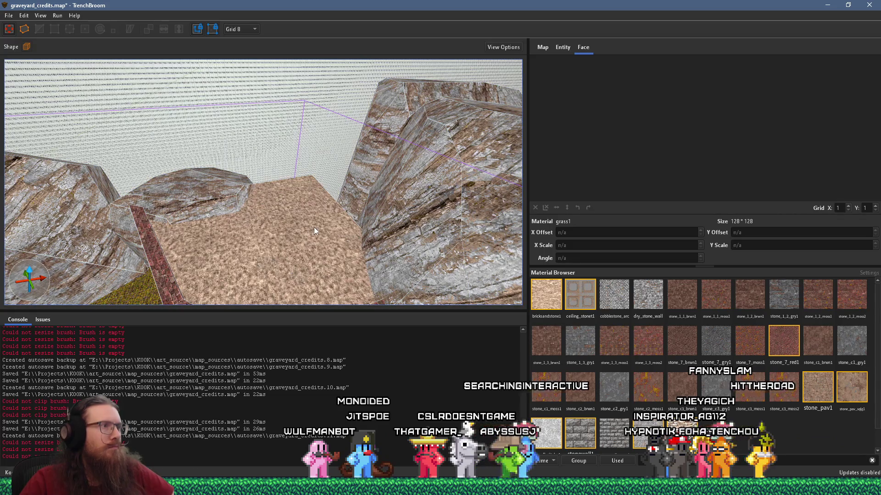
left_click(313, 227)
key("w")
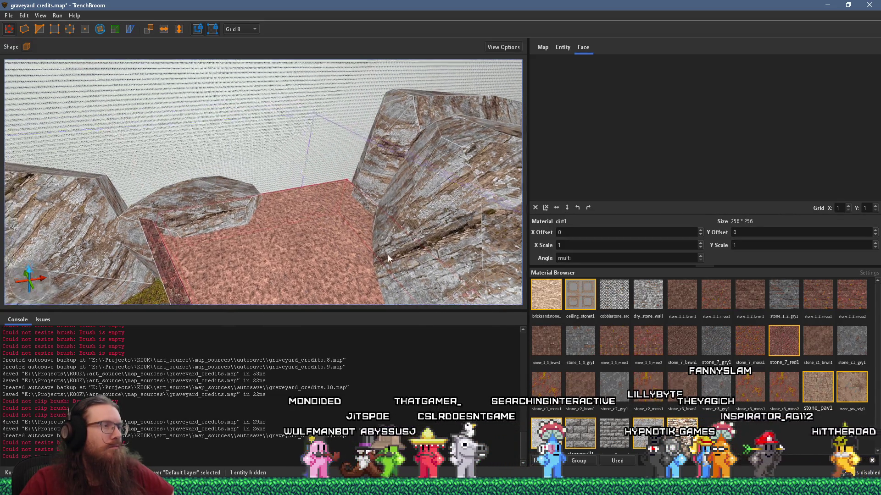
key("w")
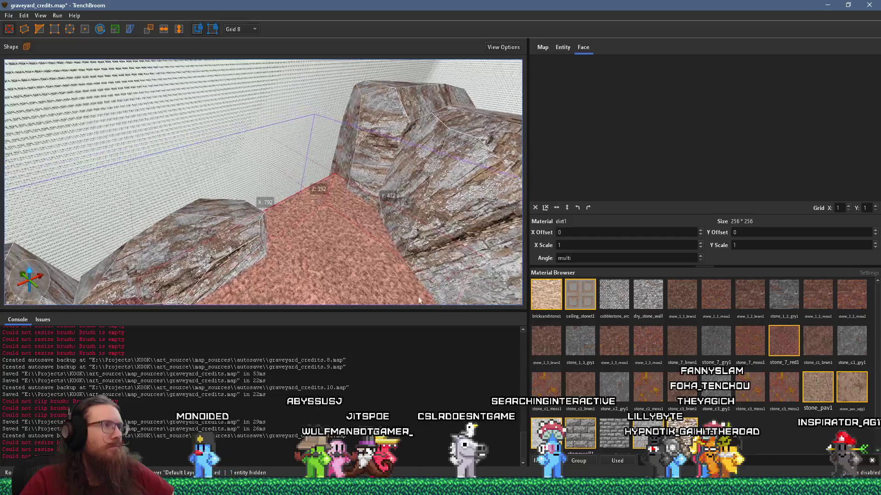
key("w")
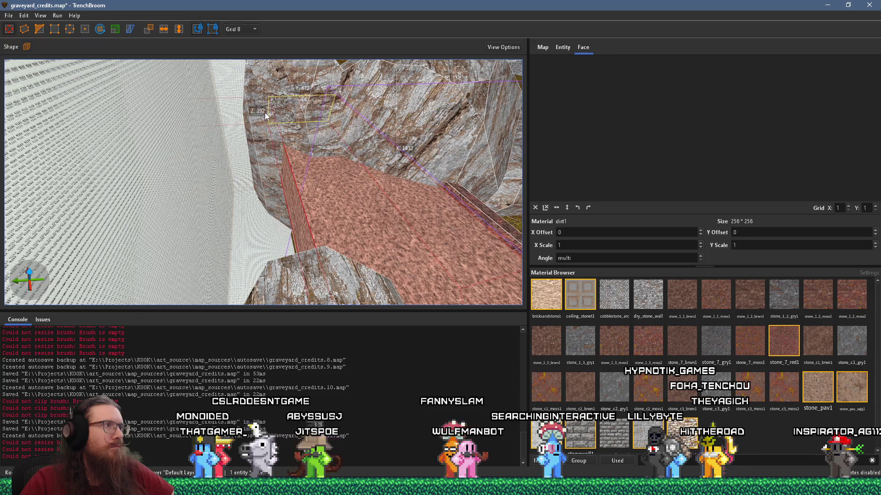
Step: Stretch the dirt floor brush out to the wall and select the small rock
left_click_drag(286, 192, 214, 189)
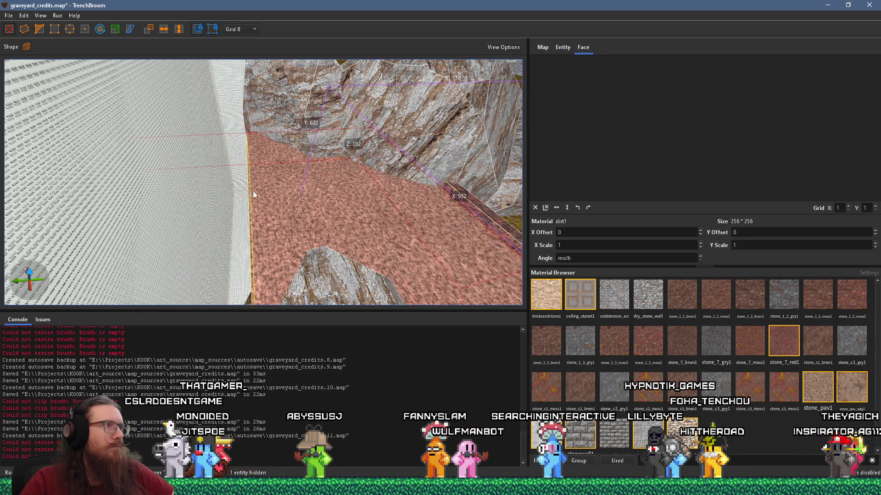
mouse_move(331, 208)
left_mouse_down()
mouse_move(271, 219)
mouse_move(280, 172)
mouse_move(279, 186)
mouse_move(217, 132)
mouse_move(304, 198)
mouse_move(329, 194)
mouse_move(324, 208)
mouse_move(290, 223)
mouse_move(276, 186)
left_mouse_up()
left_click(281, 204)
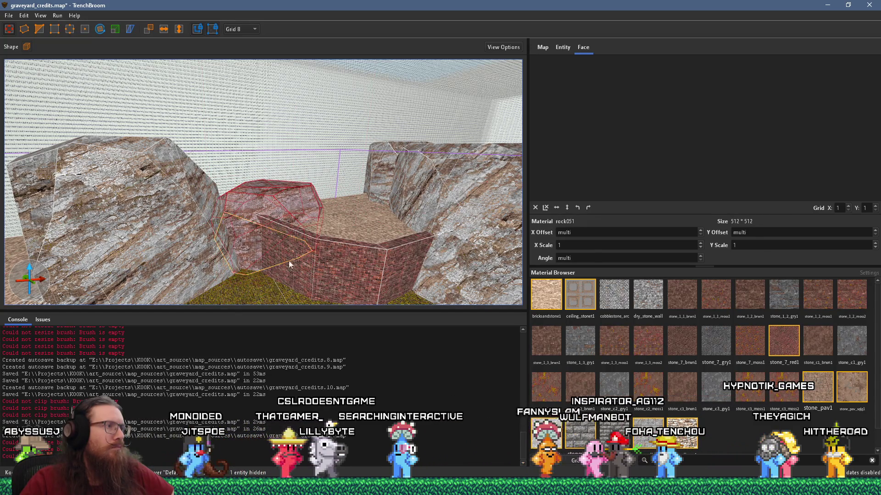
mouse_move(282, 256)
left_mouse_down()
mouse_move(271, 260)
mouse_move(260, 240)
mouse_move(334, 213)
mouse_move(273, 196)
left_mouse_up()
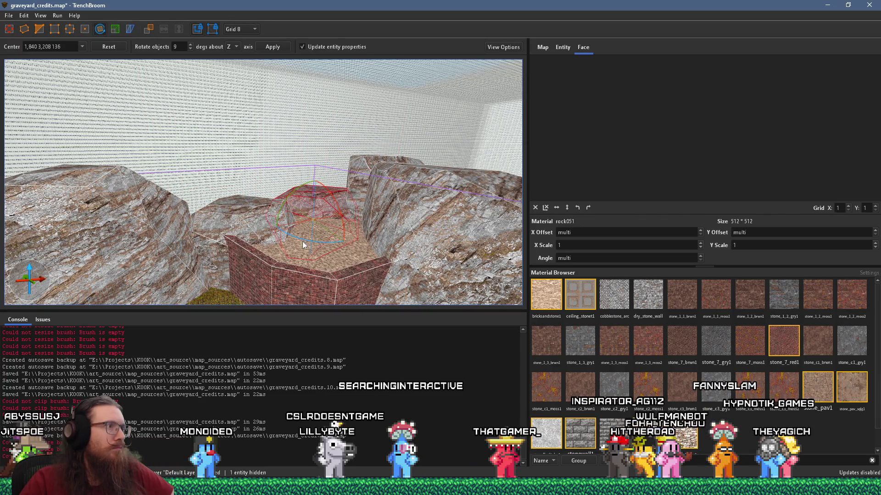
Step: Rotate the small rock around its vertical axis
mouse_move(311, 243)
left_mouse_down()
mouse_move(393, 229)
mouse_move(316, 212)
mouse_move(309, 237)
left_mouse_up()
scroll(309, 235, "up", 2)
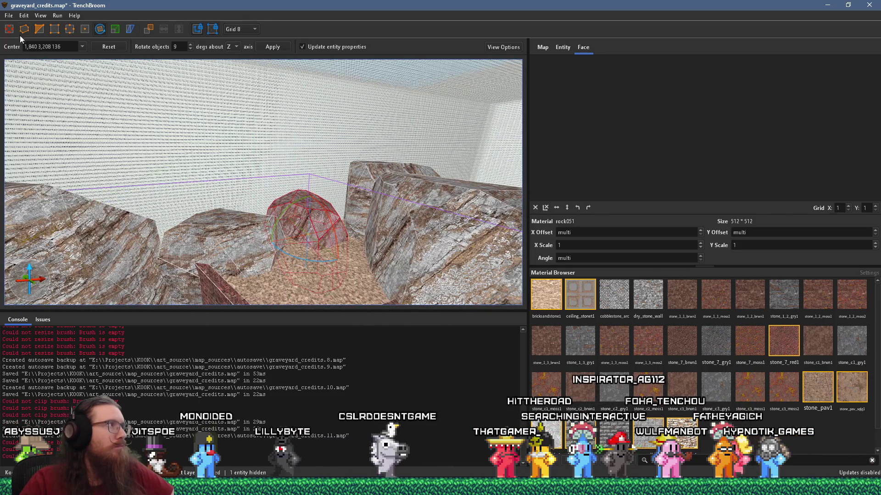
key("r")
scroll(290, 201, "down", 2)
key("d")
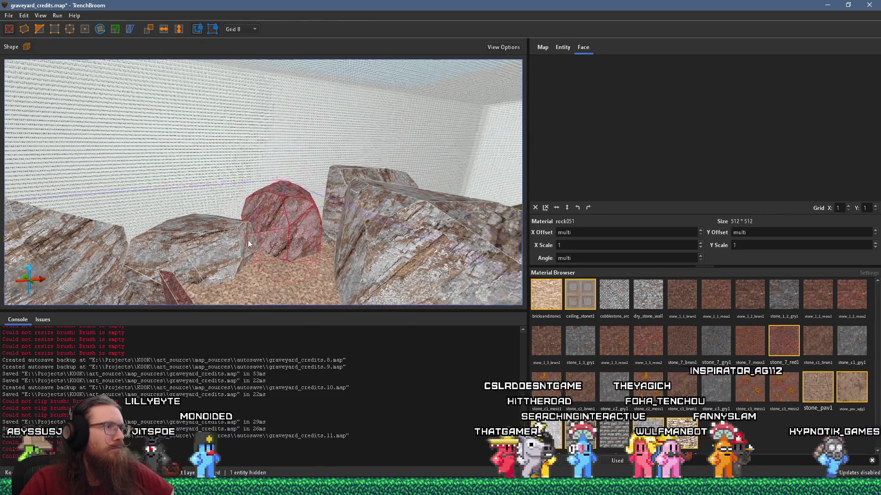
scroll(309, 243, "down", 3)
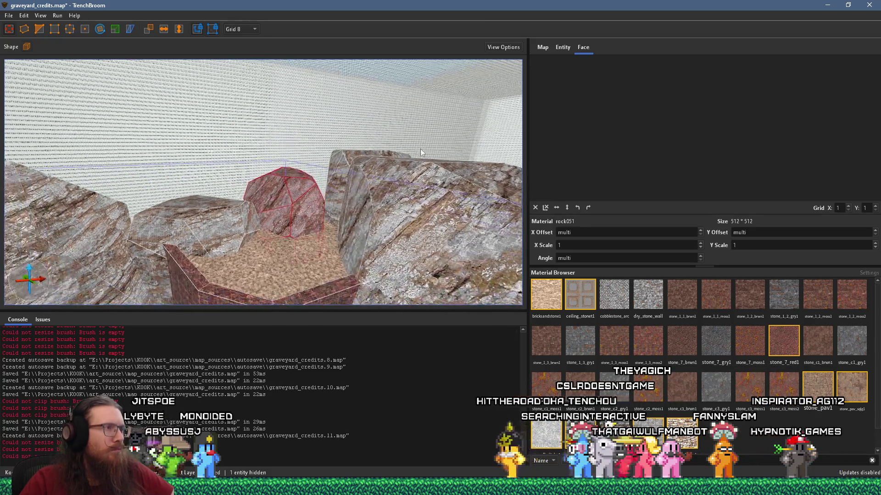
scroll(366, 232, "up", 4)
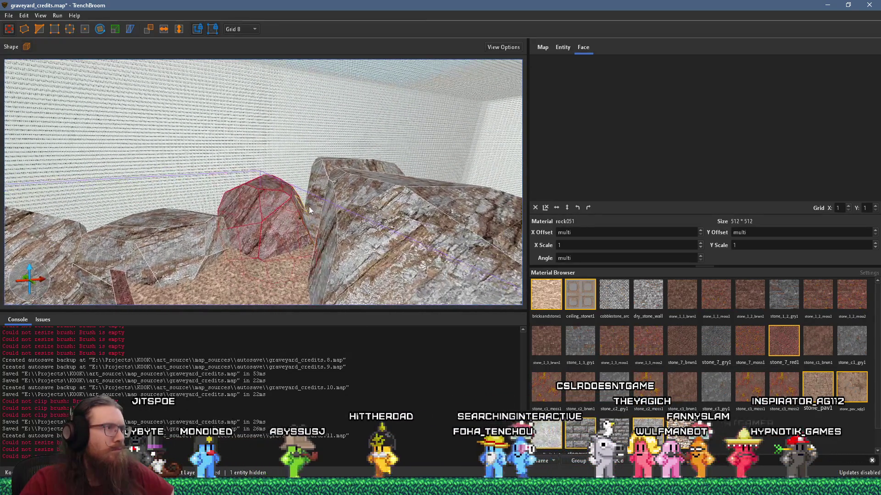
key("a")
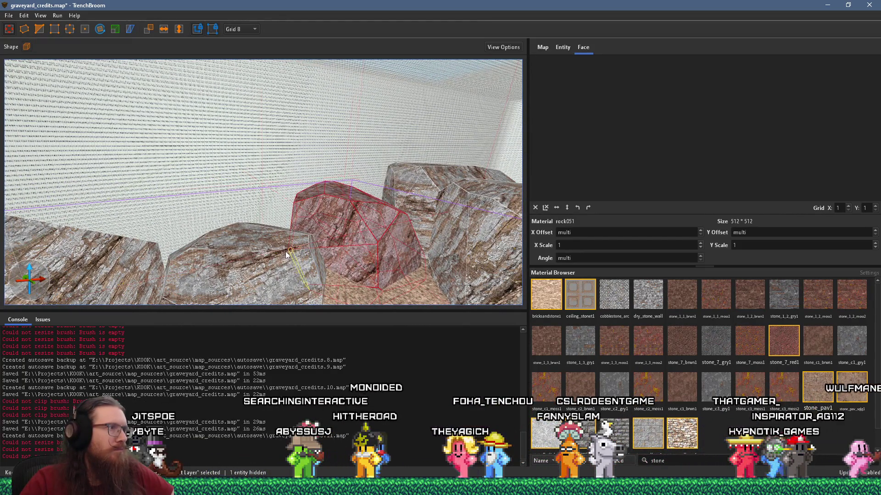
Step: Reset one rock face's texture offsets and angle to zero in the UV editor
key("ctrl+u")
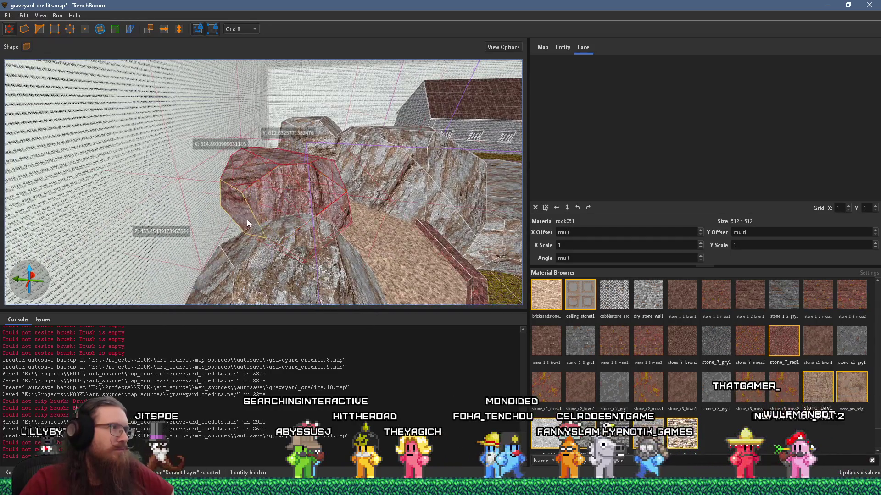
left_click_drag(244, 221, 217, 211)
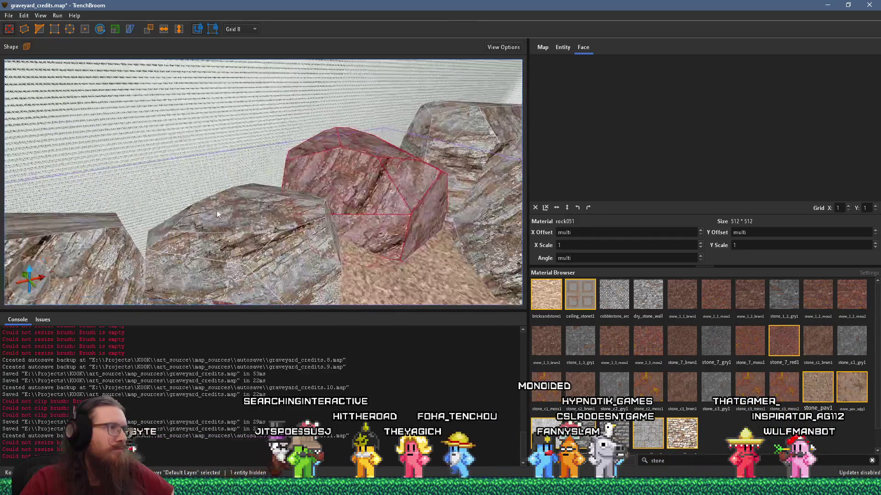
left_click(321, 213, "shift")
left_click(535, 207)
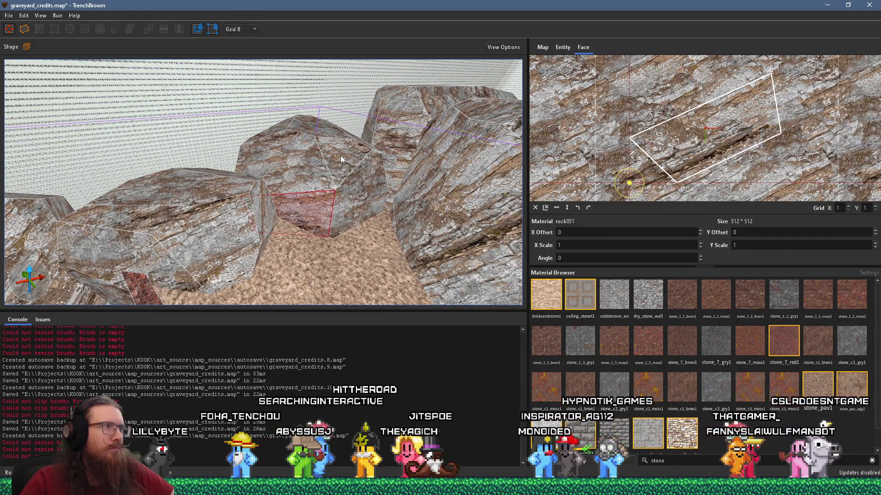
left_click(278, 223, "shift")
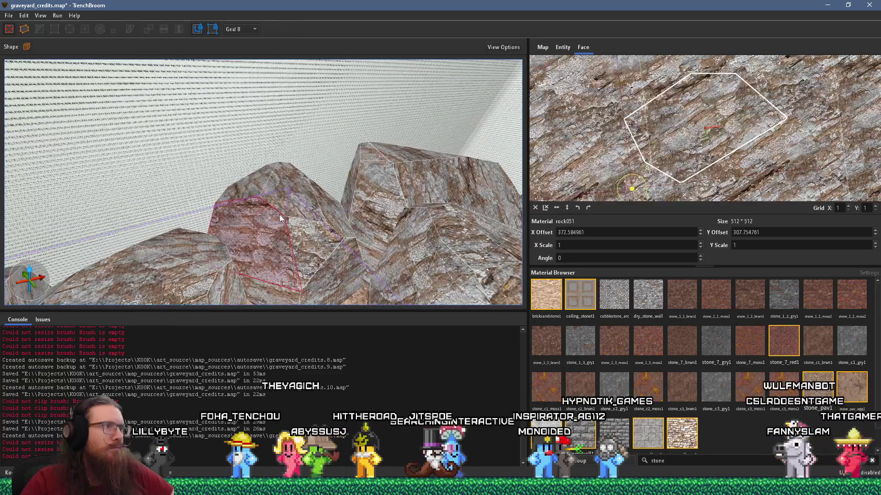
Step: Select several rock faces in turn to inspect their UV values
key("d")
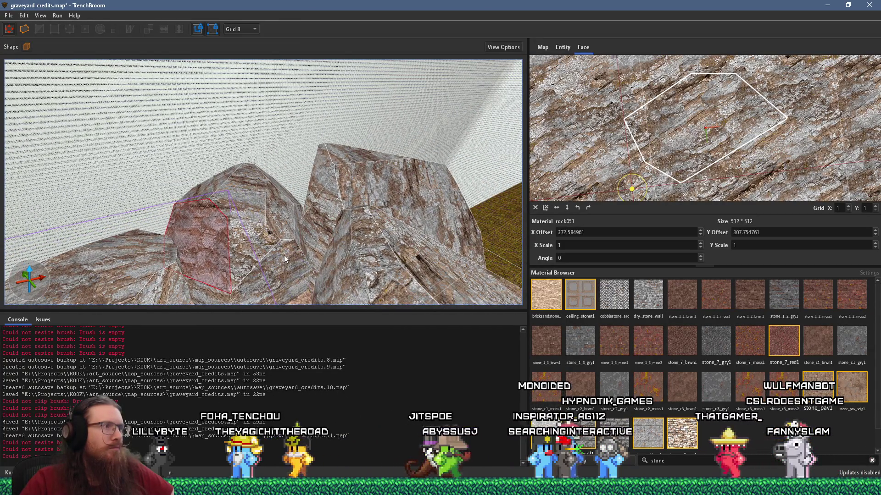
left_click(284, 259, "shift")
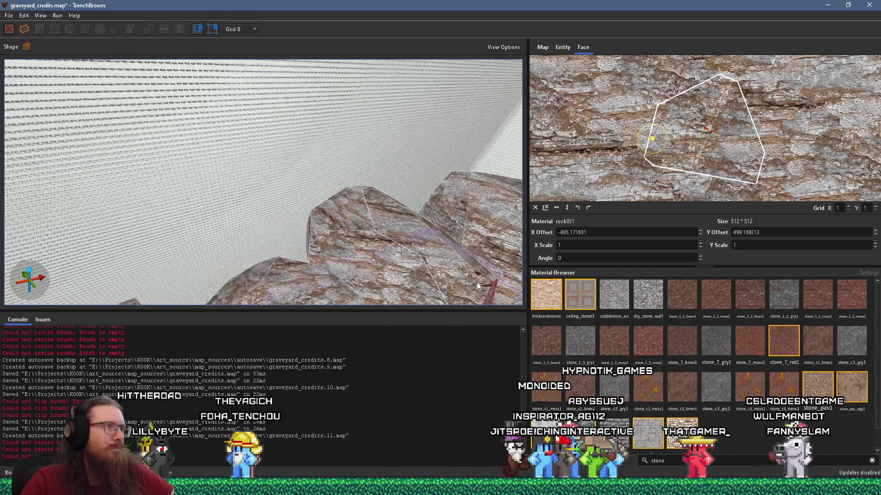
left_click(360, 240, "shift")
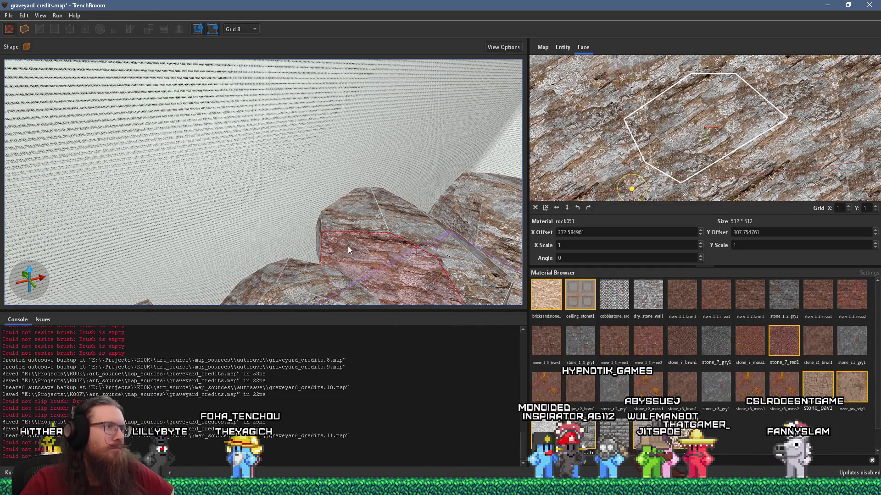
key("a")
key("s")
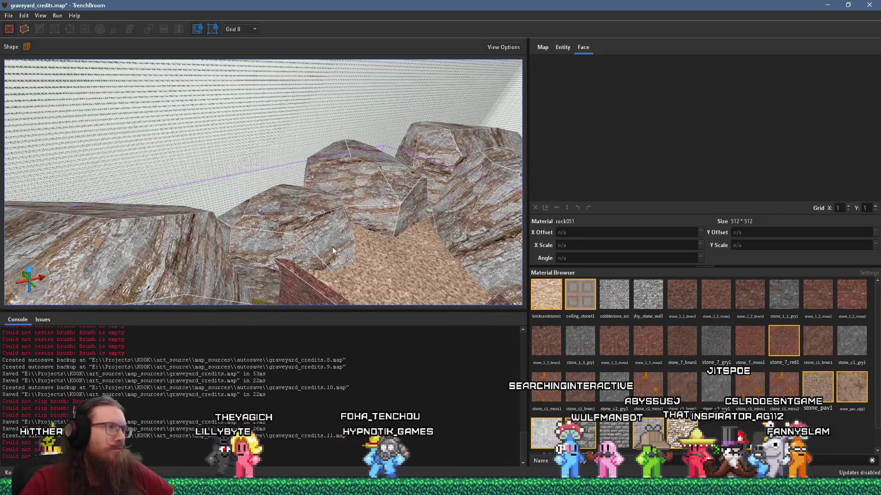
left_click(312, 218, "shift")
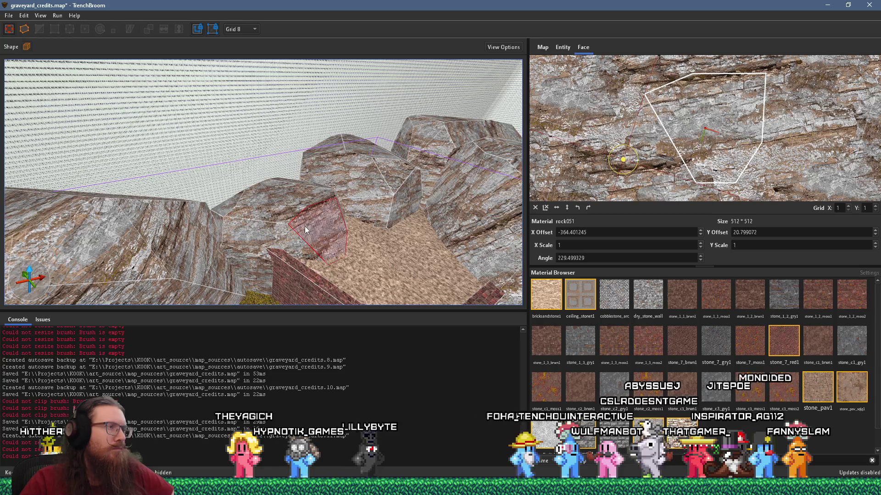
left_click(261, 255, "shift")
key("s")
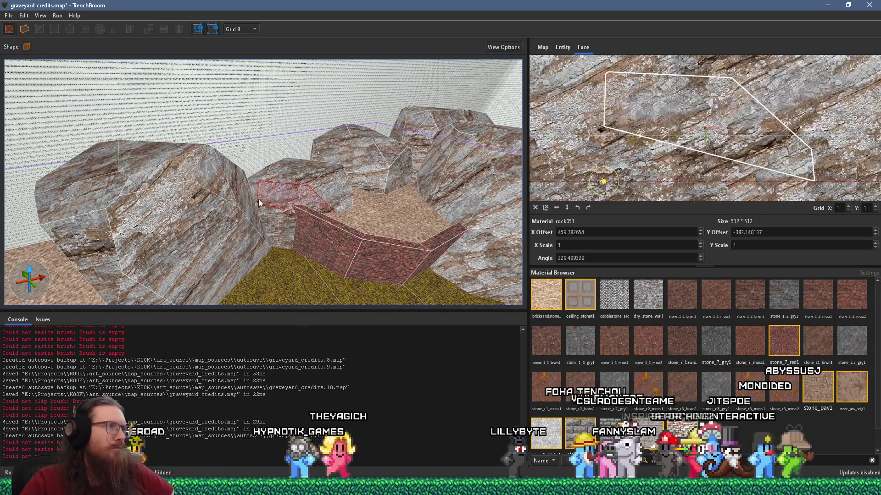
key("w")
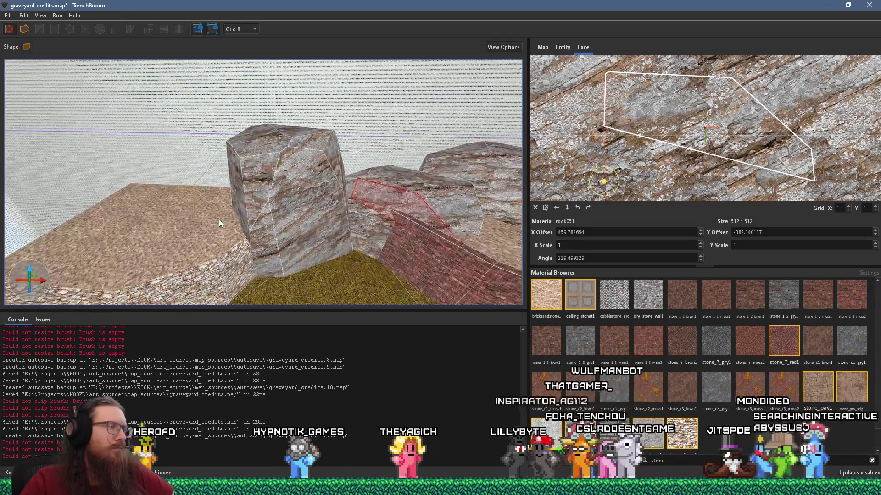
key("d")
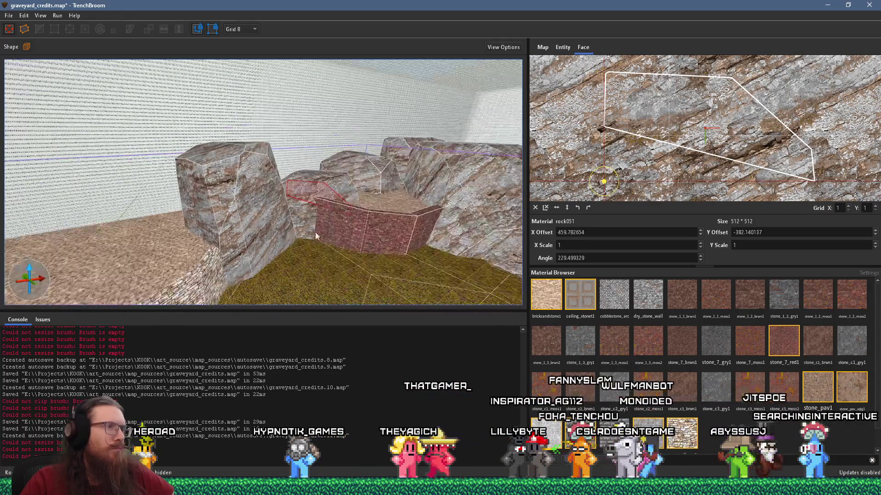
Step: Clear the face selection and bring up the PureRef graveyard reference board
key("Escape")
key("a")
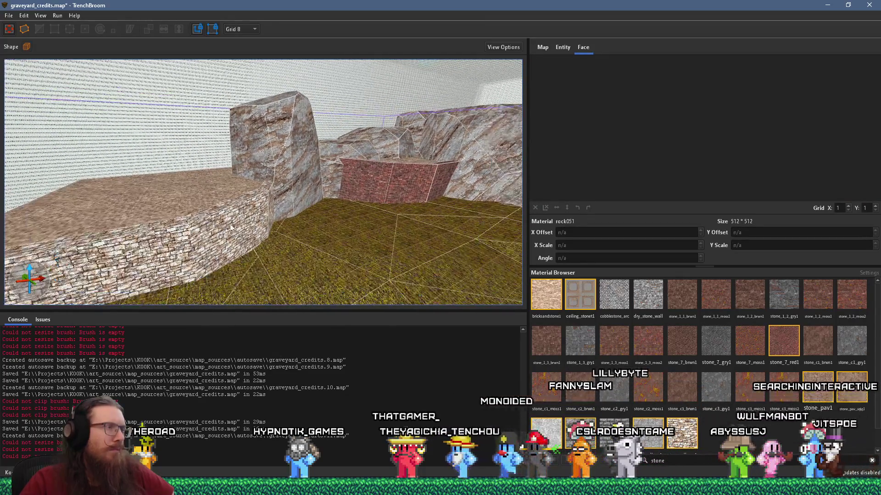
key("a")
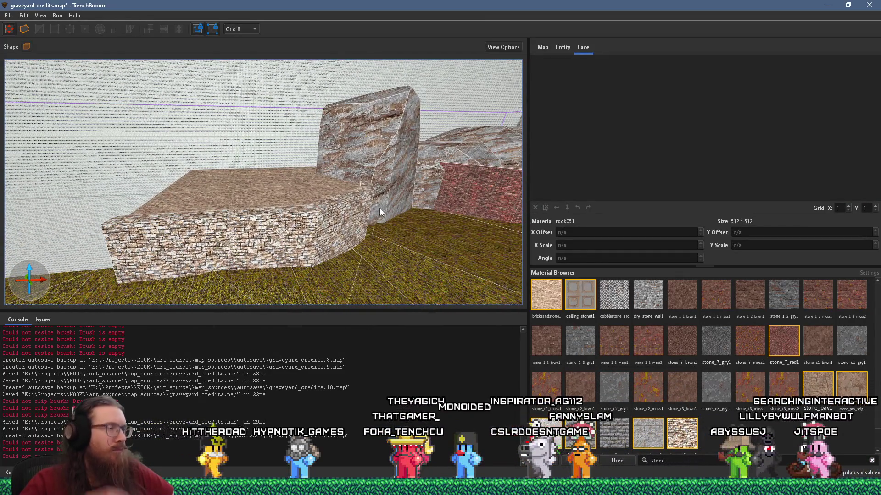
key("alt+Tab")
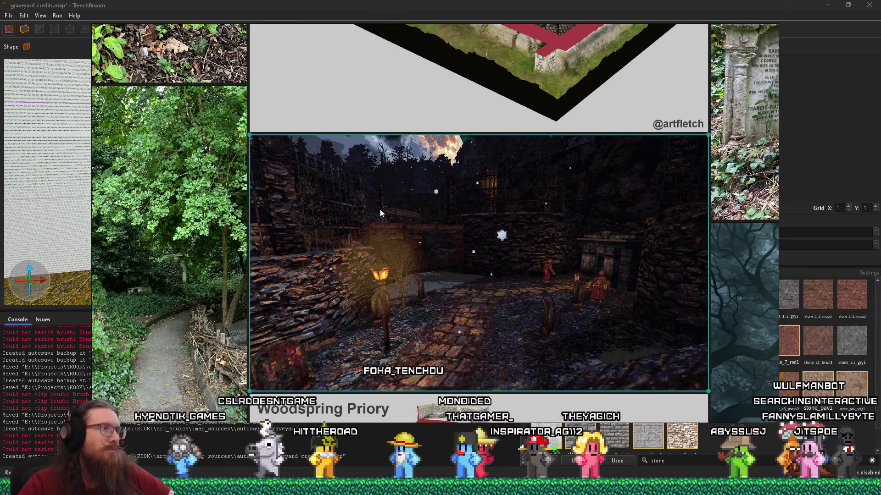
Step: Return to the editor and inspect the stone block's wall faces
key("alt+Tab")
key("w")
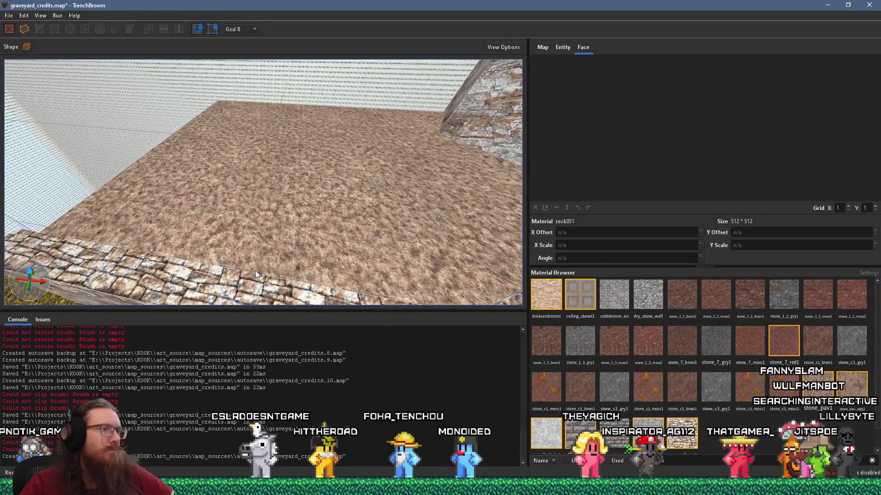
key("w")
left_click(271, 247)
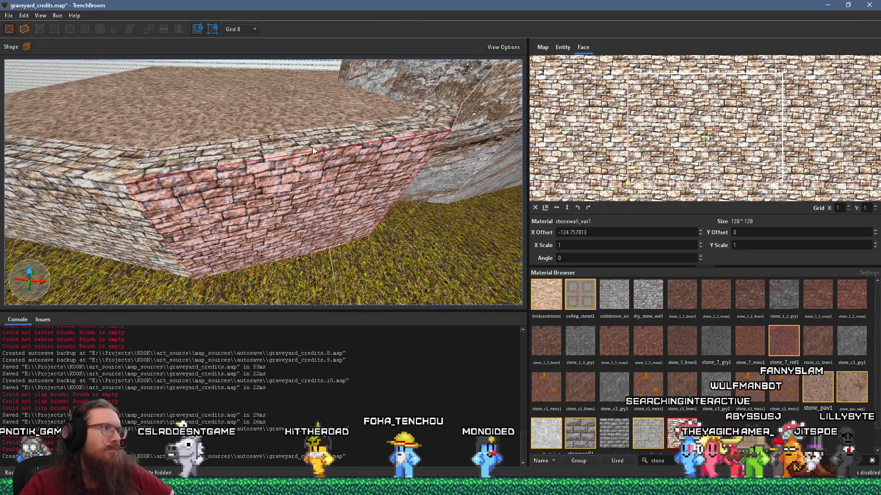
left_click(295, 172)
left_click_drag(191, 190, 173, 189)
left_click(203, 212)
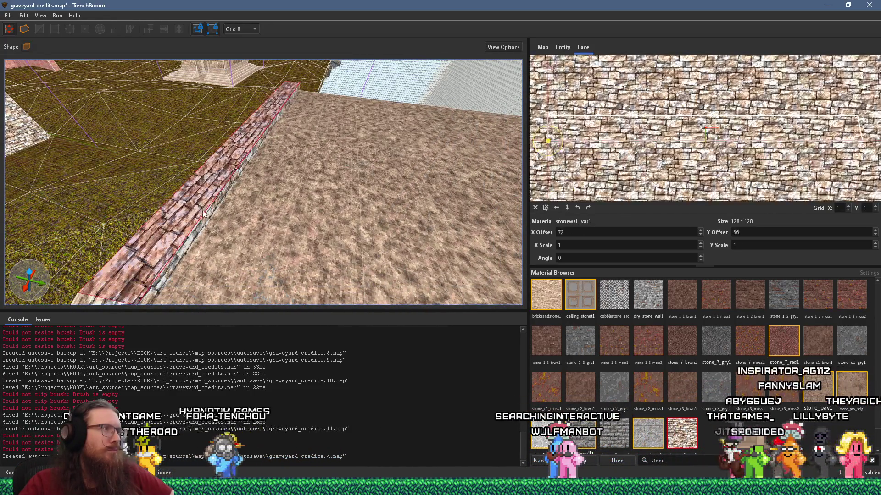
Step: Clear the selection and raise the drawn base into a tall stone box beside the ledge
key("Escape")
left_click_drag(202, 219, 284, 248)
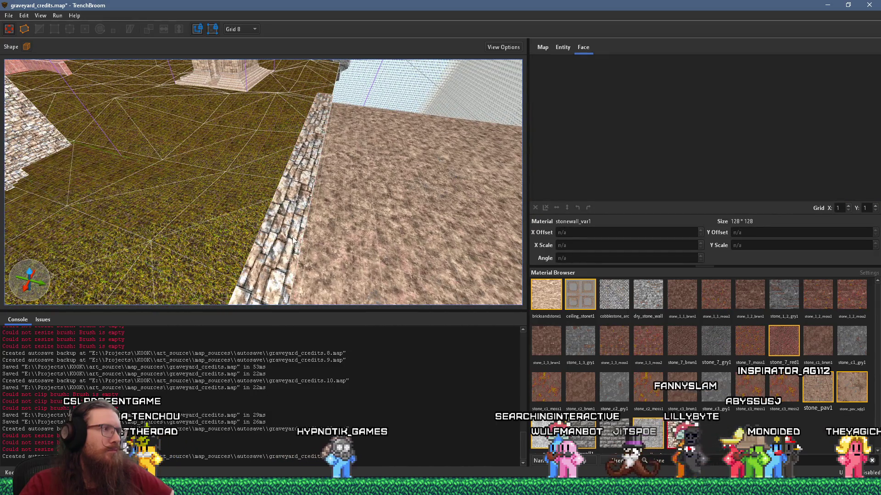
left_click(428, 246)
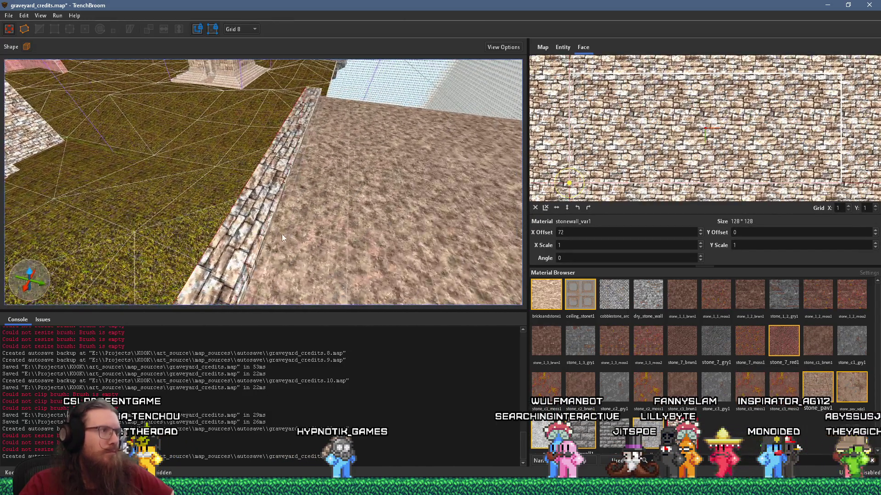
key("Escape")
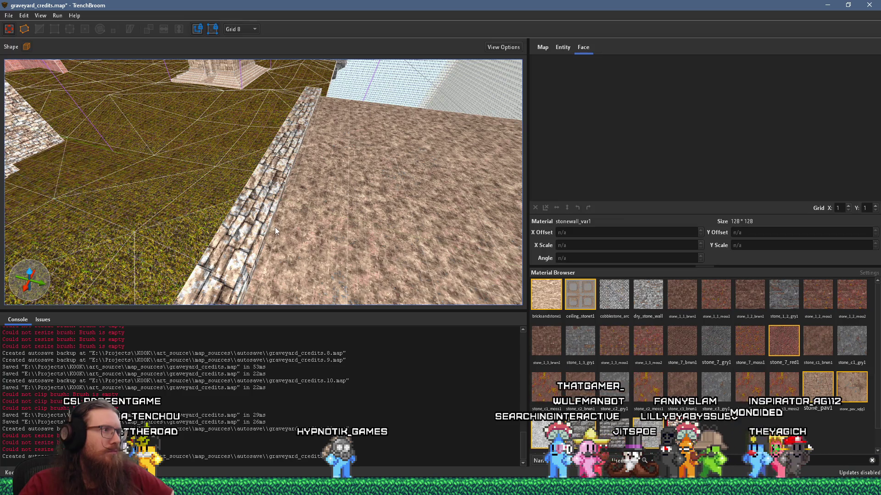
mouse_move(312, 209)
left_mouse_down()
mouse_move(309, 165)
mouse_move(318, 151)
mouse_move(297, 195)
mouse_move(276, 143)
mouse_move(236, 185)
left_mouse_up()
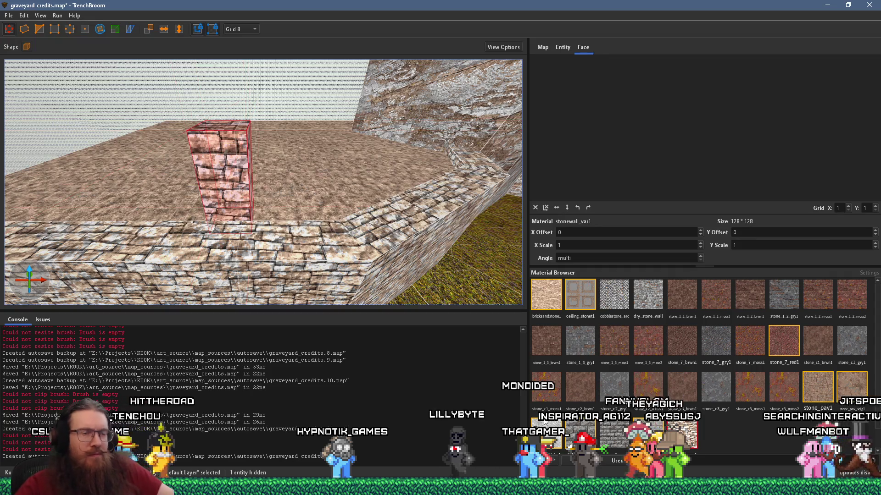
Step: Deselect the new pillar and filter the Material Browser by 'skip'
scroll(660, 376, "down", 1)
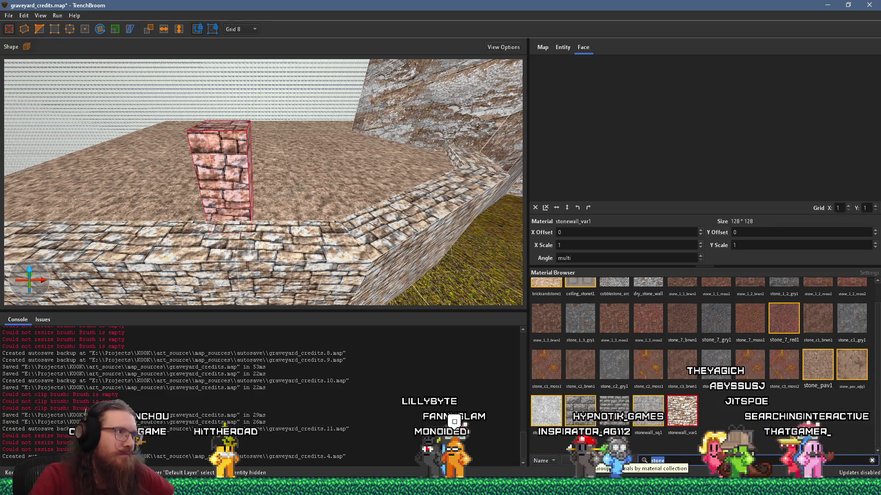
key("Escape")
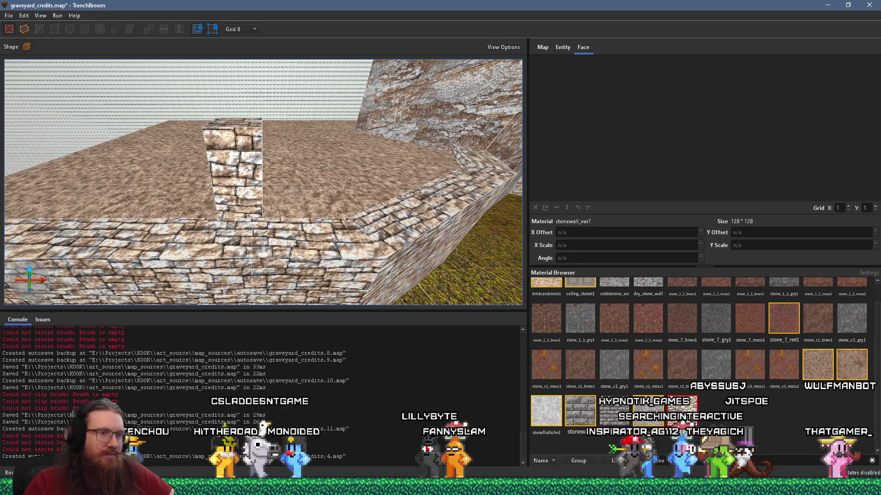
type("skip")
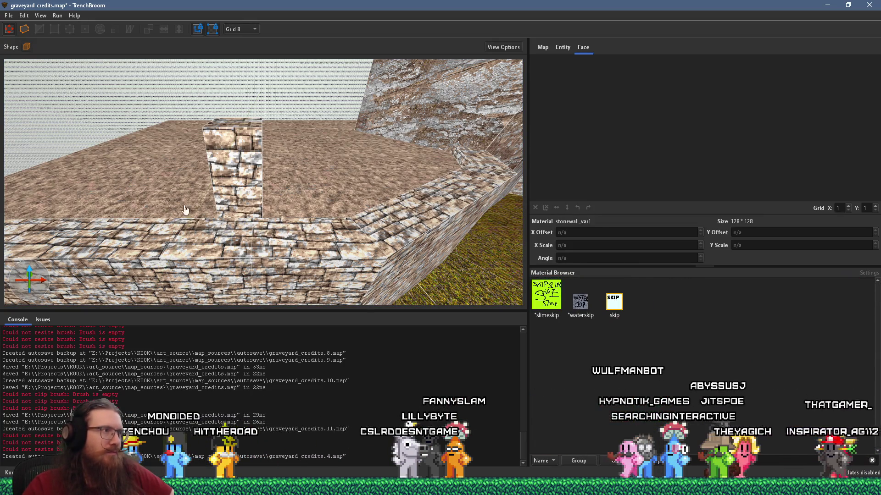
scroll(338, 232, "up", 5)
scroll(337, 232, "down", 4)
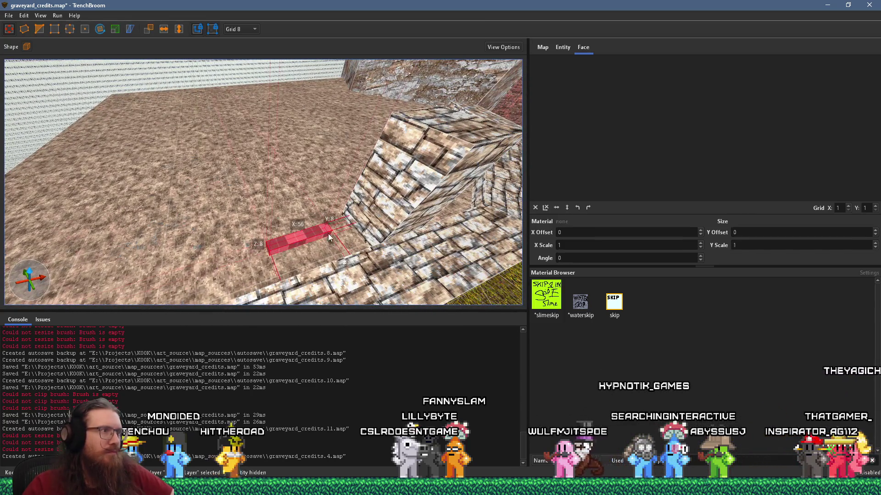
Step: Give the thin brush the skip texture and turn it into a func_detail_fence entity
left_click(610, 306)
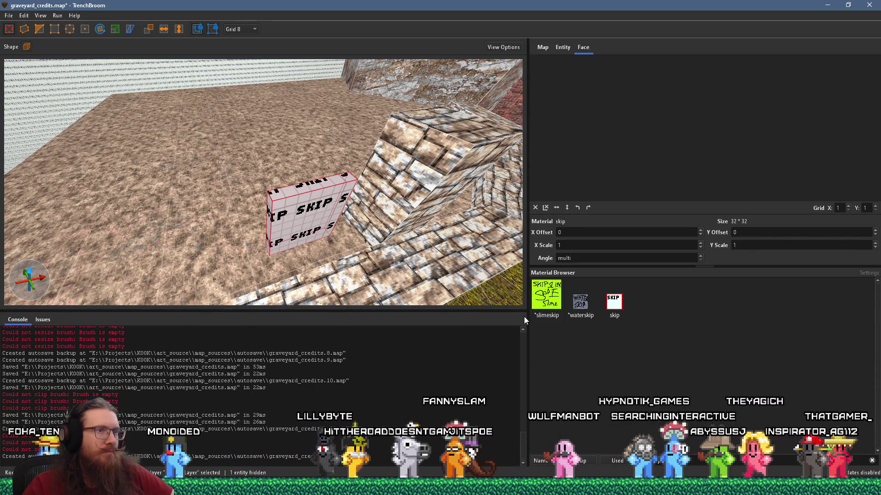
left_click(562, 49)
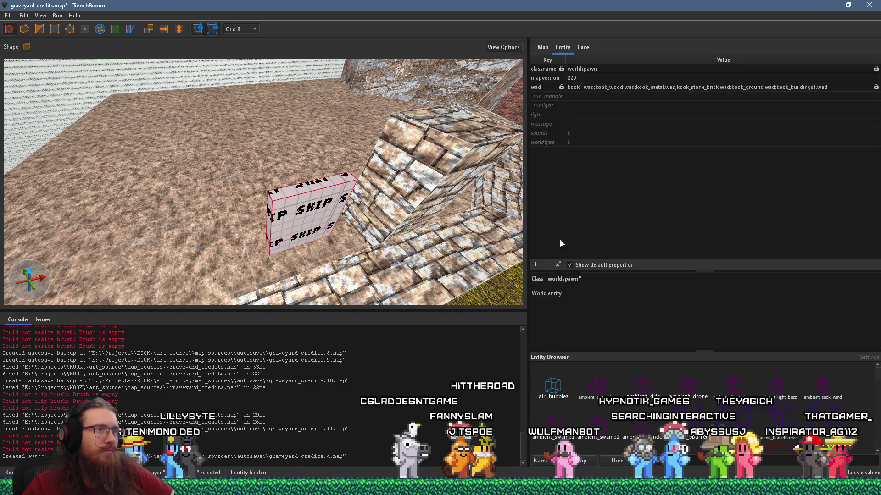
right_click(315, 210)
mouse_move(392, 382)
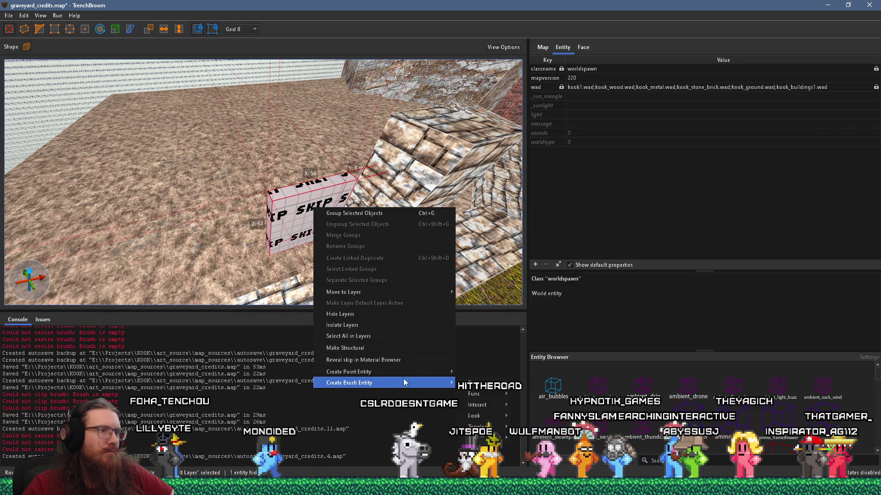
mouse_move(477, 394)
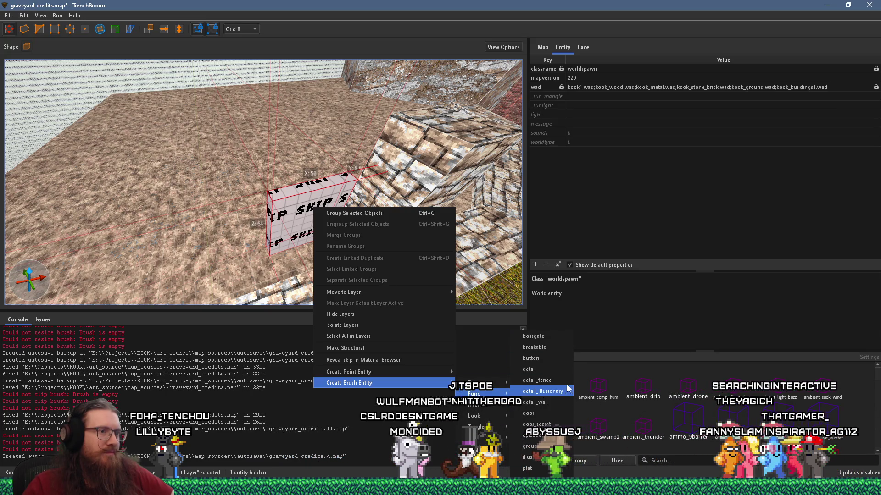
left_click(534, 392)
scroll(367, 260, "down", 2)
key("Escape")
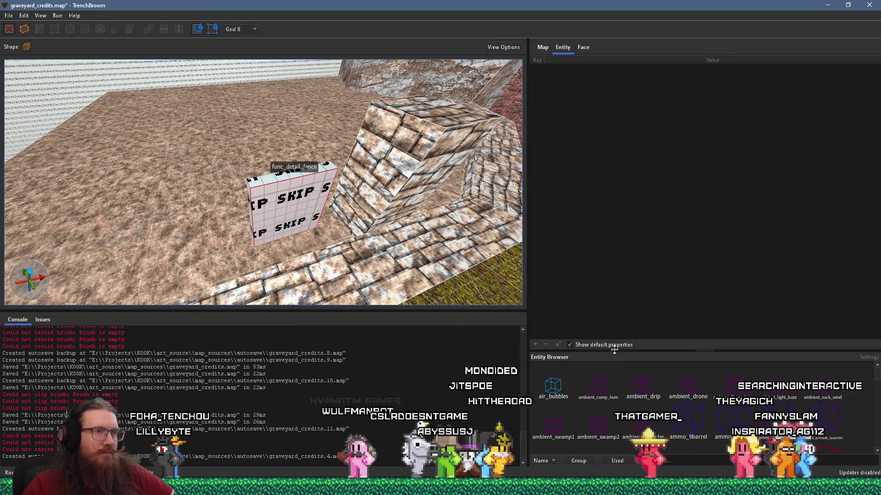
Step: Change the material filter from 'skip' to 'fence'
left_click(590, 46)
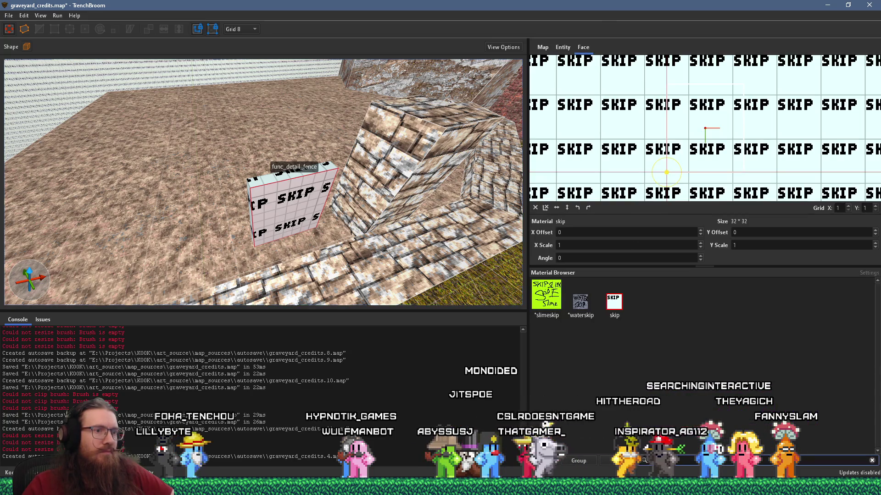
double_click(655, 461)
key("BackSpace")
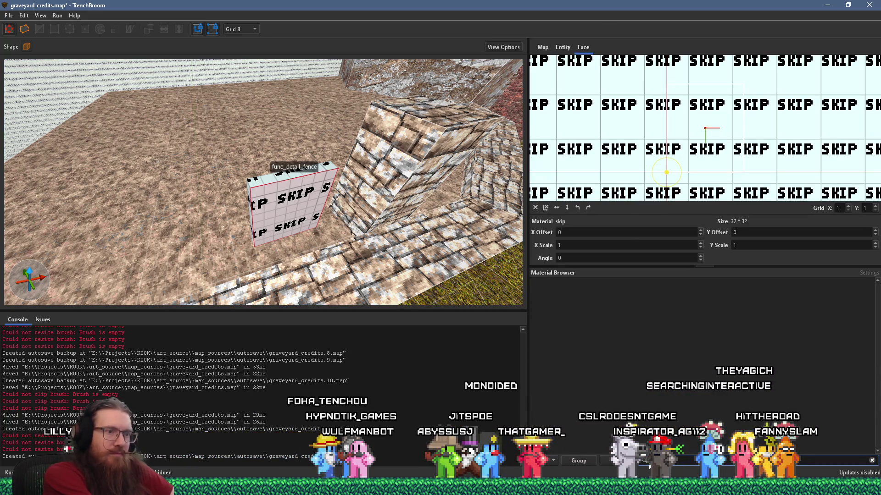
type("fence")
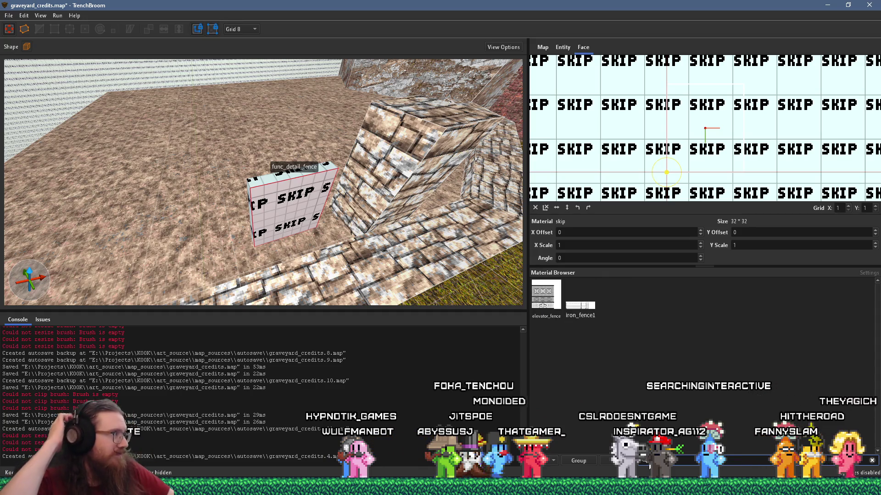
Step: Apply iron_fence1 to the fence face and select the whole fence brush
left_click(591, 310)
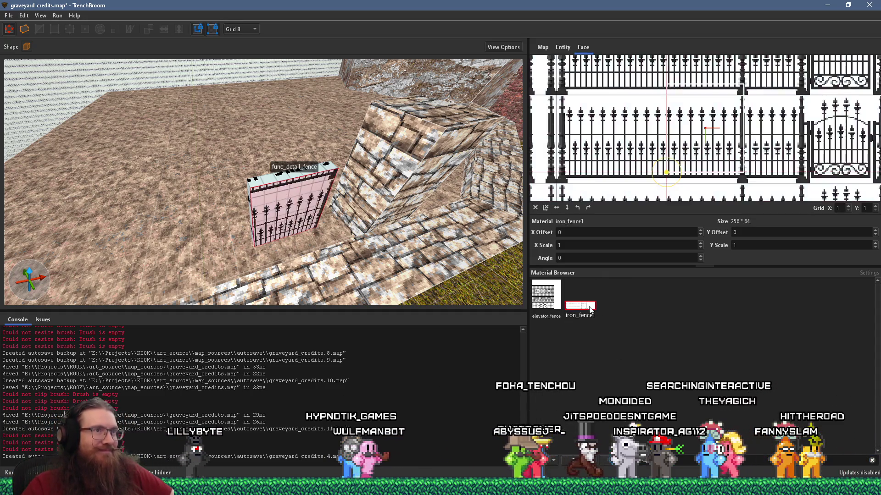
mouse_move(411, 266)
left_mouse_down()
mouse_move(356, 225)
mouse_move(337, 181)
left_mouse_up()
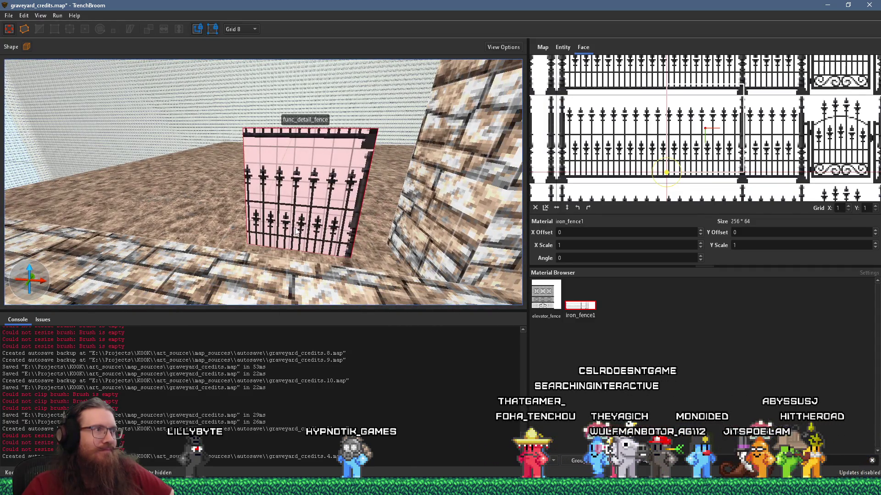
left_click(303, 205)
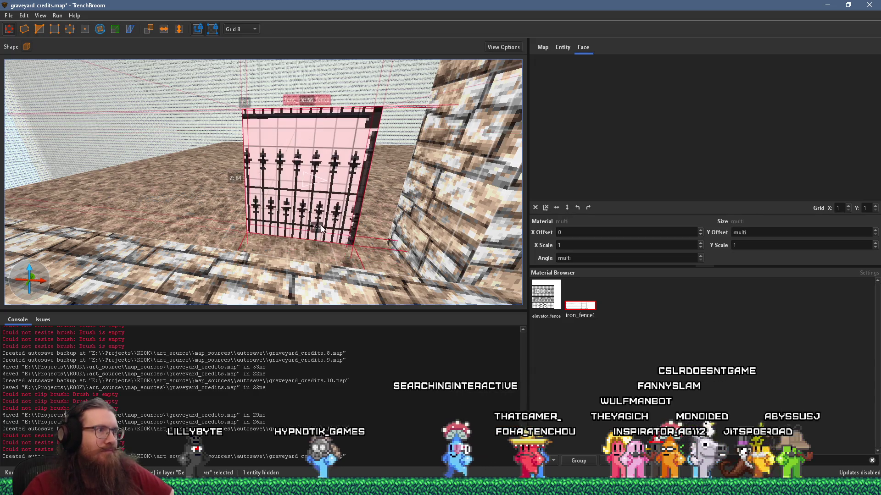
Step: Move the stone block from the wall's right end to the fence's left side
mouse_move(318, 280)
left_mouse_down()
mouse_move(274, 253)
mouse_move(305, 269)
mouse_move(355, 257)
left_mouse_up()
scroll(305, 270, "down", 8)
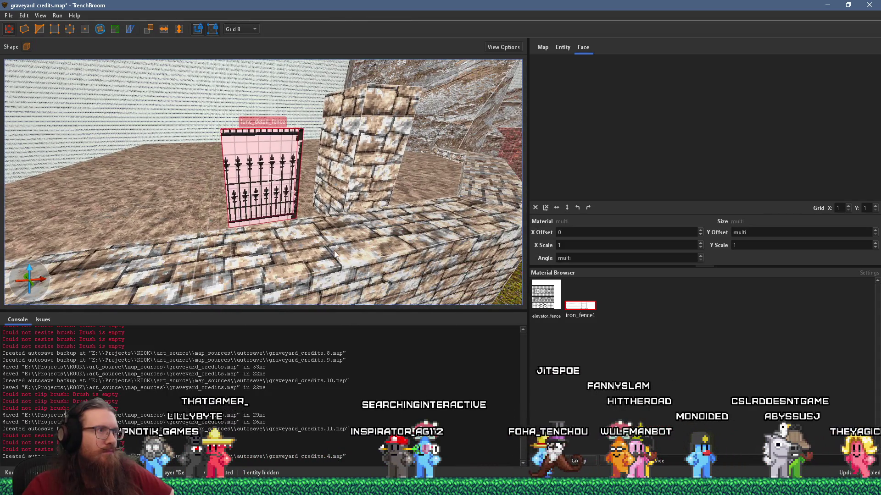
scroll(281, 202, "up", 5)
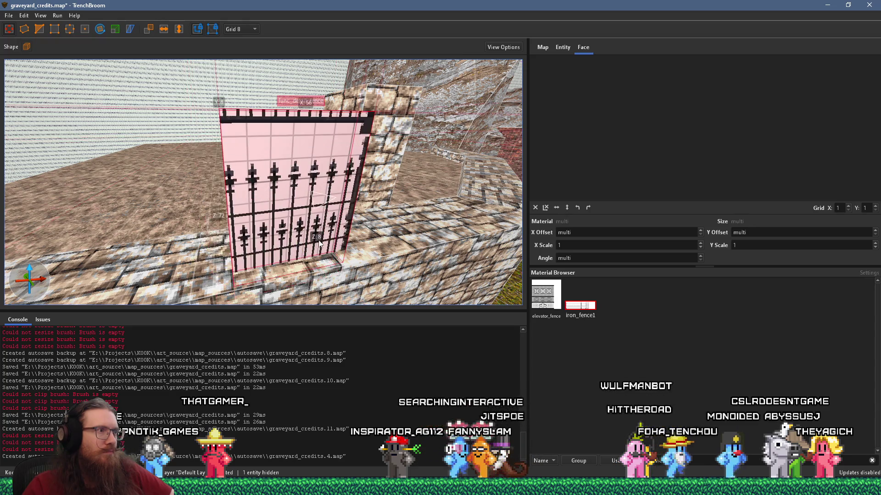
mouse_move(326, 222)
left_mouse_down()
mouse_move(327, 244)
mouse_move(296, 269)
left_mouse_up()
mouse_move(373, 252)
left_mouse_down()
mouse_move(509, 249)
mouse_move(325, 268)
mouse_move(469, 246)
mouse_move(247, 252)
mouse_move(216, 224)
mouse_move(197, 220)
left_mouse_up()
scroll(343, 151, "down", 5)
mouse_move(343, 152)
left_mouse_down()
mouse_move(282, 178)
mouse_move(153, 186)
mouse_move(270, 181)
mouse_move(224, 208)
mouse_move(202, 207)
mouse_move(245, 188)
mouse_move(292, 188)
mouse_move(243, 213)
mouse_move(287, 260)
left_mouse_up()
scroll(282, 178, "up", 2)
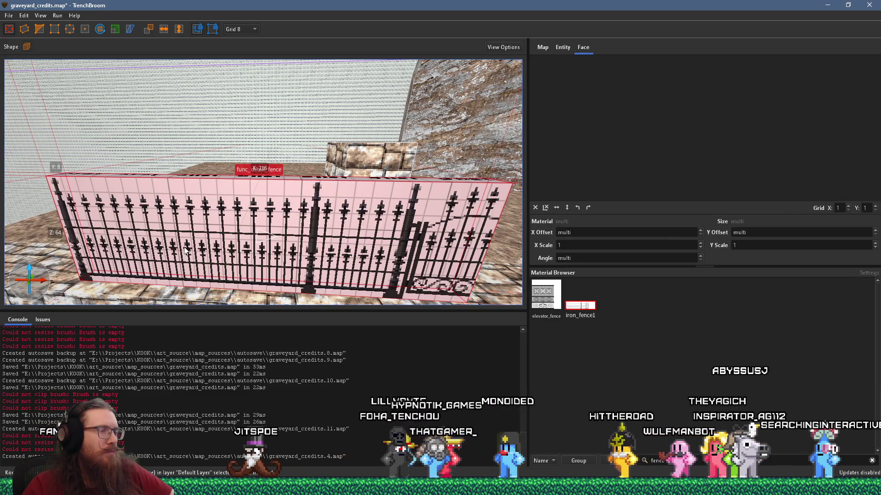
scroll(186, 250, "down", 3)
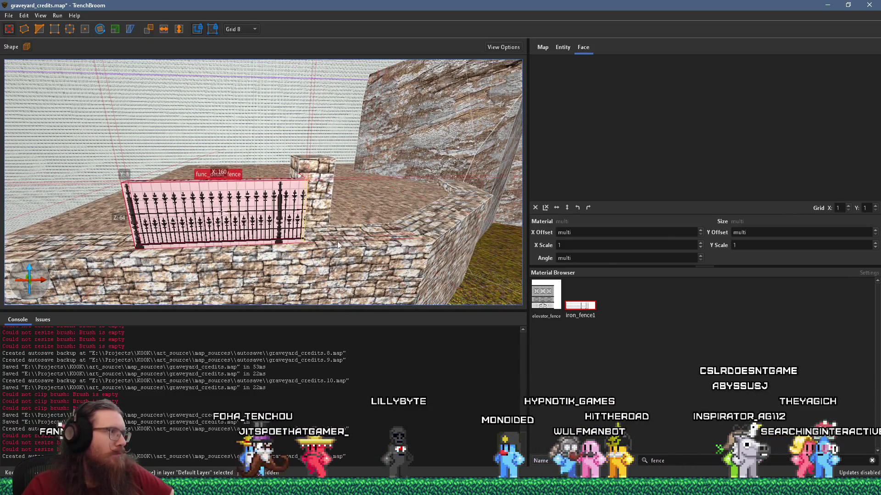
mouse_move(340, 241)
left_mouse_down()
mouse_move(250, 258)
mouse_move(302, 279)
mouse_move(332, 219)
mouse_move(172, 219)
mouse_move(367, 207)
left_mouse_up()
left_click(505, 200)
mouse_move(504, 187)
left_mouse_down()
mouse_move(138, 194)
mouse_move(271, 225)
mouse_move(258, 214)
left_mouse_up()
Step: Reselect the fence brush and check the reference image board
left_click(271, 225)
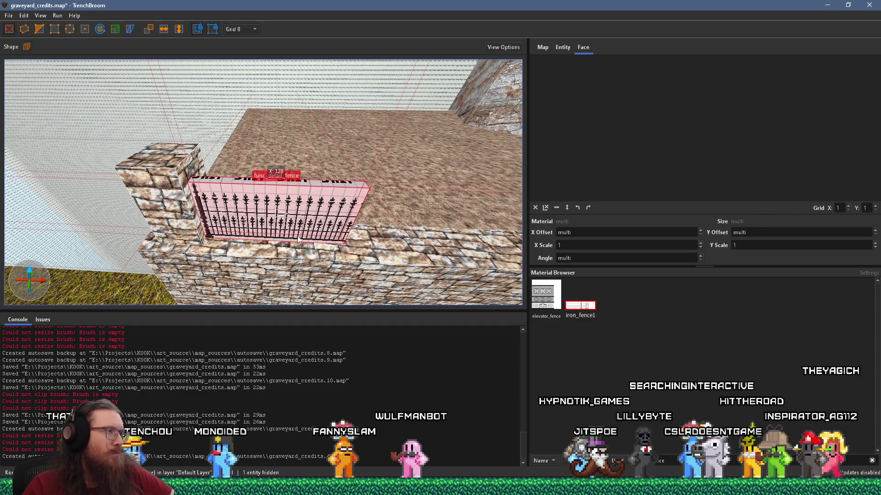
key("alt+Tab")
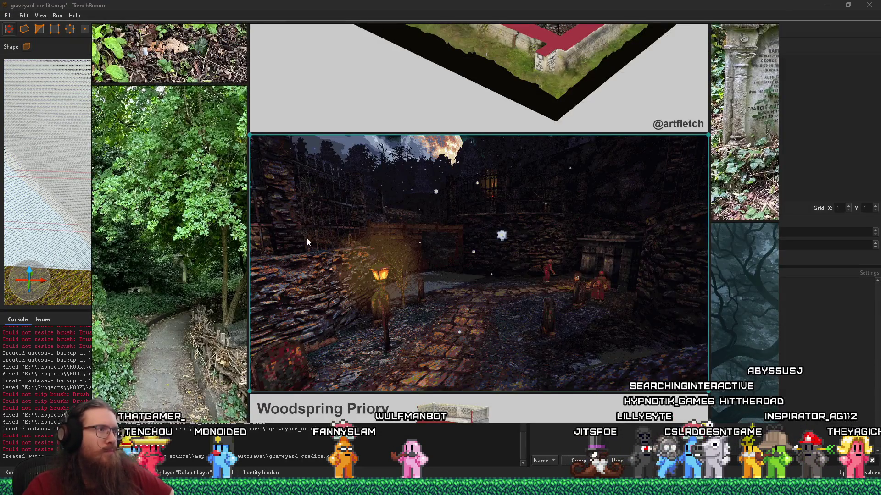
key("alt+Tab")
scroll(219, 191, "up", 5)
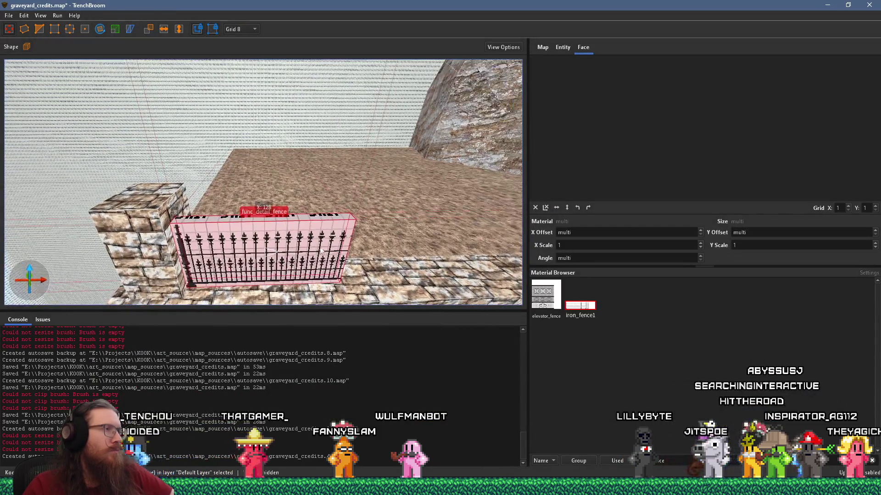
Step: Set the grid size to 1 unit
scroll(219, 192, "down", 5)
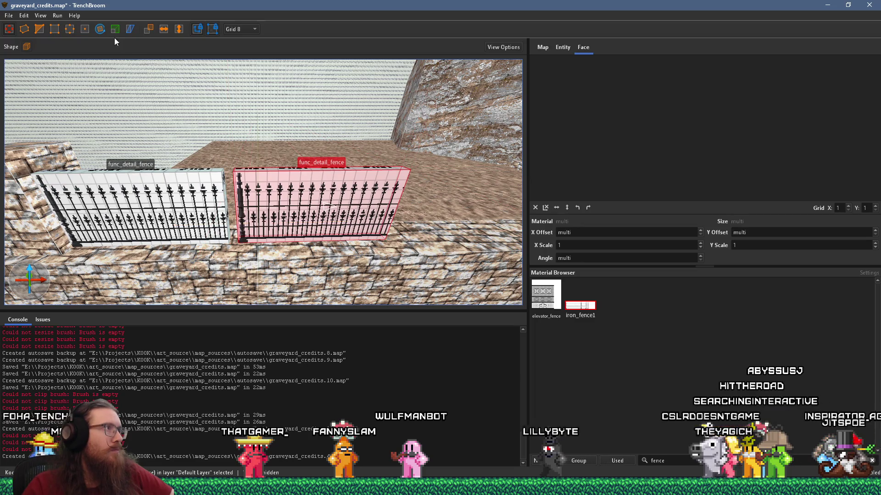
scroll(336, 219, "up", 8)
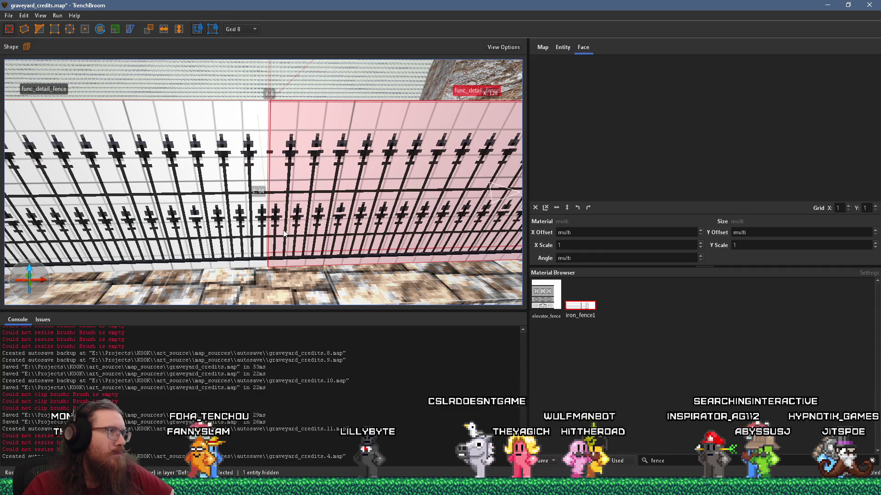
scroll(264, 244, "up", 5)
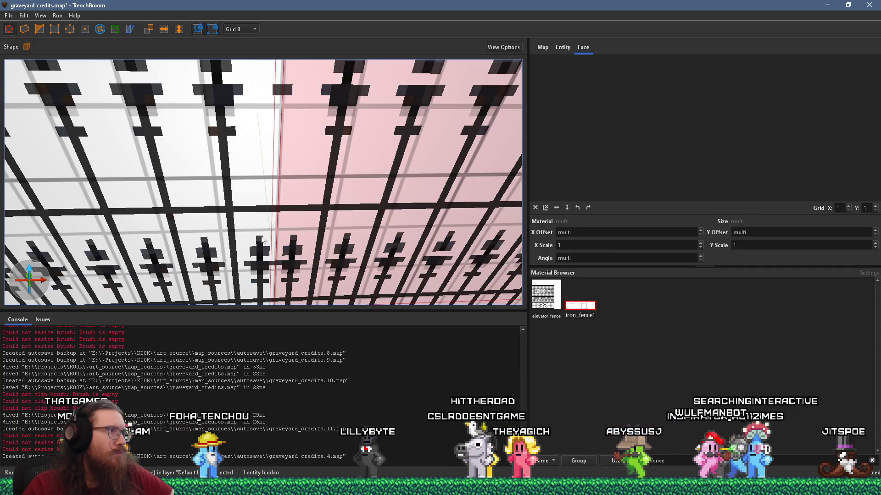
left_click(227, 33)
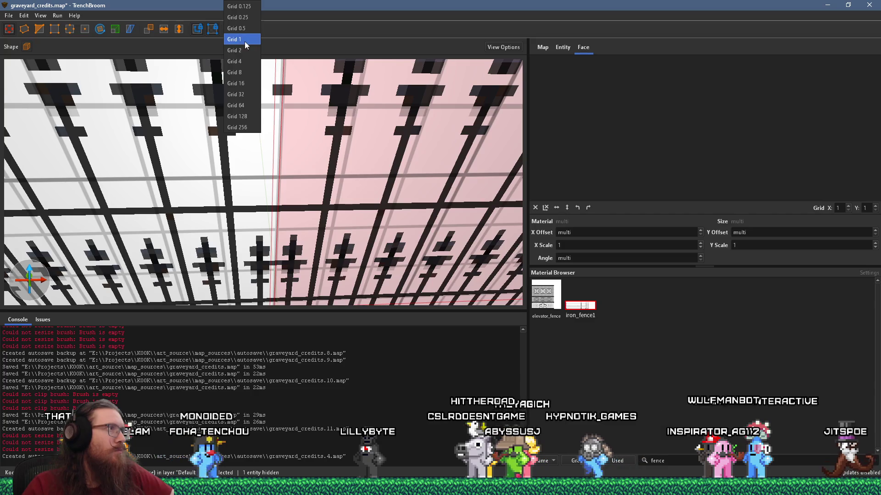
left_click(232, 39)
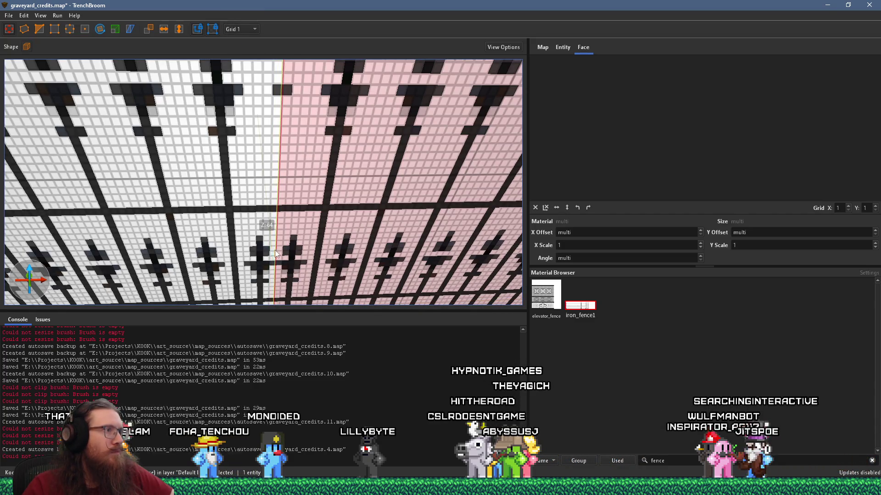
Step: Slide the new fence section left until it meets the adjacent fence, then reselect it
mouse_move(284, 255)
left_mouse_down()
mouse_move(314, 242)
mouse_move(240, 213)
left_mouse_up()
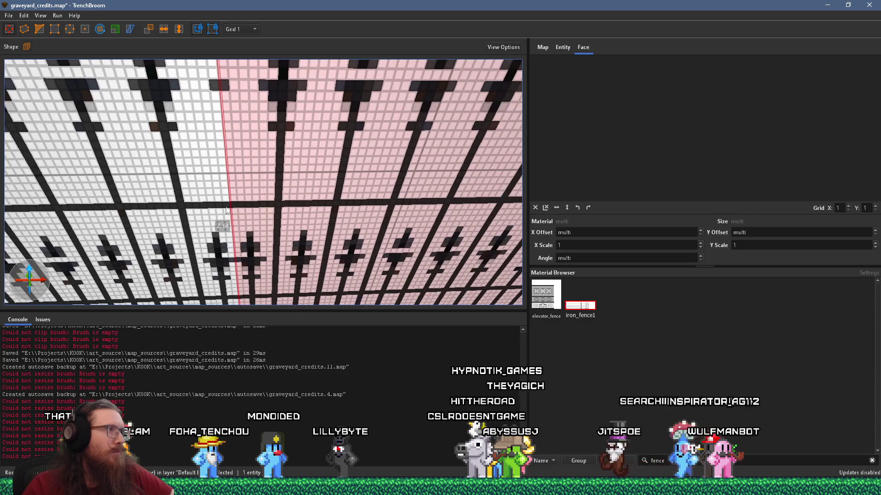
mouse_move(321, 227)
left_mouse_down()
mouse_move(348, 229)
mouse_move(317, 227)
mouse_move(257, 285)
left_mouse_up()
scroll(317, 227, "down", 5)
scroll(317, 228, "up", 3)
key("Escape")
left_click(232, 174)
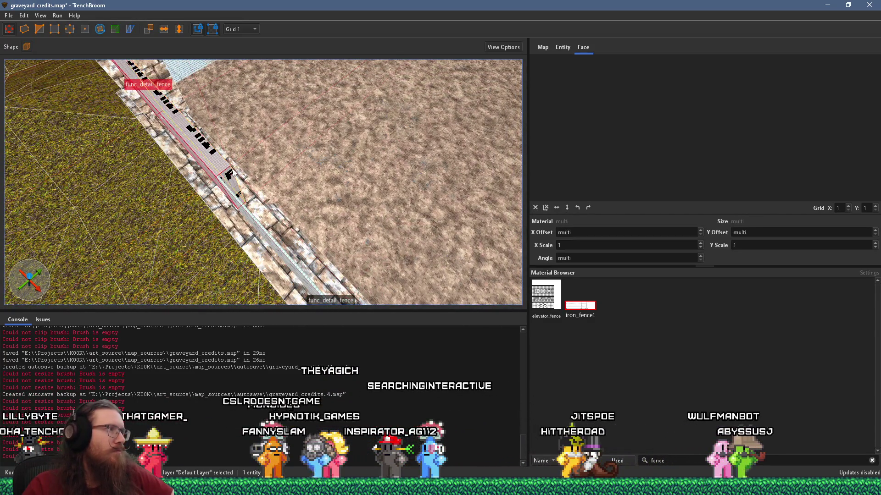
Step: Select the stone pillar's face and compare it against the reference board
mouse_move(232, 177)
left_mouse_down()
mouse_move(197, 119)
mouse_move(265, 161)
left_mouse_up()
key("Escape")
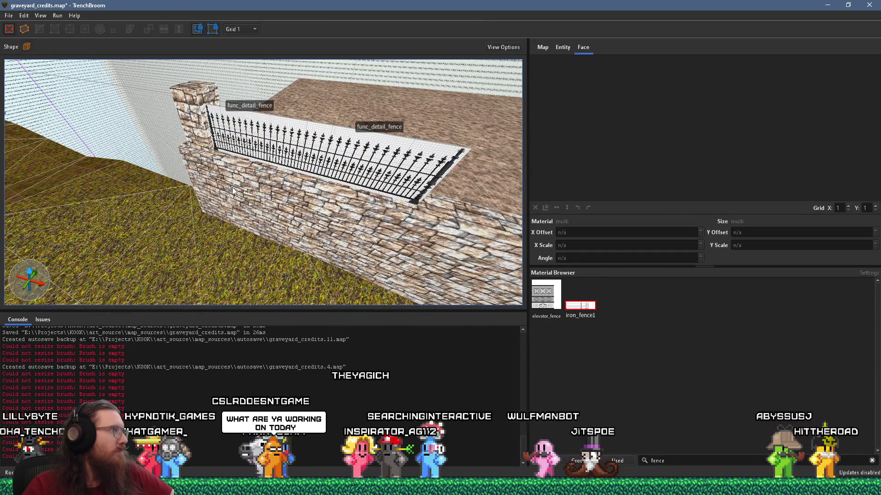
mouse_move(218, 176)
left_mouse_down()
mouse_move(357, 151)
mouse_move(222, 262)
mouse_move(415, 219)
mouse_move(308, 199)
left_mouse_up()
left_click(179, 262)
key("alt+Tab")
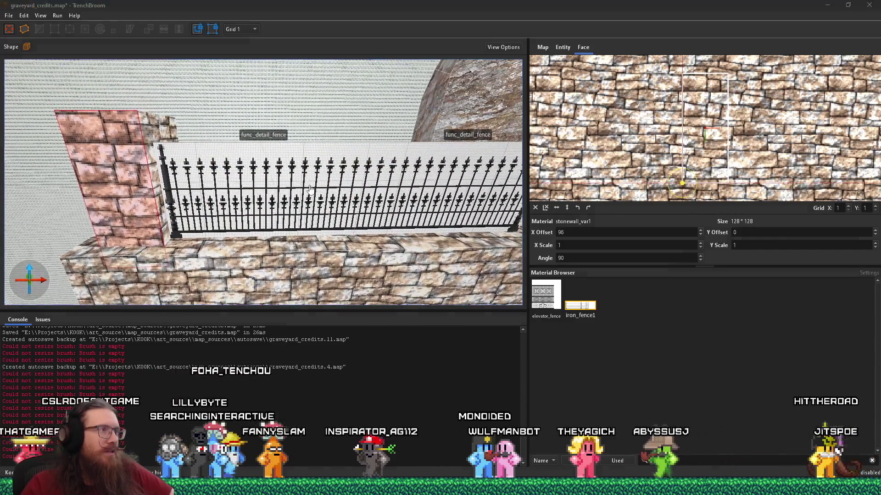
key("alt+Tab")
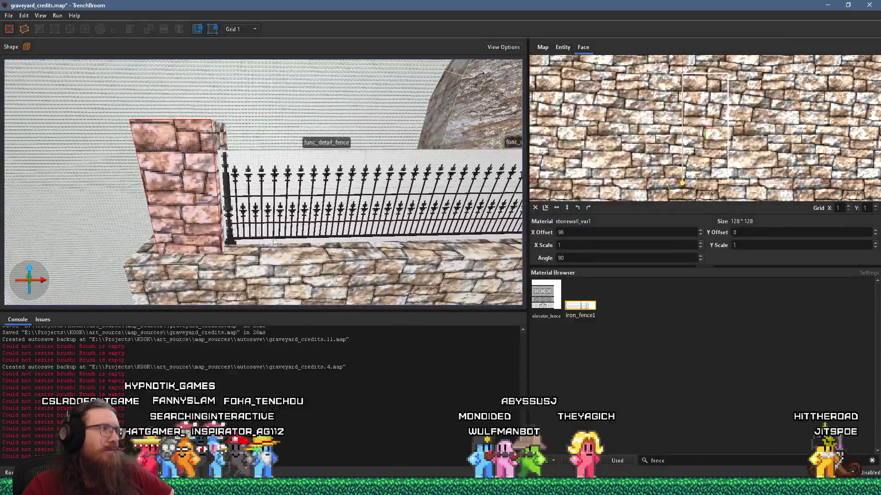
Step: Shift the pillar's side-face texture X offset to -12
mouse_move(294, 234)
left_mouse_down()
mouse_move(252, 228)
mouse_move(235, 240)
mouse_move(120, 232)
mouse_move(228, 263)
mouse_move(224, 240)
mouse_move(191, 256)
mouse_move(359, 281)
mouse_move(317, 174)
mouse_move(271, 166)
mouse_move(114, 210)
mouse_move(214, 183)
mouse_move(505, 192)
mouse_move(506, 207)
mouse_move(354, 202)
mouse_move(360, 238)
mouse_move(341, 202)
left_mouse_up()
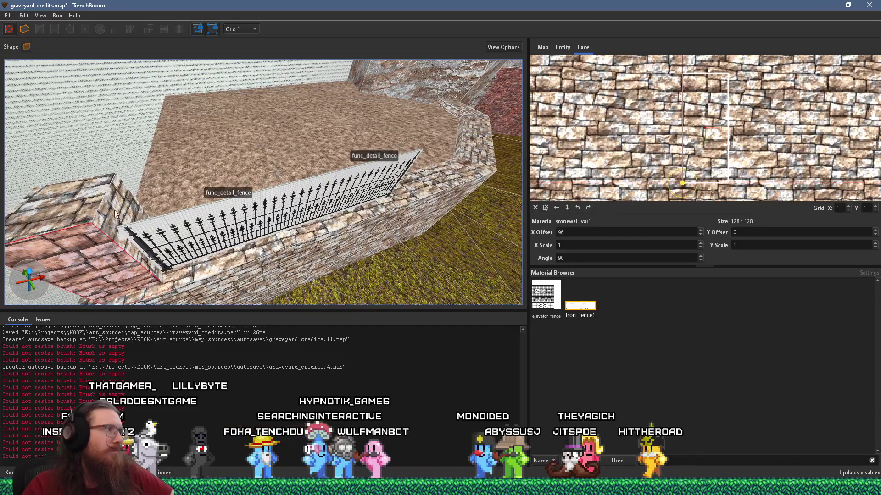
left_click(137, 213)
scroll(341, 202, "up", 5)
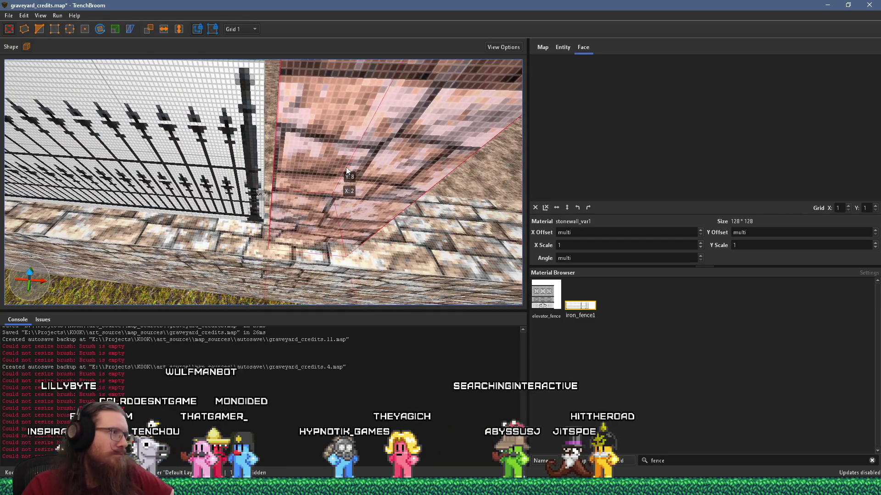
scroll(334, 168, "down", 3)
mouse_move(337, 170)
left_mouse_down()
mouse_move(352, 189)
mouse_move(417, 205)
left_mouse_up()
scroll(399, 211, "down", 5)
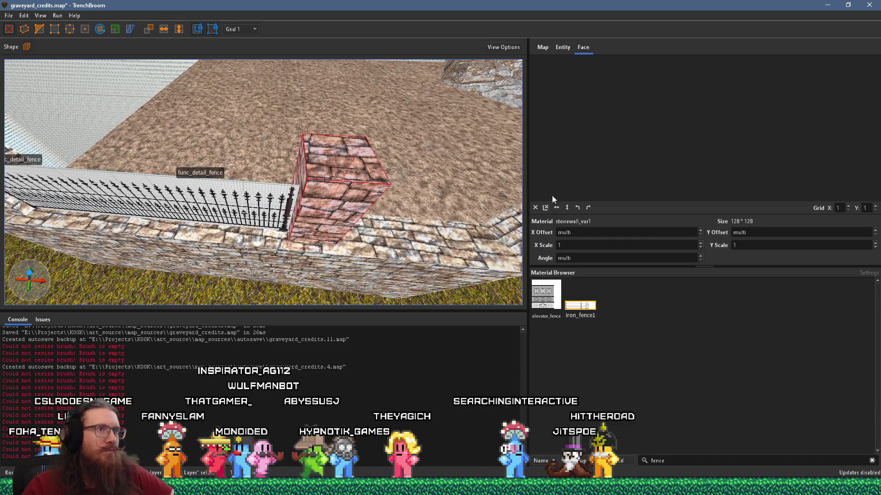
left_click_drag(362, 184, 207, 178)
left_click(377, 184, "shift")
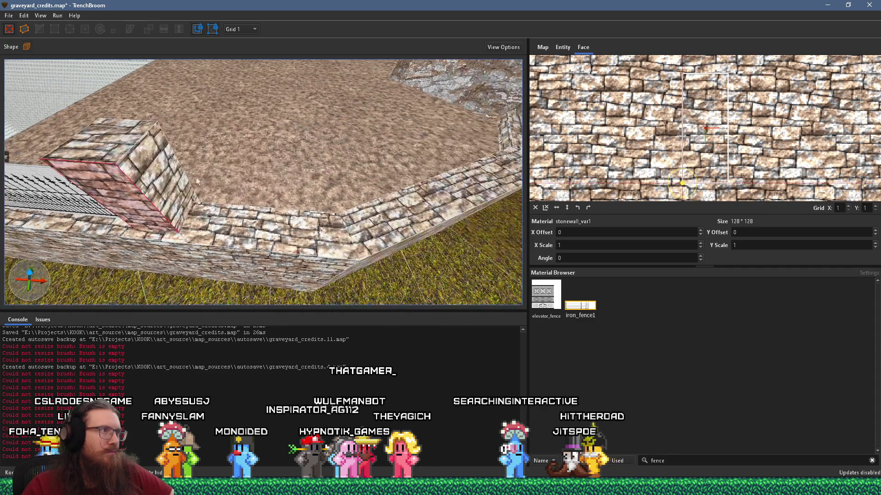
mouse_move(149, 186)
left_mouse_down()
mouse_move(109, 168)
mouse_move(318, 203)
mouse_move(197, 214)
mouse_move(333, 217)
mouse_move(364, 202)
left_mouse_up()
key("Left")
key("Left")
key("Left")
key("Escape")
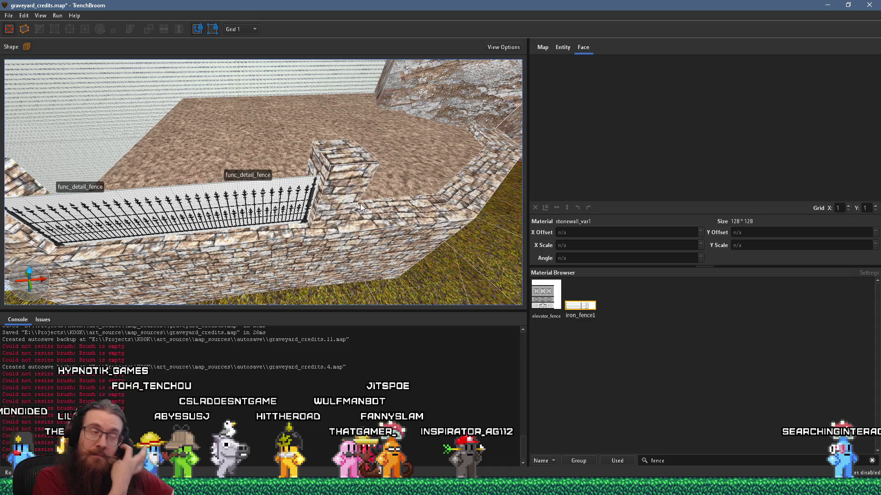
Step: Select the whole stone pillar and switch to the rotate tool
mouse_move(348, 210)
left_mouse_down()
mouse_move(331, 224)
mouse_move(248, 227)
mouse_move(186, 268)
mouse_move(200, 248)
mouse_move(332, 211)
mouse_move(340, 215)
mouse_move(224, 227)
mouse_move(441, 271)
left_mouse_up()
left_click(203, 244)
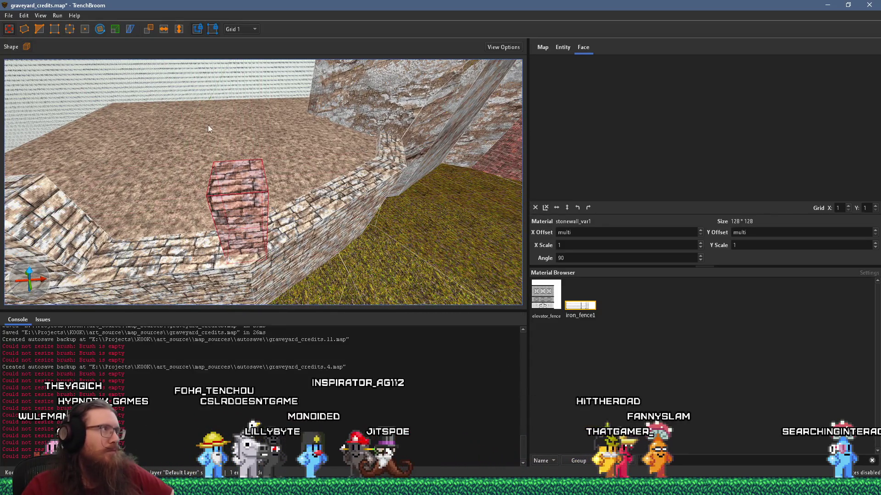
left_click(100, 29)
Step: Rotate the corner pillar 18° about Z and slide its face texture horizontally
left_click_drag(266, 251, 279, 244)
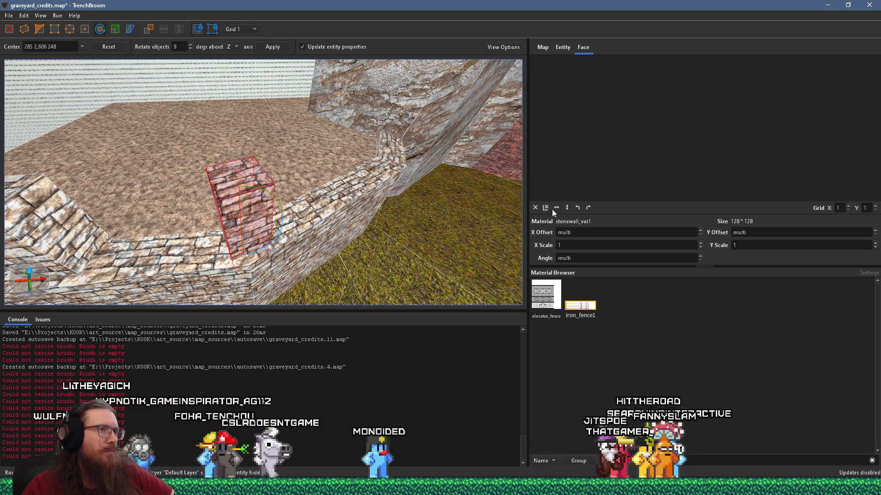
left_click(278, 210, "shift")
mouse_move(341, 211)
left_mouse_down()
mouse_move(279, 189)
mouse_move(84, 188)
mouse_move(231, 241)
mouse_move(310, 235)
left_mouse_up()
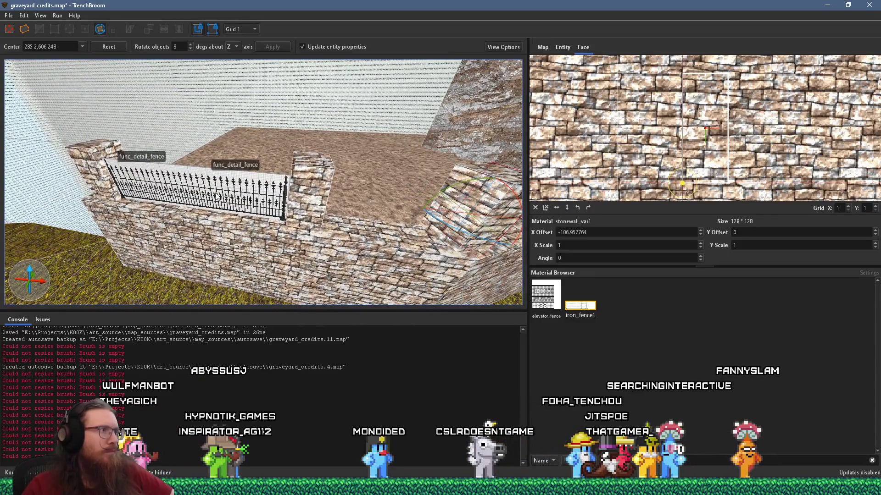
Step: Duplicate the iron fence and slide the copies right along the wall, beside the pillar
left_click(217, 196)
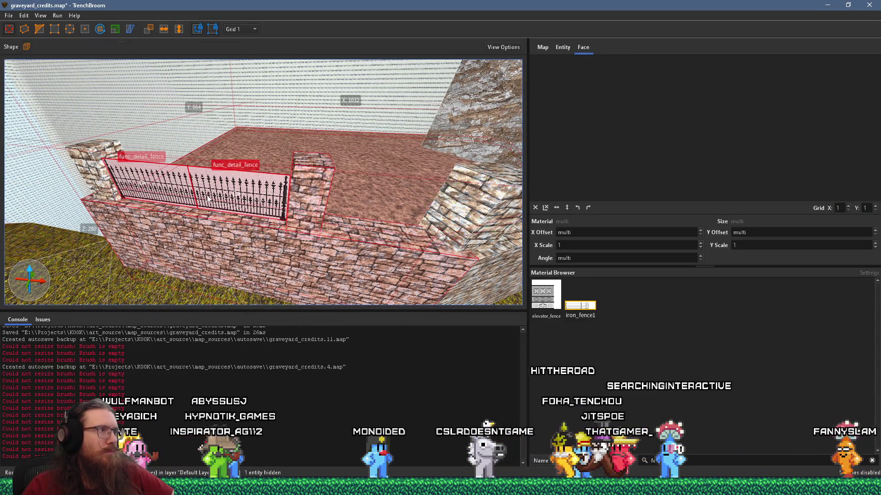
key("Escape")
left_click(210, 200)
key("ctrl+d")
mouse_move(210, 199)
left_mouse_down()
mouse_move(357, 204)
mouse_move(343, 205)
left_mouse_up()
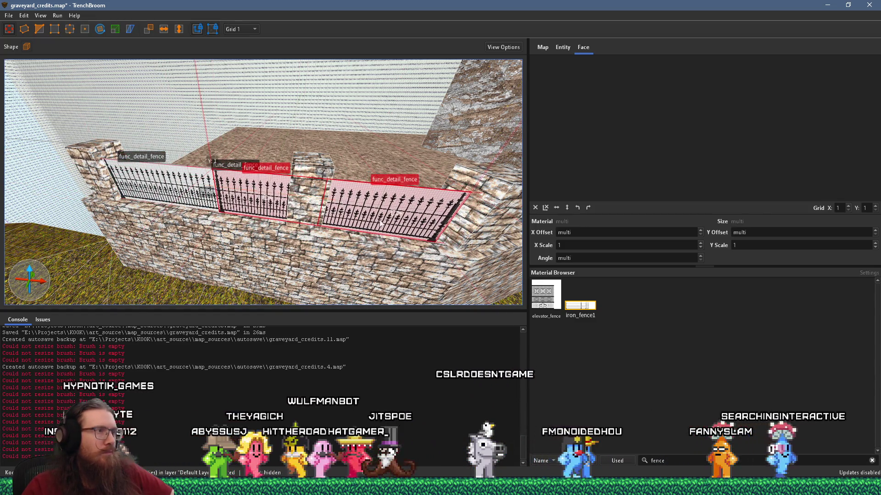
scroll(382, 223, "down", 3)
scroll(242, 236, "down", 3)
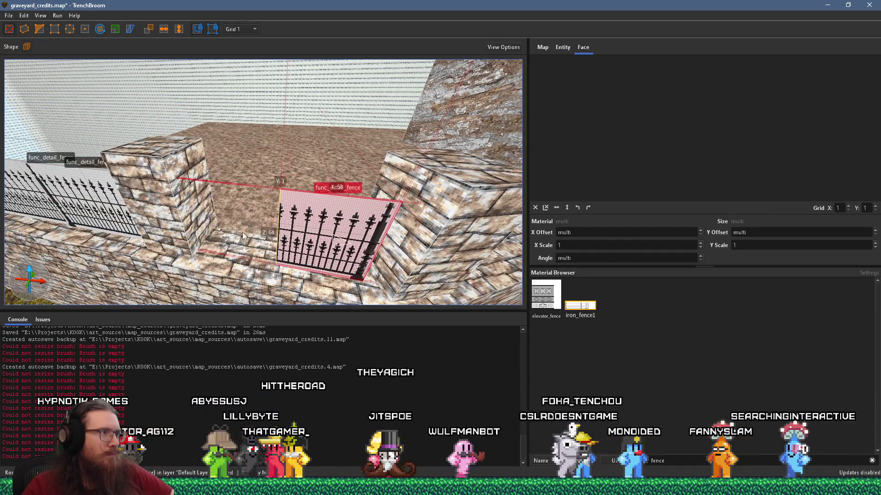
mouse_move(293, 229)
left_mouse_down()
mouse_move(152, 215)
mouse_move(307, 216)
mouse_move(255, 221)
left_mouse_up()
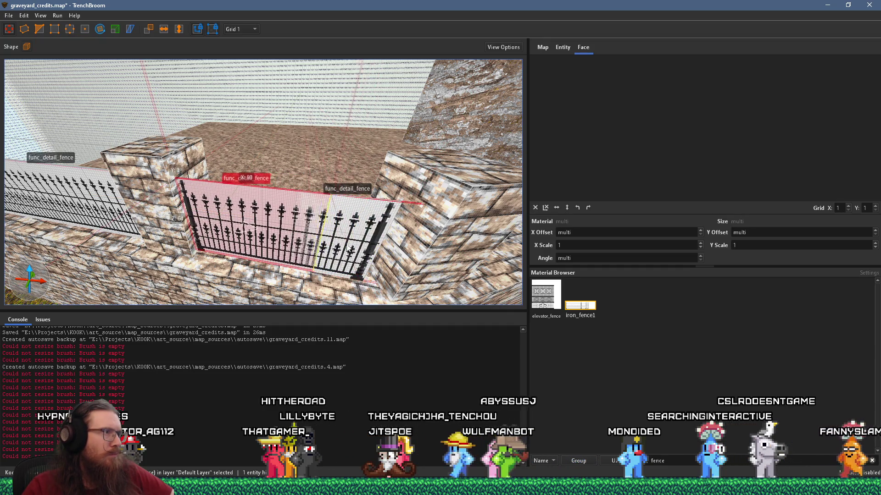
Step: Fit the fence copy into the gap between the pillars, then deselect it
scroll(298, 250, "up", 5)
scroll(312, 216, "down", 3)
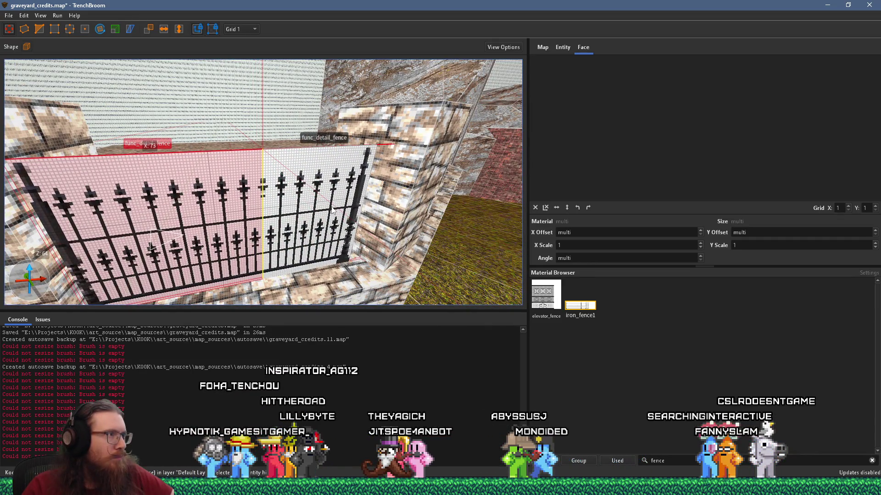
scroll(329, 210, "up", 5)
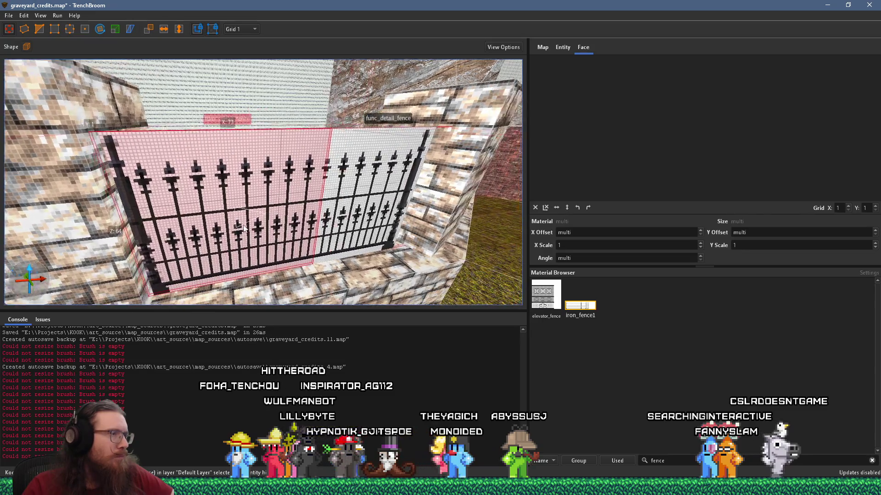
scroll(232, 241, "up", 3)
mouse_move(137, 220)
left_mouse_down()
mouse_move(261, 222)
mouse_move(246, 225)
left_mouse_up()
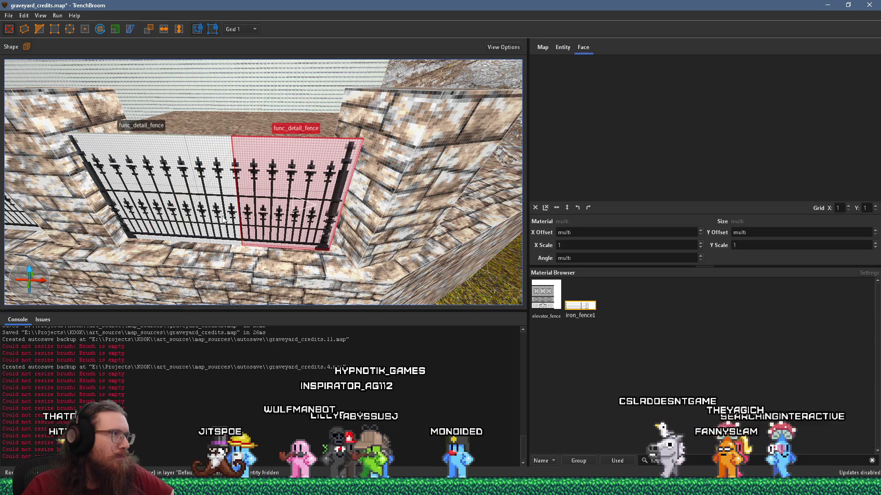
key("Escape")
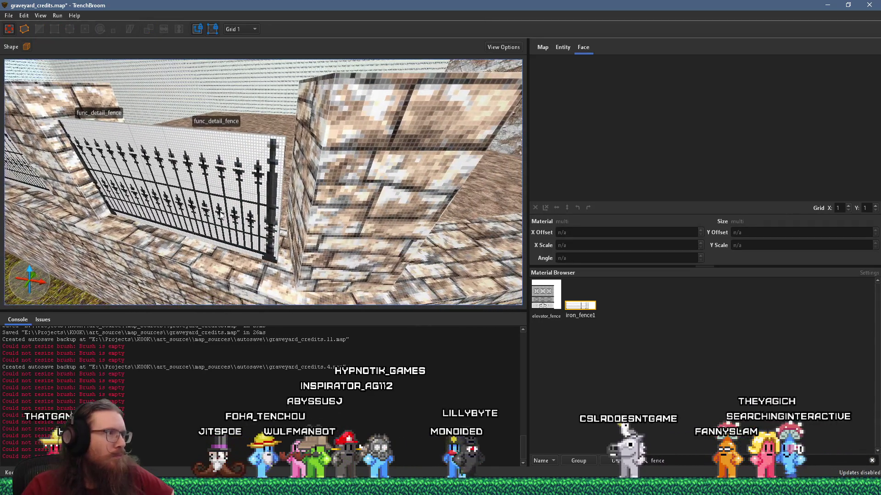
left_click_drag(220, 215, 293, 246)
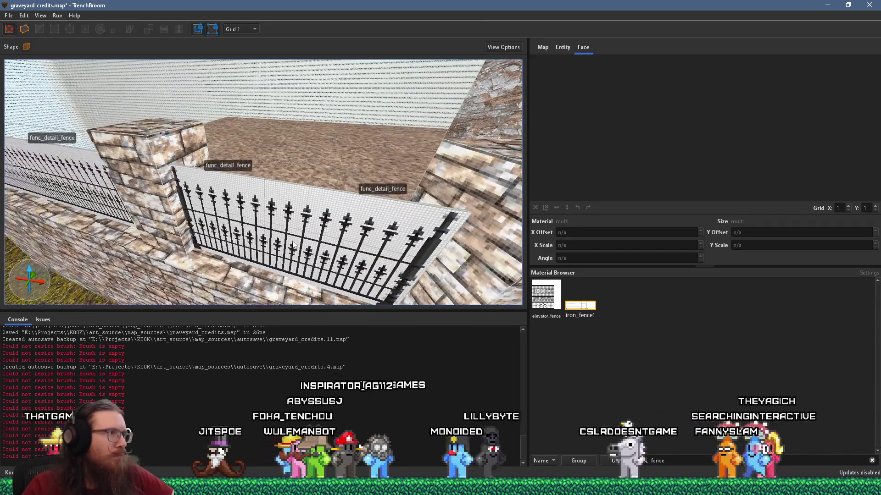
Step: Select two fence sections and the stone post at the wall's bend
left_click(233, 217)
left_click(321, 230, "ctrl")
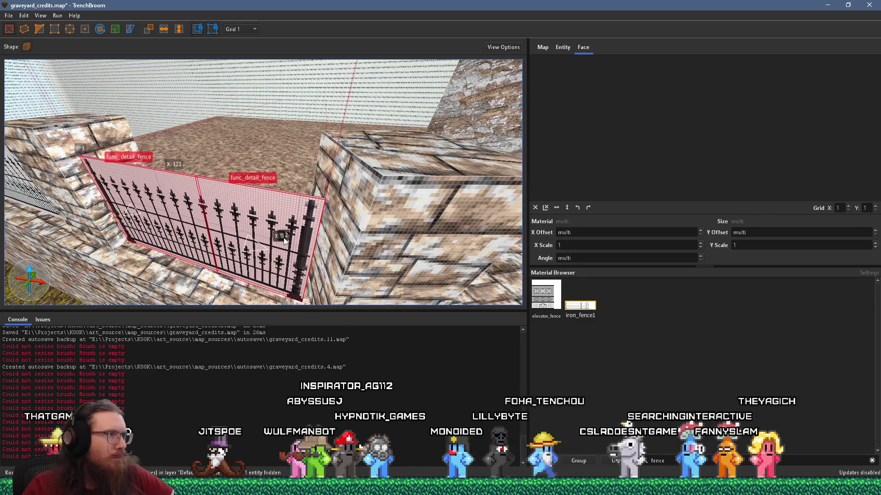
scroll(284, 243, "down", 5)
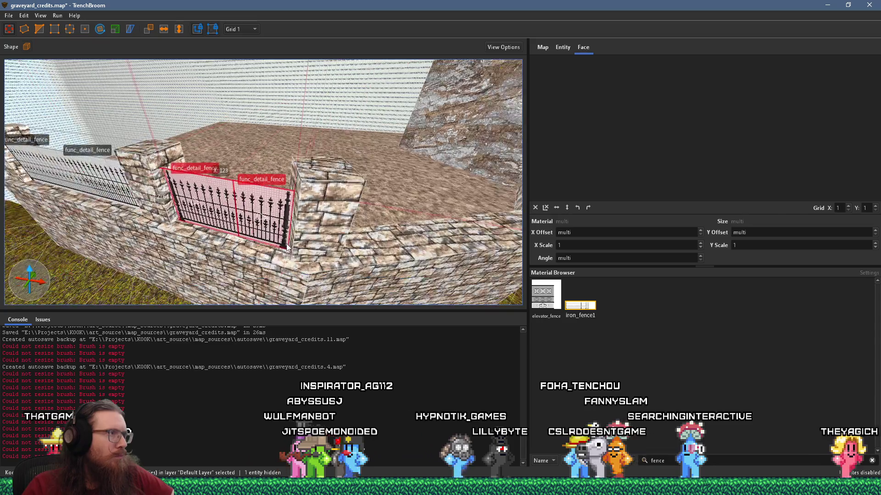
scroll(286, 248, "down", 5)
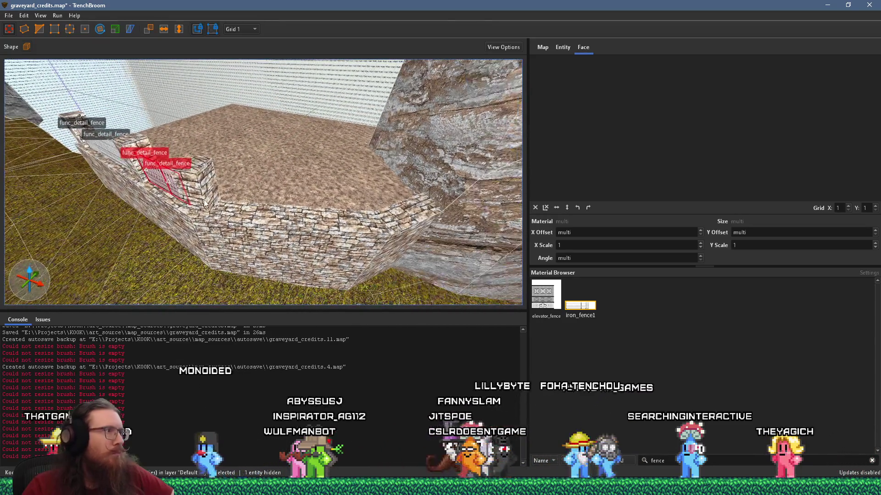
left_click(387, 204)
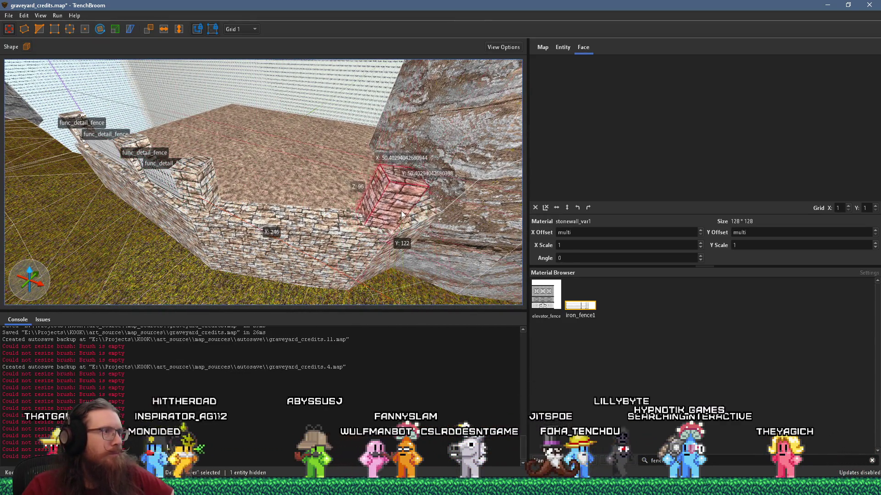
Step: Rotate the bend's stone post along the wall, keep its face offset at zero, then select the fences
left_click_drag(367, 225, 390, 228)
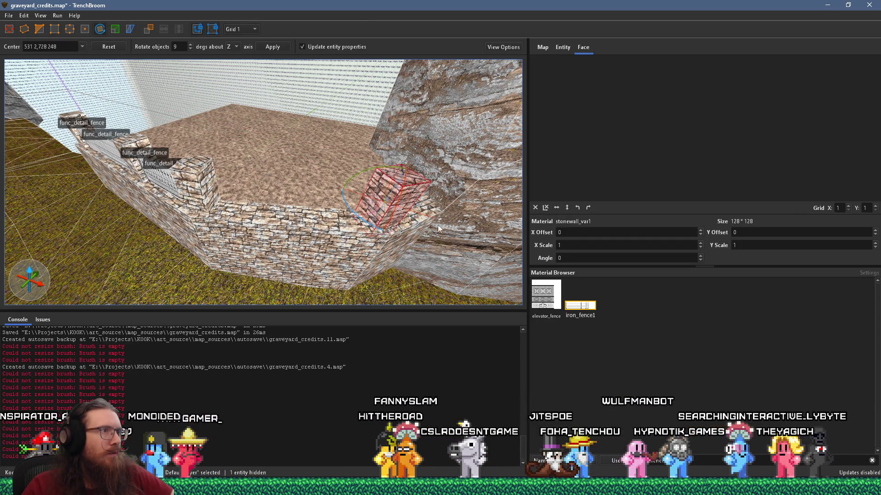
scroll(322, 225, "up", 3)
left_click(312, 229, "shift")
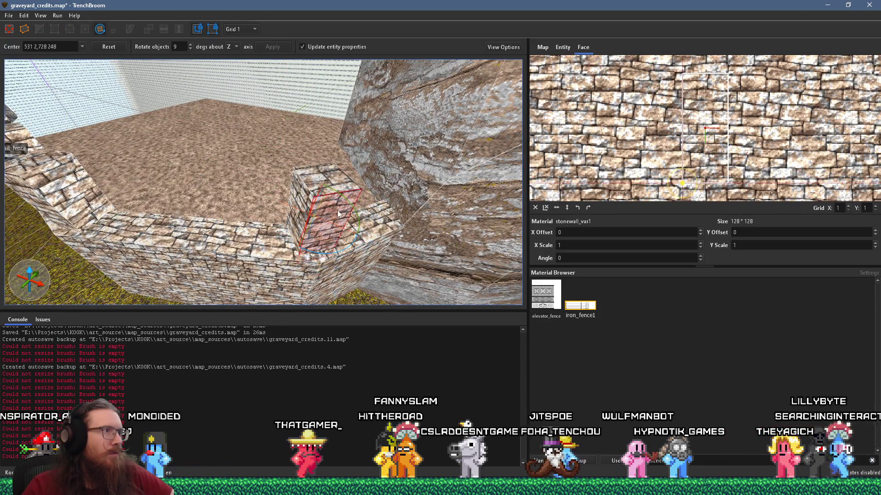
left_click_drag(338, 213, 184, 246)
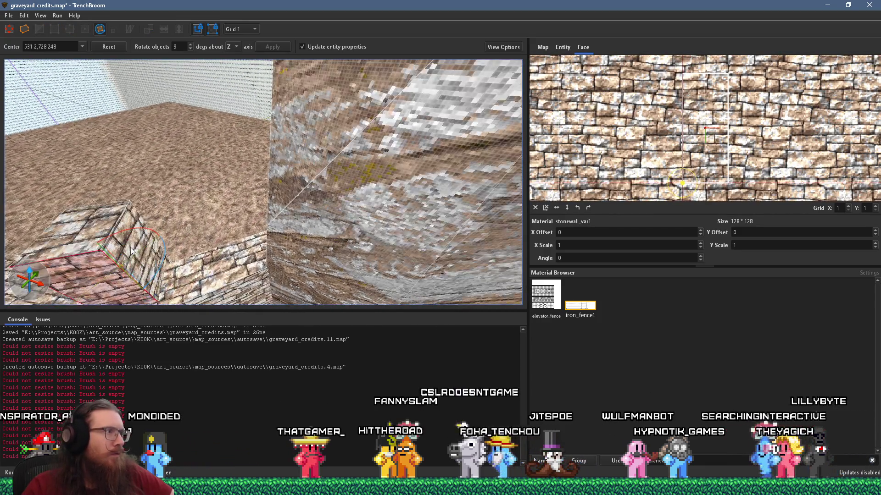
mouse_move(131, 247)
left_mouse_down()
mouse_move(193, 255)
mouse_move(370, 208)
mouse_move(421, 232)
mouse_move(395, 206)
mouse_move(279, 220)
mouse_move(316, 234)
mouse_move(283, 239)
mouse_move(248, 216)
mouse_move(396, 239)
mouse_move(276, 262)
mouse_move(270, 288)
mouse_move(282, 284)
mouse_move(389, 341)
left_mouse_up()
key("ctrl+z")
left_click(237, 214)
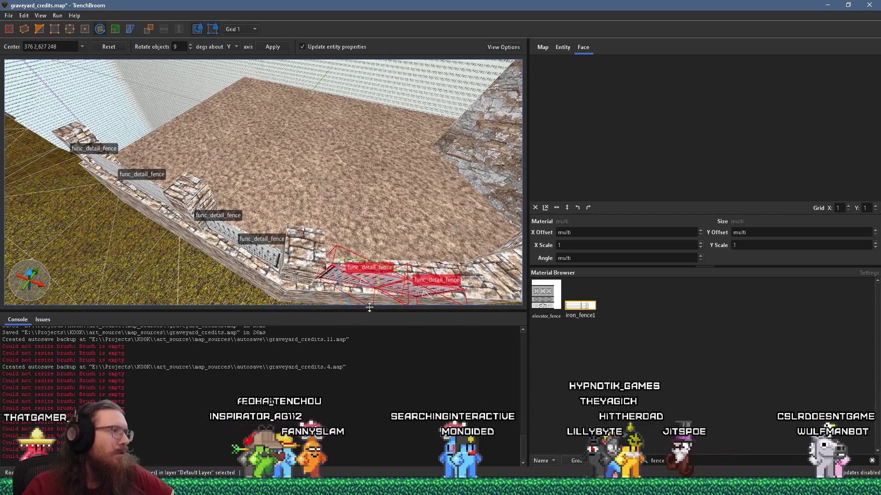
mouse_move(339, 299)
left_mouse_down()
mouse_move(283, 269)
mouse_move(312, 289)
left_mouse_up()
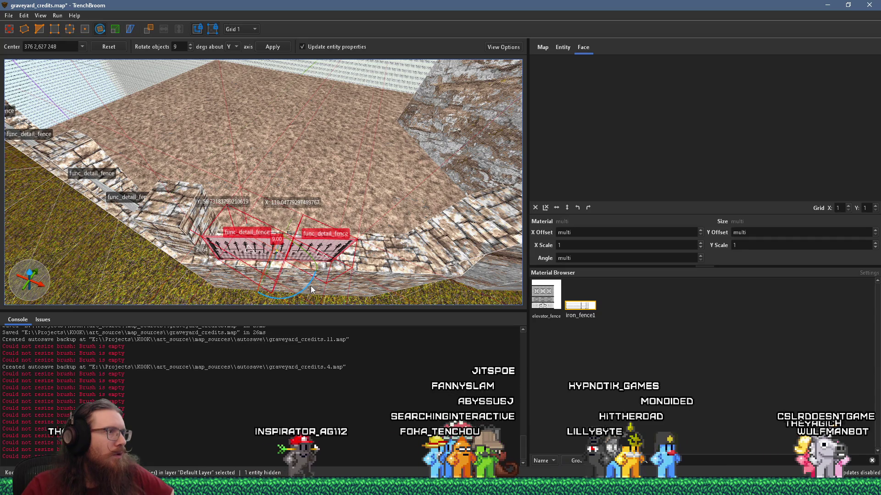
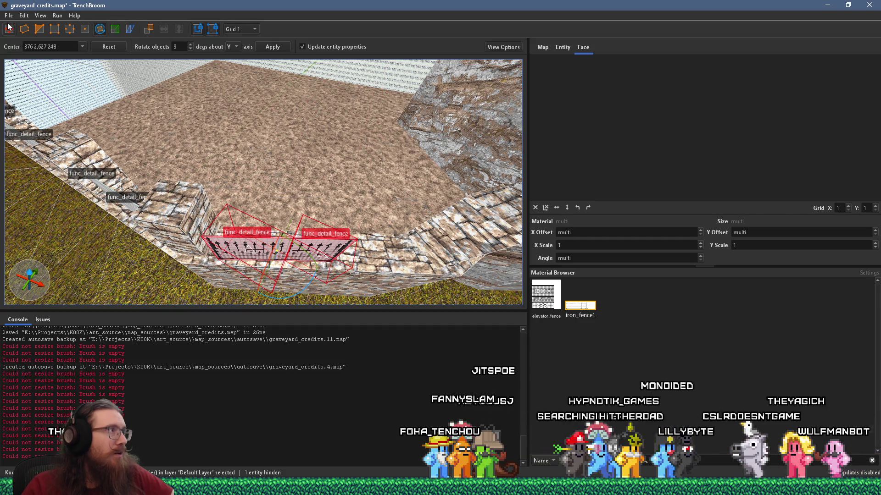
Step: Nudge the fence pair slightly along the wall and bring the fenced section into view
left_click_drag(291, 252, 299, 247)
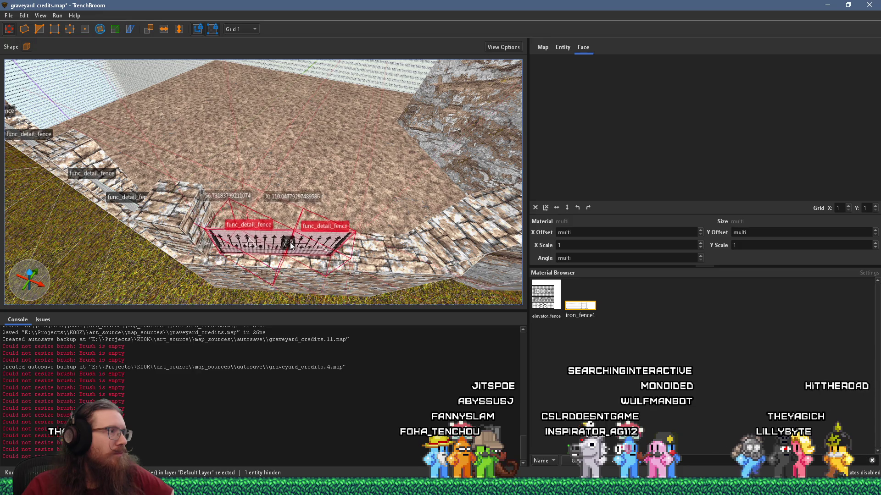
mouse_move(288, 246)
left_mouse_down()
mouse_move(275, 218)
mouse_move(182, 200)
mouse_move(179, 173)
mouse_move(68, 166)
mouse_move(285, 177)
mouse_move(355, 232)
left_mouse_up()
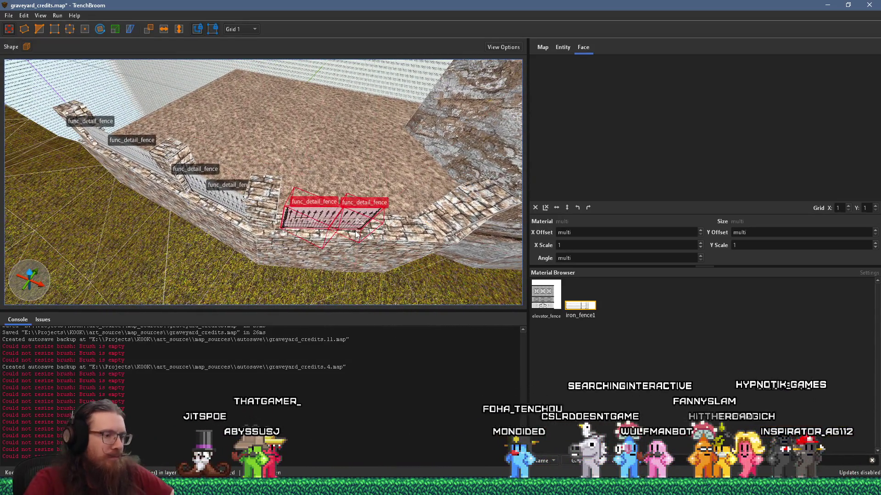
key("Delete")
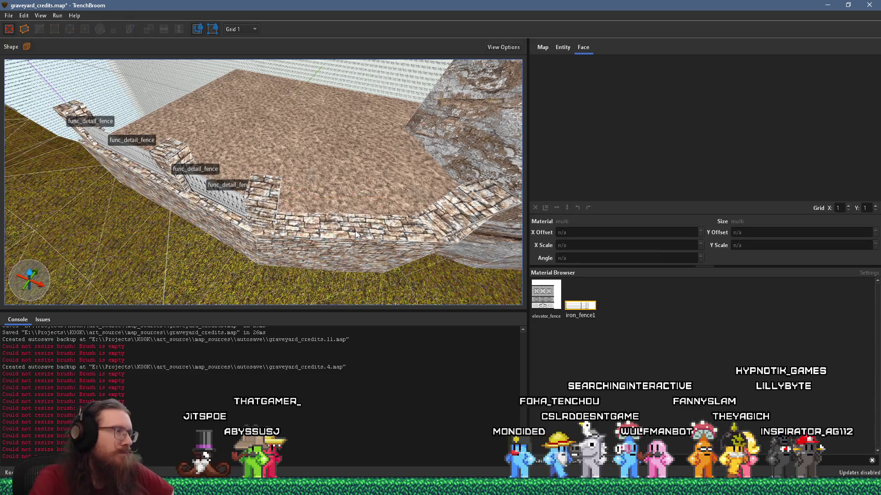
left_click_drag(280, 236, 178, 169)
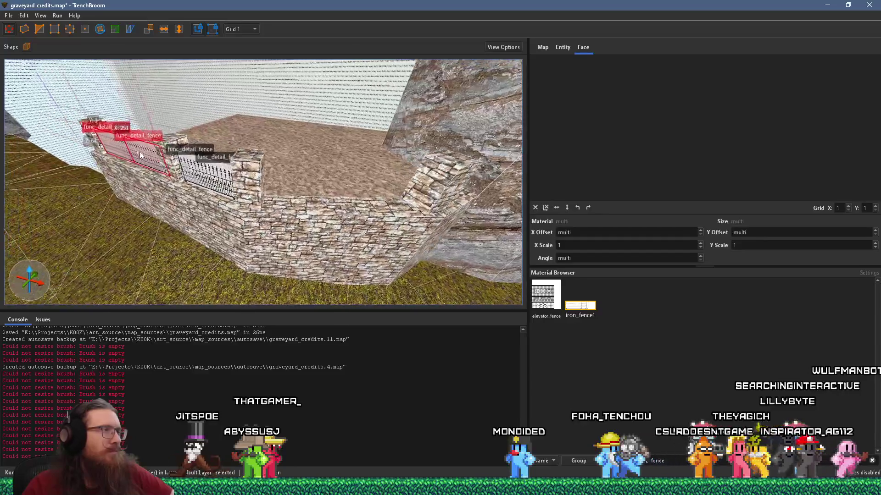
Step: Duplicate the fence pair and place the copy on the next wall section
key("ctrl+d")
mouse_move(138, 151)
left_mouse_down()
mouse_move(428, 224)
mouse_move(454, 235)
mouse_move(447, 238)
left_mouse_up()
scroll(448, 239, "up", 5)
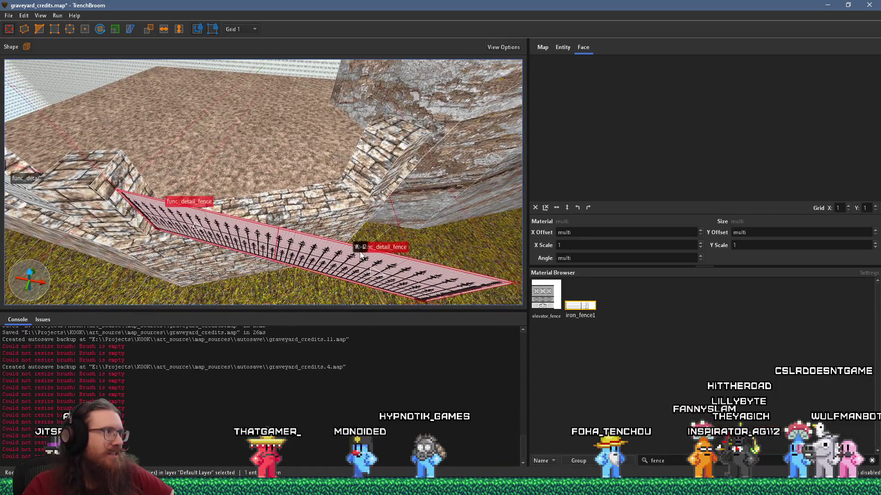
Step: Shorten the right-hand fence panel and rotate the pair about 27° toward the wall
left_click(347, 208)
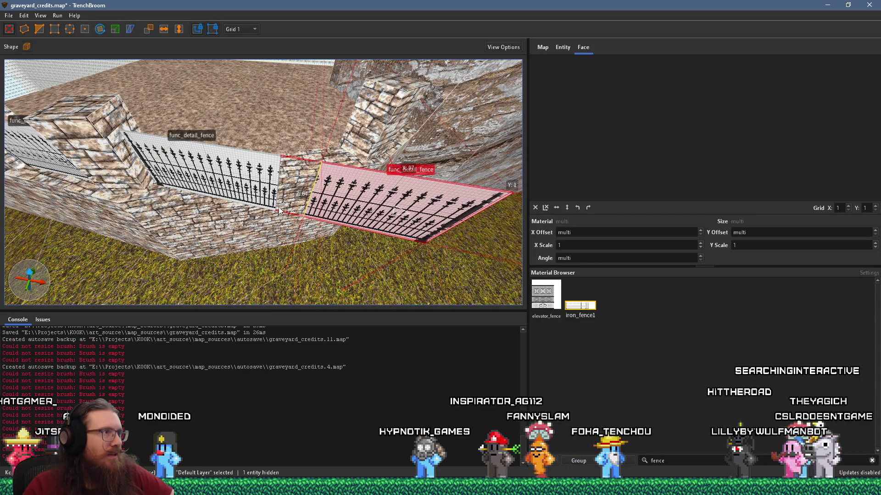
left_click_drag(279, 207, 287, 209)
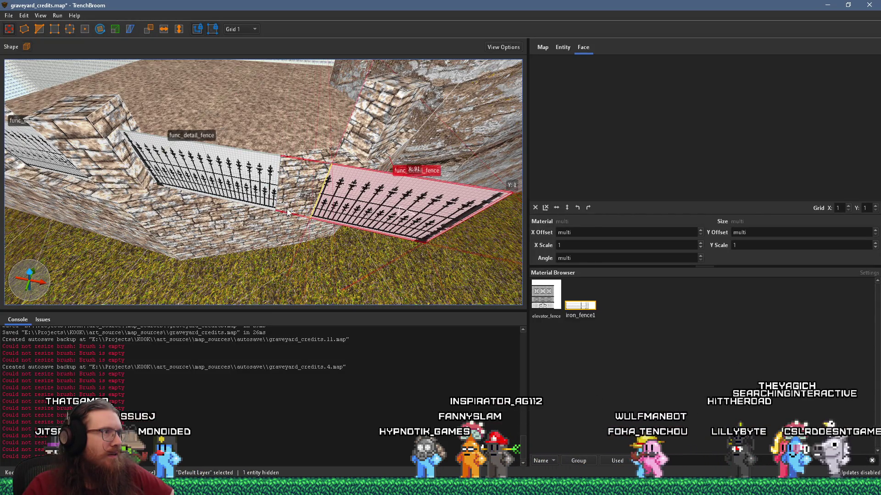
scroll(289, 206, "up", 10)
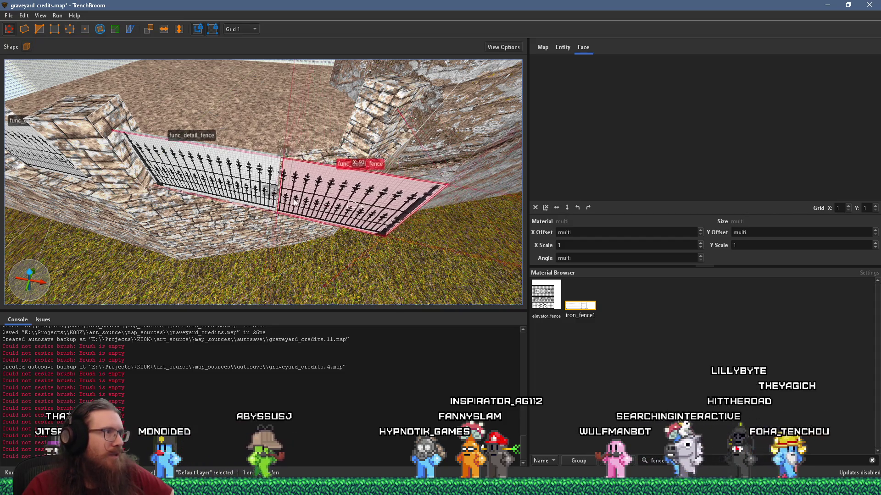
scroll(294, 200, "down", 10)
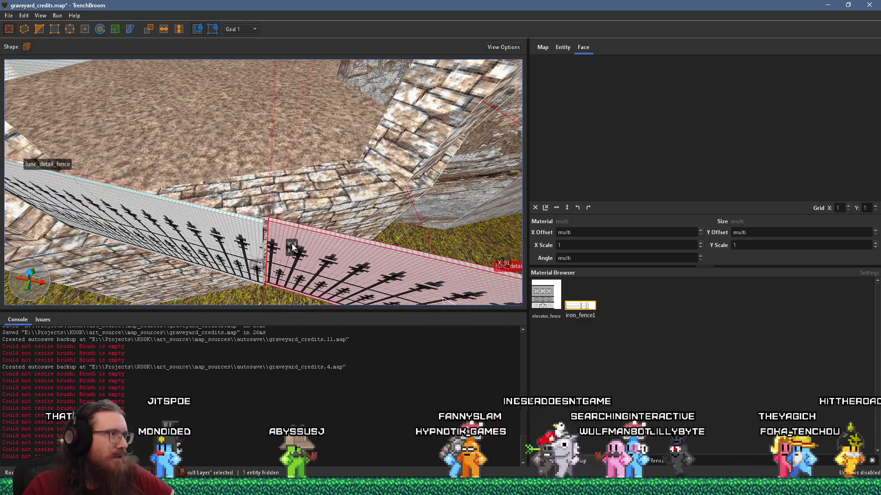
scroll(289, 248, "down", 5)
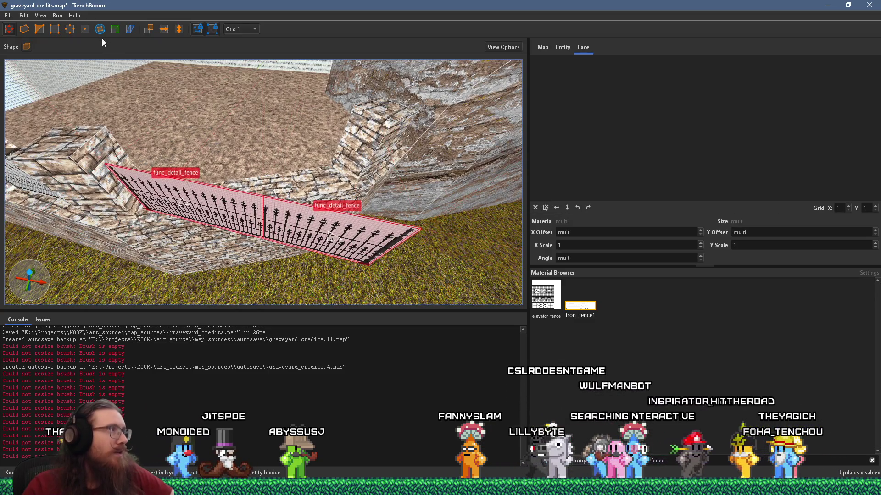
left_click_drag(257, 248, 279, 245)
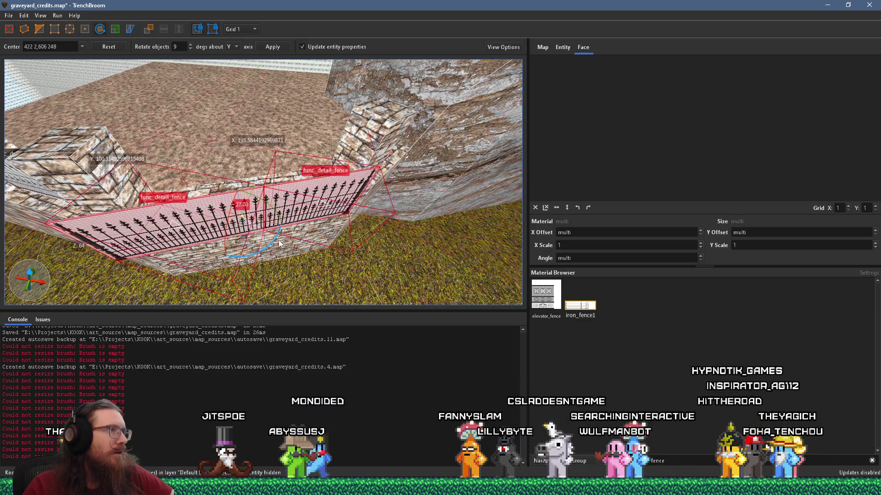
Step: Move closer to the stone pillar and nudge the fence pair slightly along the wall
scroll(148, 171, "down", 5)
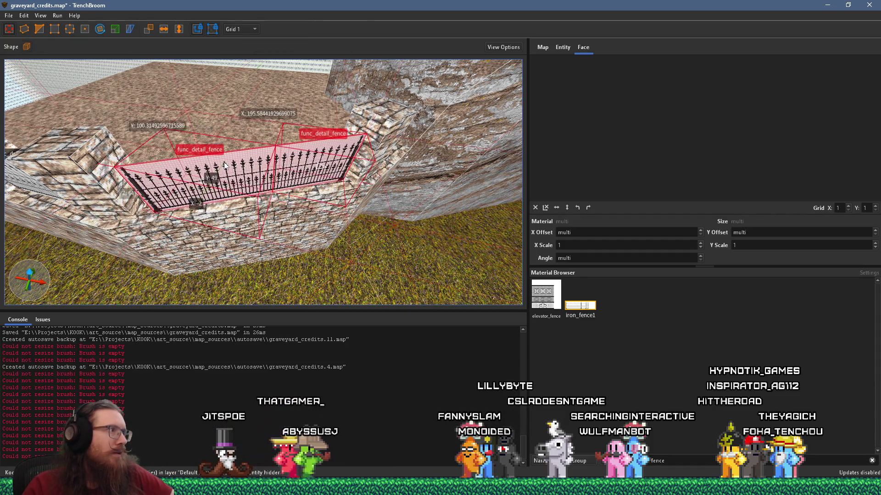
left_click_drag(223, 166, 148, 162)
scroll(148, 163, "up", 5)
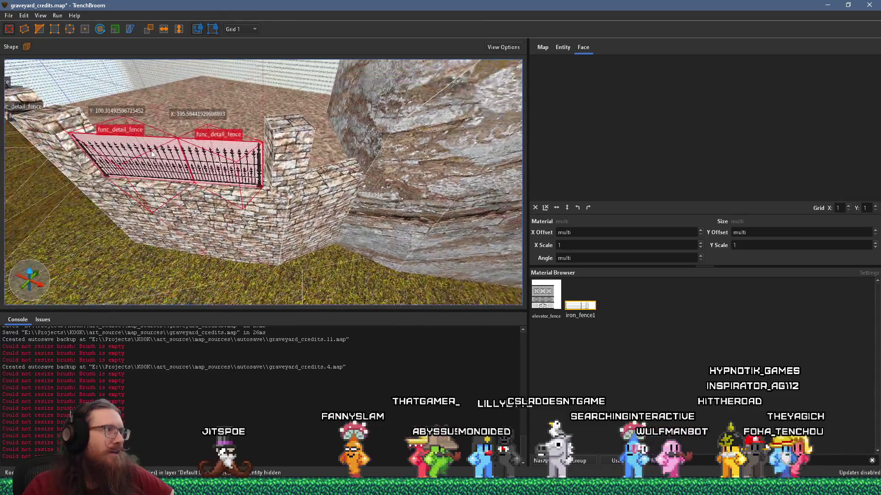
scroll(328, 175, "down", 5)
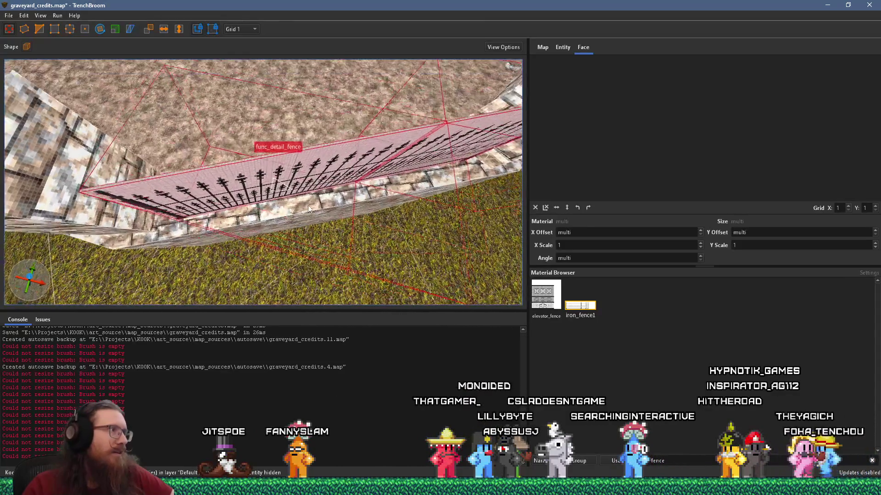
mouse_move(282, 228)
left_mouse_down()
mouse_move(277, 216)
mouse_move(279, 223)
left_mouse_up()
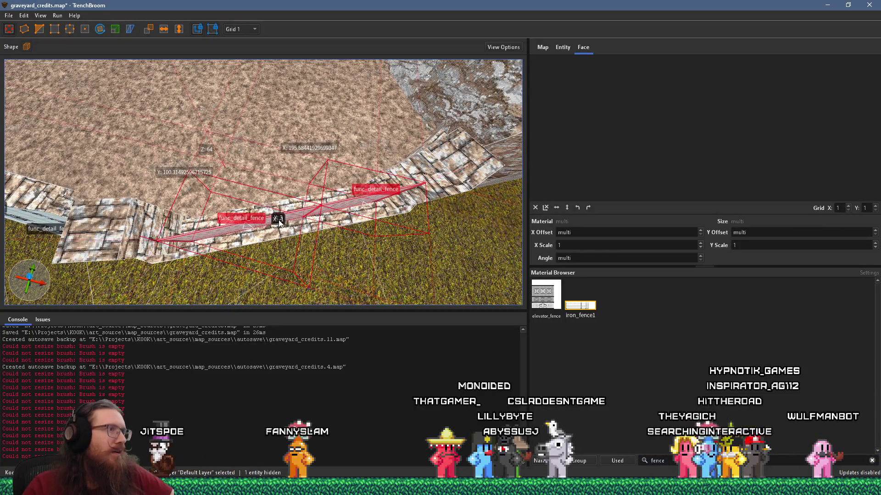
Step: Rotate the fence pair to about 351° with a 1° step so it follows the angled wall
left_click(100, 29)
left_click_drag(280, 257, 255, 237)
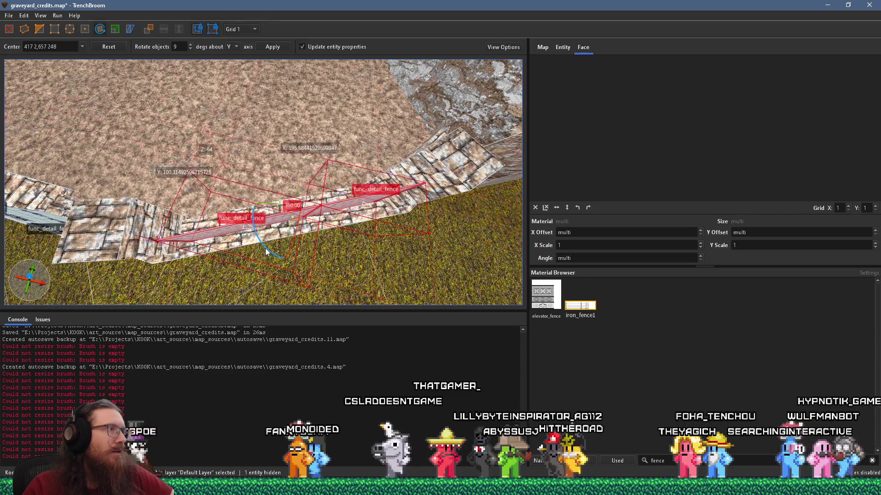
type("1")
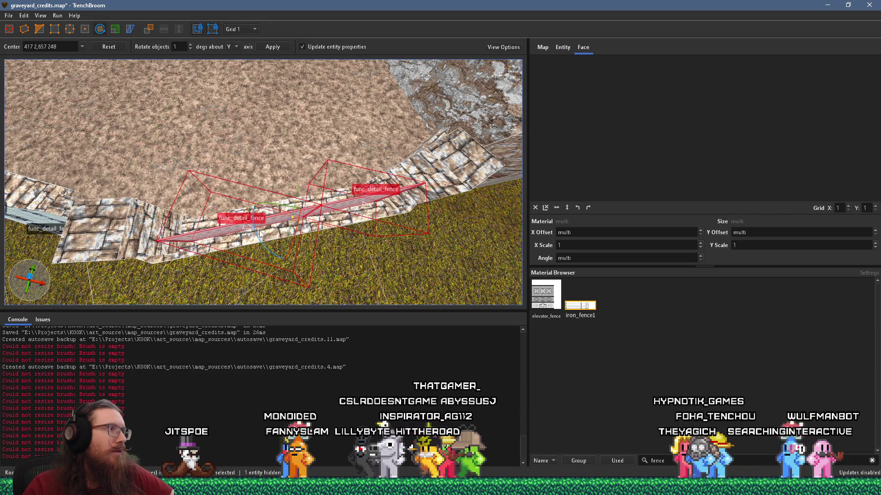
mouse_move(258, 234)
left_mouse_down()
mouse_move(183, 250)
mouse_move(449, 250)
mouse_move(233, 180)
mouse_move(102, 122)
mouse_move(231, 184)
mouse_move(204, 183)
mouse_move(365, 176)
mouse_move(328, 240)
mouse_move(425, 210)
left_mouse_up()
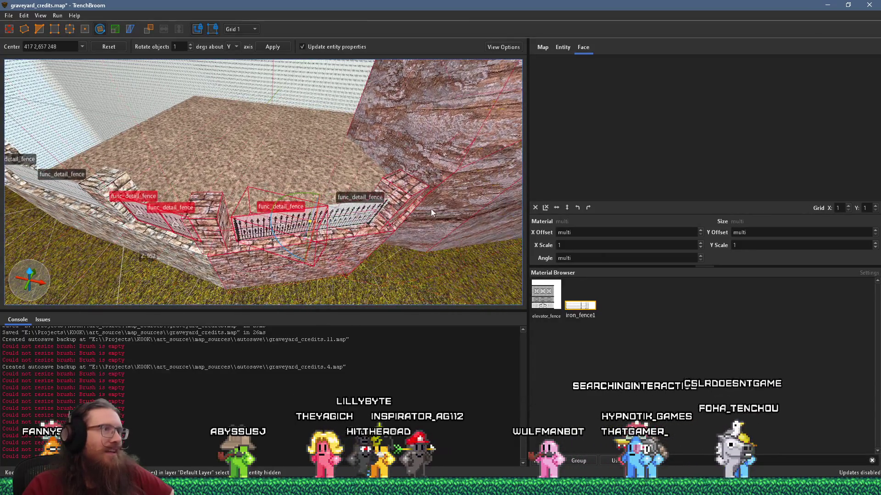
key("Escape")
left_click(163, 229)
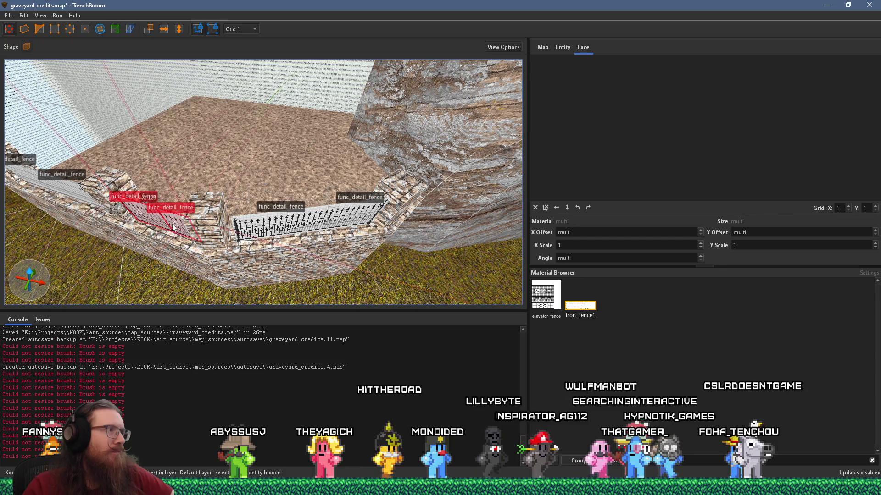
Step: Rotate the corner fence about 51° to sit on the wall beside the rock cliff
key("Escape")
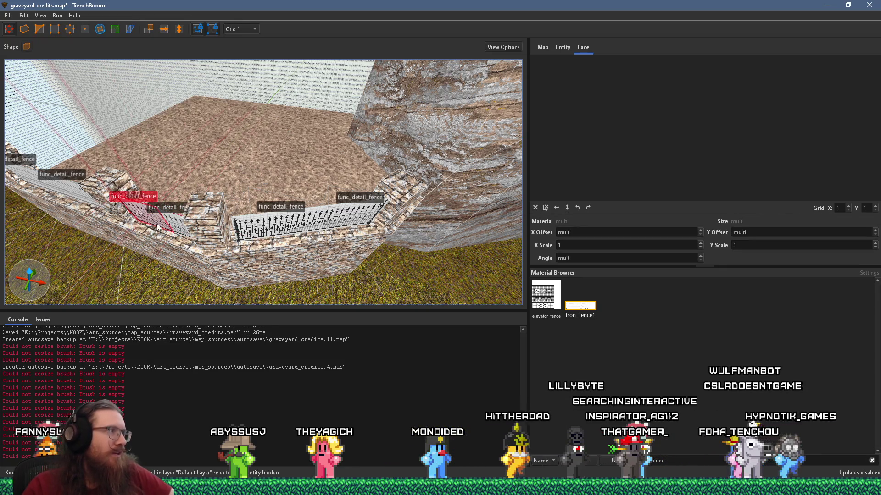
mouse_move(156, 226)
left_mouse_down()
mouse_move(179, 240)
mouse_move(279, 241)
left_mouse_up()
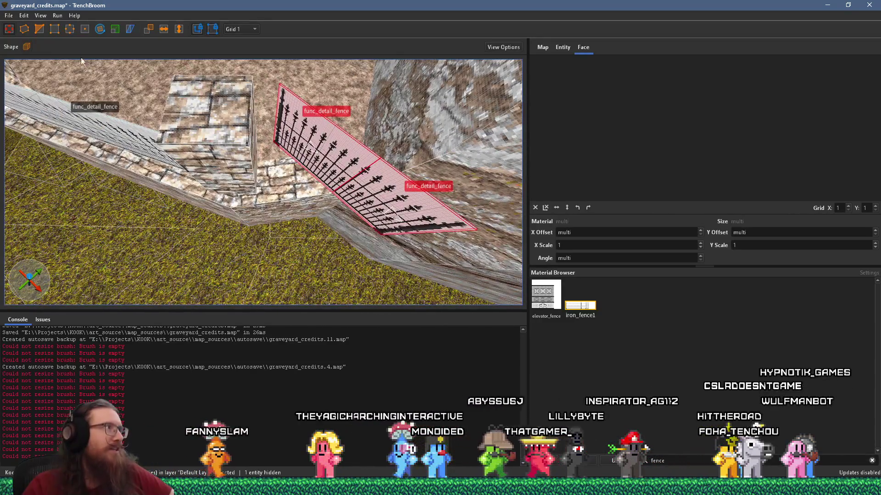
mouse_move(315, 199)
left_mouse_down()
mouse_move(334, 243)
mouse_move(283, 250)
left_mouse_up()
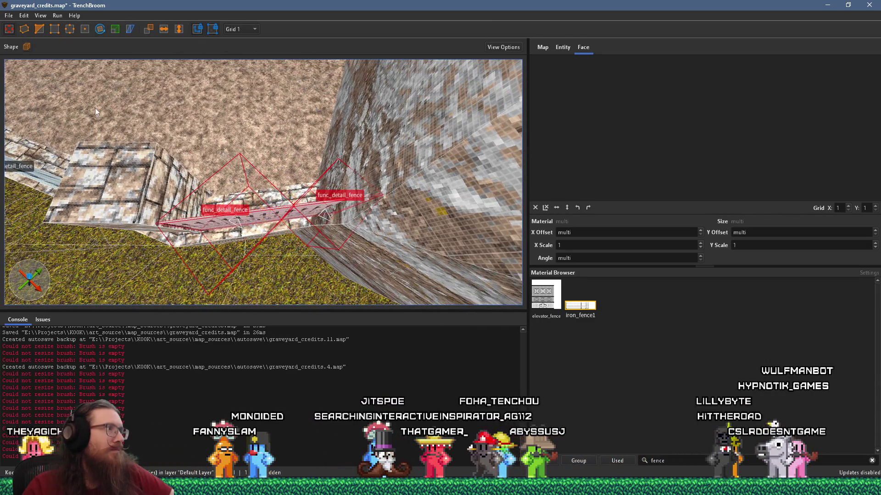
Step: Inspect the rock cliff brush up close, then reselect the fence beside it
mouse_move(211, 223)
left_mouse_down()
mouse_move(327, 130)
mouse_move(397, 193)
left_mouse_up()
left_click(332, 137)
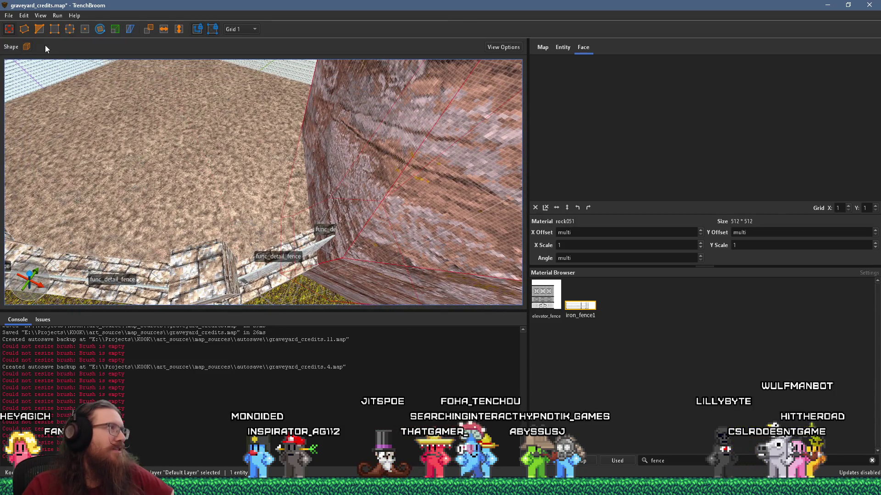
left_click_drag(341, 198, 382, 254)
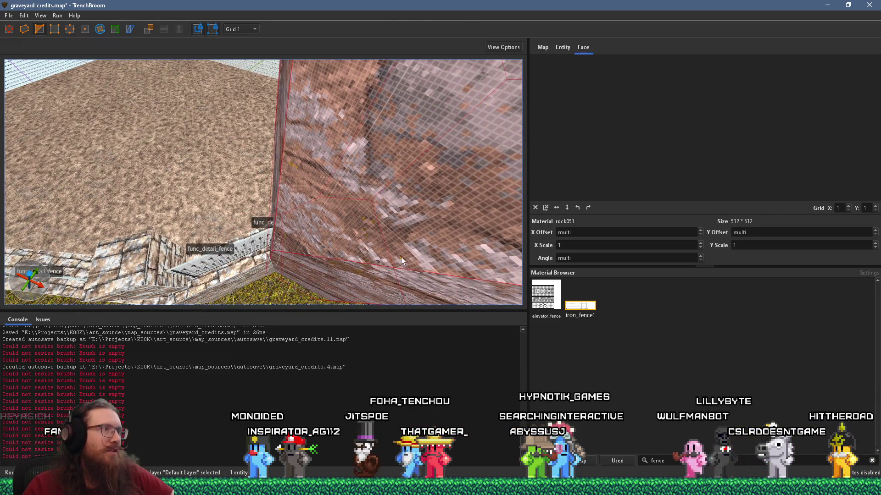
mouse_move(287, 148)
left_mouse_down()
mouse_move(341, 144)
mouse_move(315, 54)
mouse_move(345, 198)
mouse_move(304, 262)
mouse_move(280, 267)
mouse_move(248, 204)
mouse_move(309, 197)
mouse_move(254, 270)
mouse_move(229, 258)
mouse_move(255, 255)
left_mouse_up()
key("Escape")
key("Escape")
left_click(289, 220)
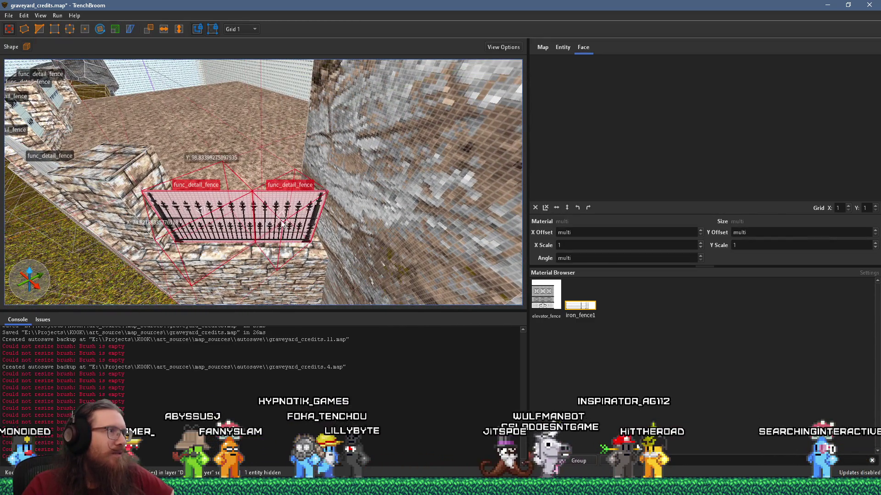
Step: Shift the fence slightly left between the pillar and rock wall, then reselect the pair
left_click_drag(290, 221, 287, 222)
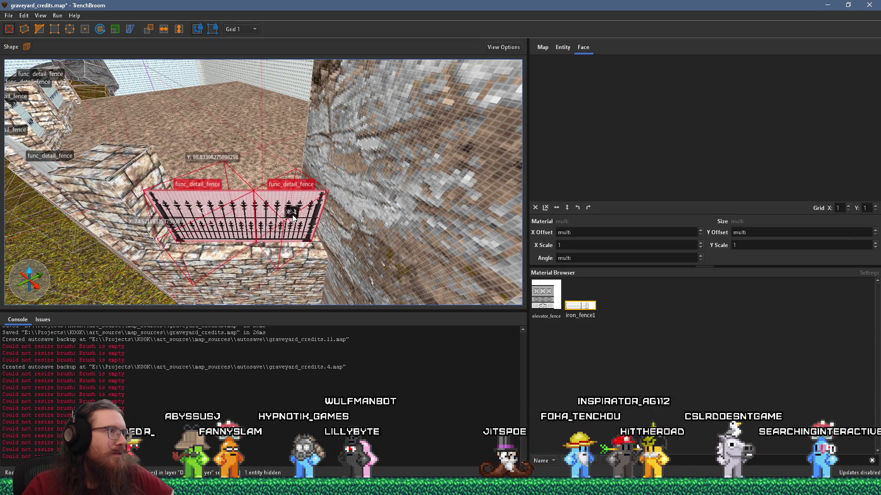
scroll(292, 219, "down", 5)
key("Escape")
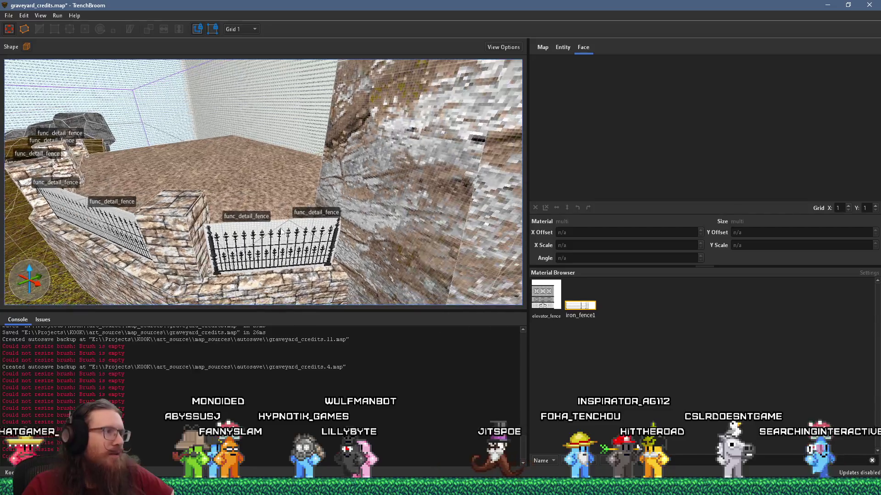
left_click(280, 228)
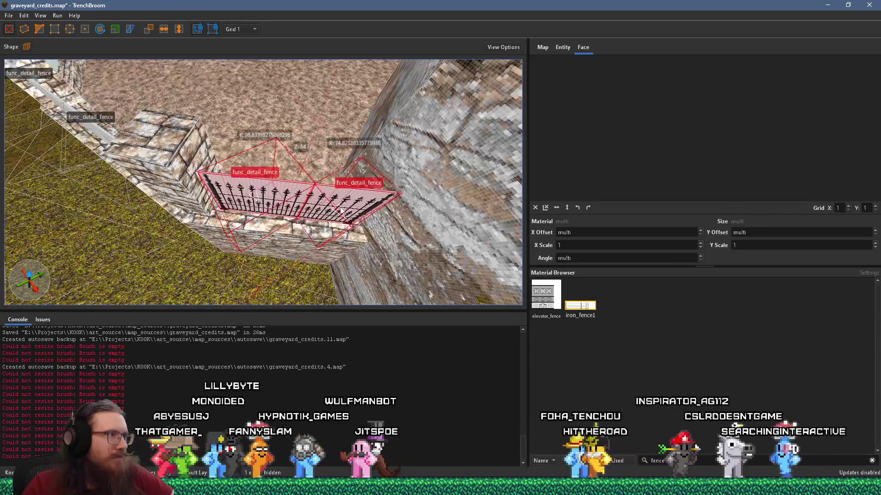
Step: Deselect the fence and select the rock pillar brushes
scroll(340, 210, "up", 5)
key("Escape")
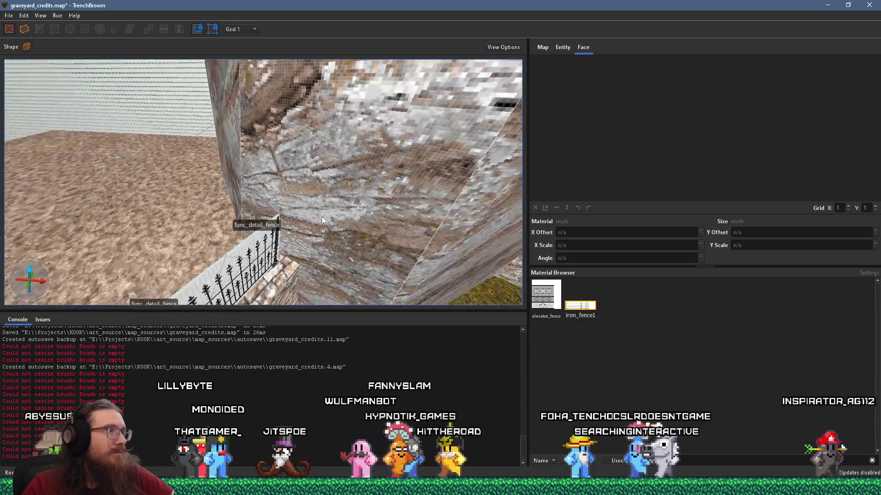
scroll(321, 217, "down", 10)
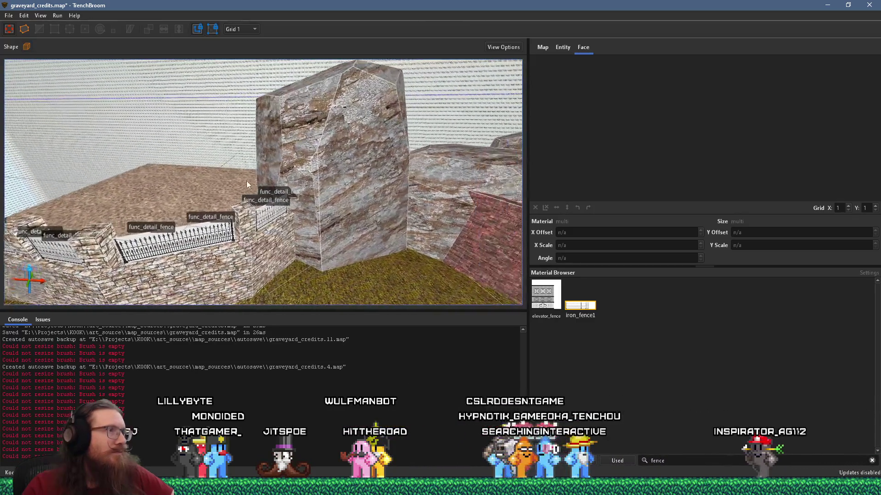
scroll(256, 183, "up", 3)
left_click(327, 165)
scroll(238, 225, "up", 2)
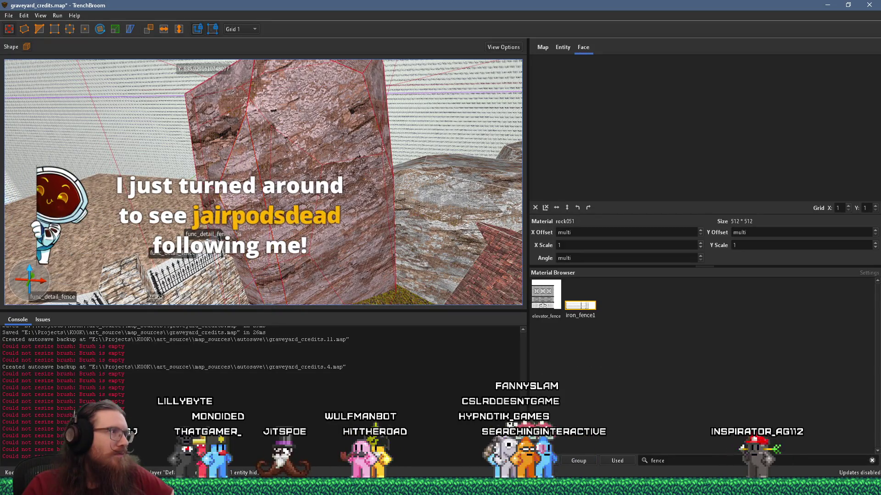
left_click(217, 240)
left_click(216, 210, "shift")
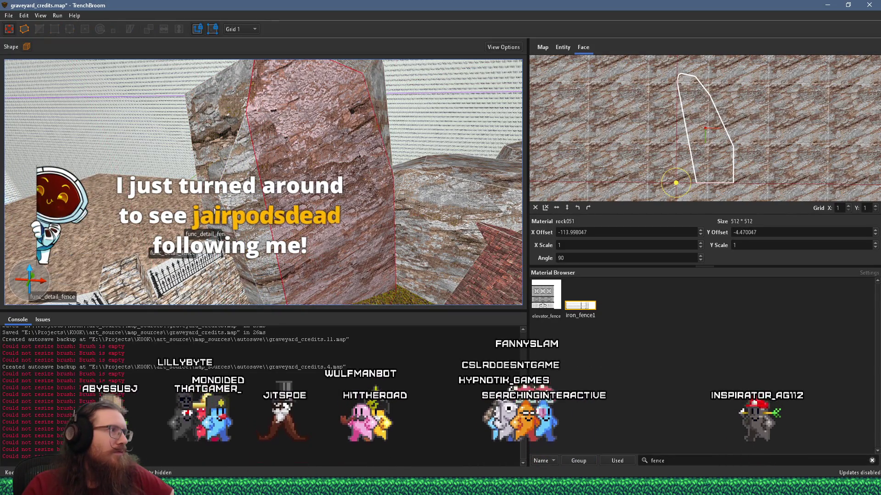
left_click(242, 160)
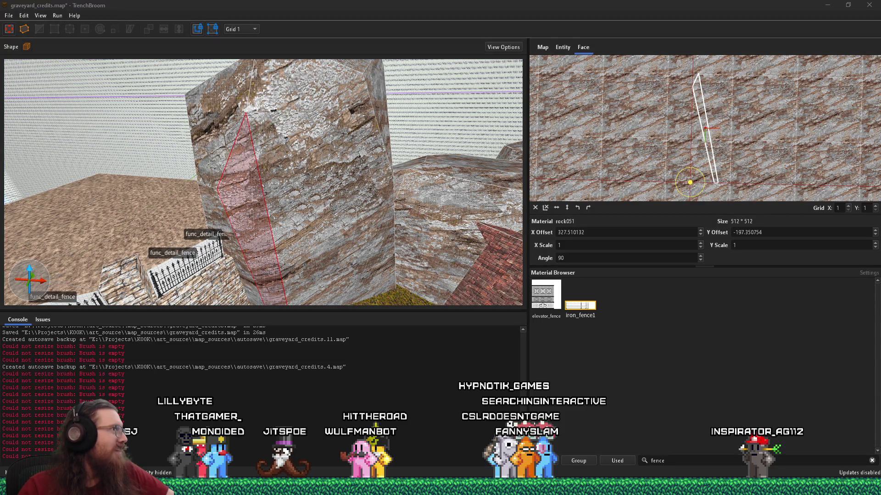
left_click(162, 175)
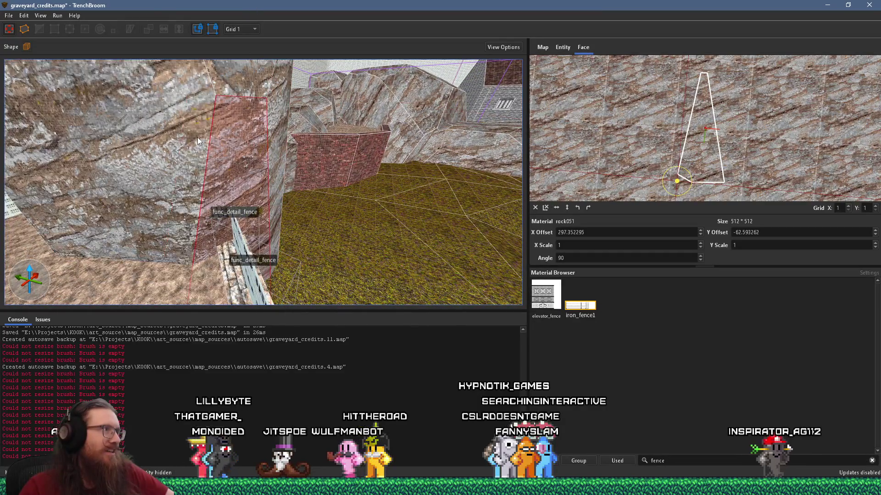
key("Escape")
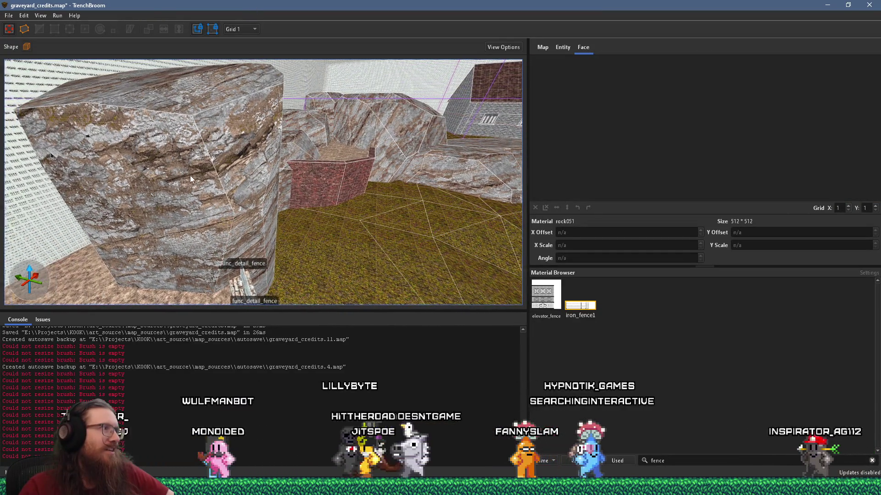
scroll(183, 176, "down", 3)
left_click(260, 228, "shift")
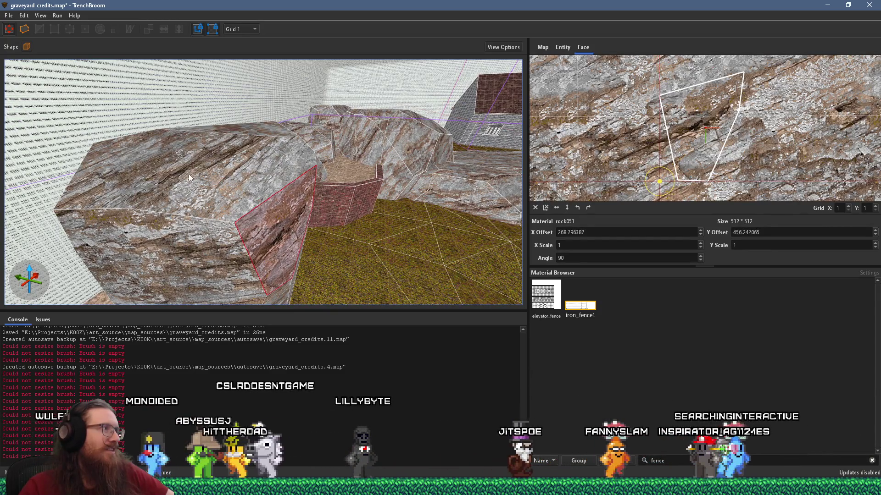
key("Escape")
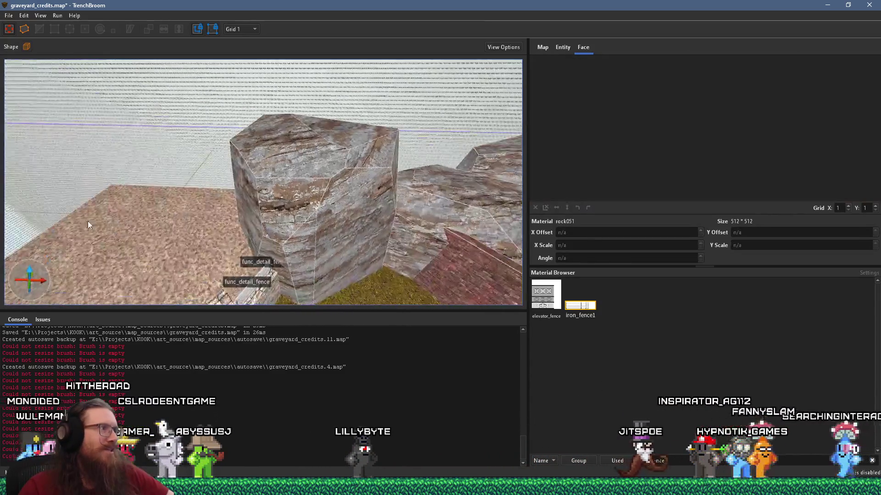
mouse_move(205, 197)
left_mouse_down()
mouse_move(172, 217)
mouse_move(171, 201)
mouse_move(116, 255)
mouse_move(251, 187)
mouse_move(75, 256)
mouse_move(159, 225)
mouse_move(84, 235)
mouse_move(388, 249)
left_mouse_up()
key("alt+Tab")
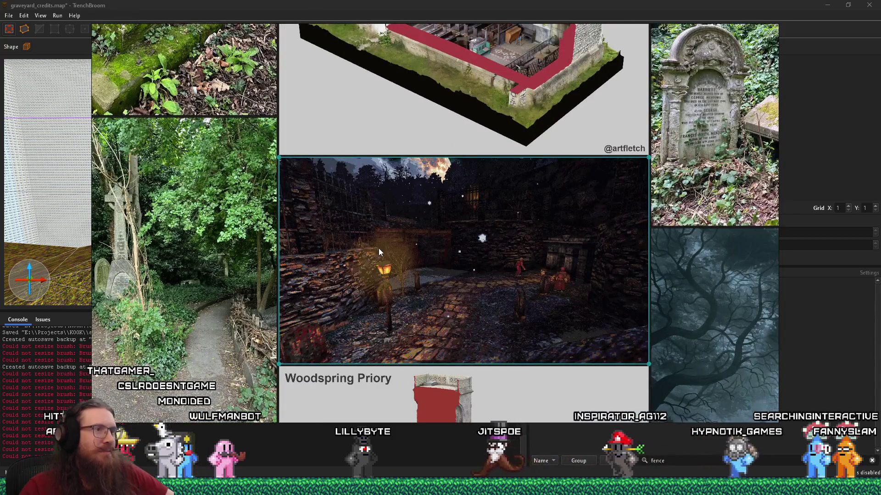
key("alt+Tab")
mouse_move(345, 253)
left_mouse_down()
mouse_move(341, 220)
mouse_move(281, 268)
mouse_move(266, 253)
mouse_move(369, 302)
mouse_move(227, 317)
mouse_move(186, 256)
mouse_move(243, 230)
mouse_move(76, 259)
mouse_move(197, 224)
mouse_move(301, 211)
left_mouse_up()
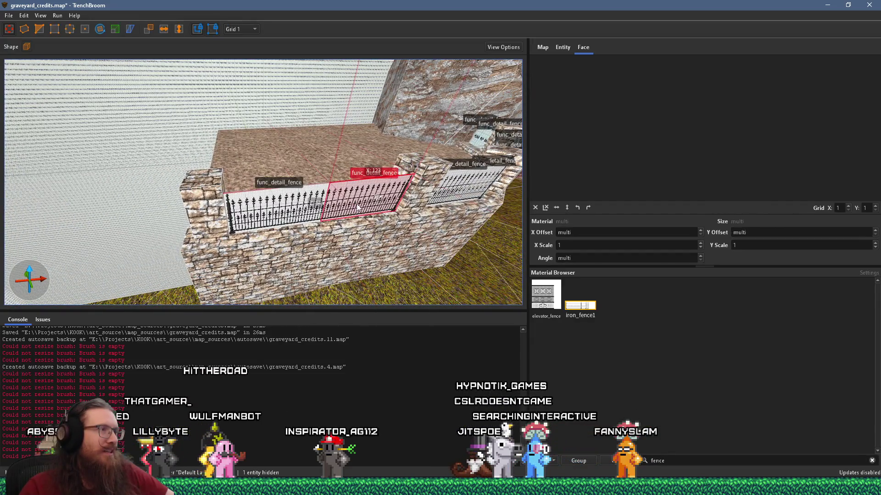
Step: Slide the fence section left past the stone pillar and select the pillar base
mouse_move(370, 198)
left_mouse_down()
mouse_move(78, 220)
mouse_move(283, 204)
mouse_move(241, 213)
mouse_move(185, 200)
mouse_move(189, 228)
mouse_move(64, 246)
left_mouse_up()
left_click(341, 227)
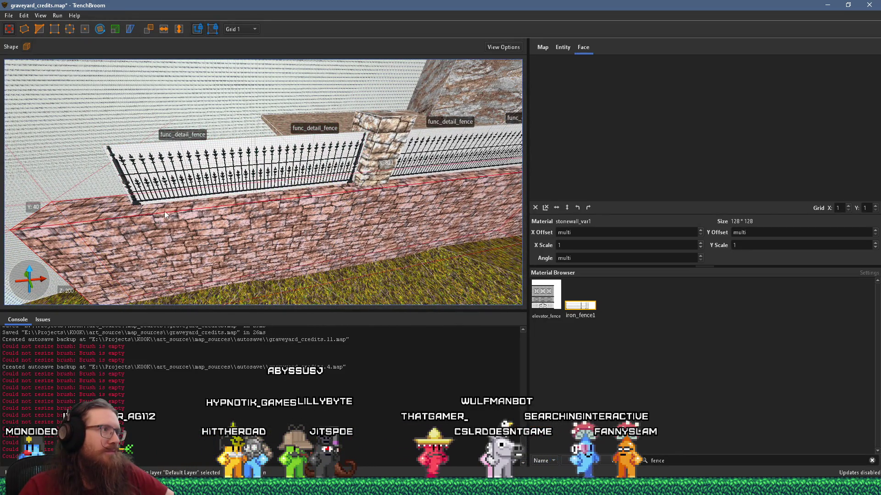
scroll(160, 215, "down", 10)
scroll(150, 236, "down", 5)
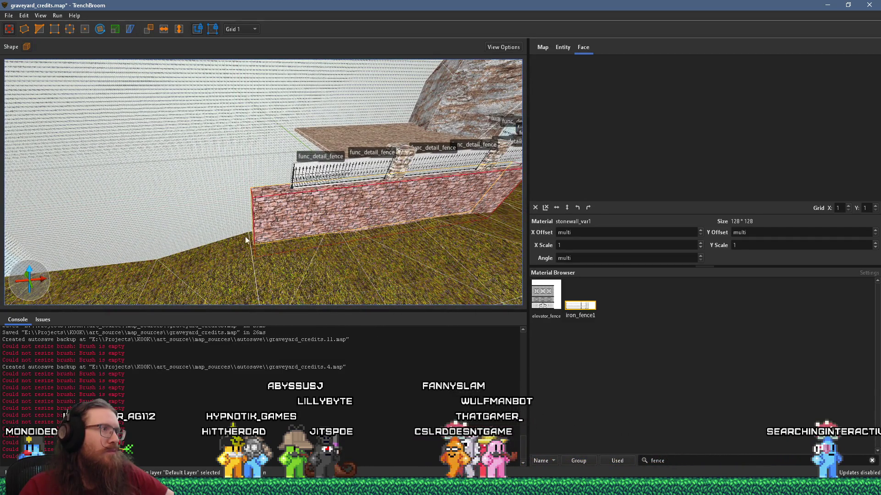
scroll(248, 237, "down", 3)
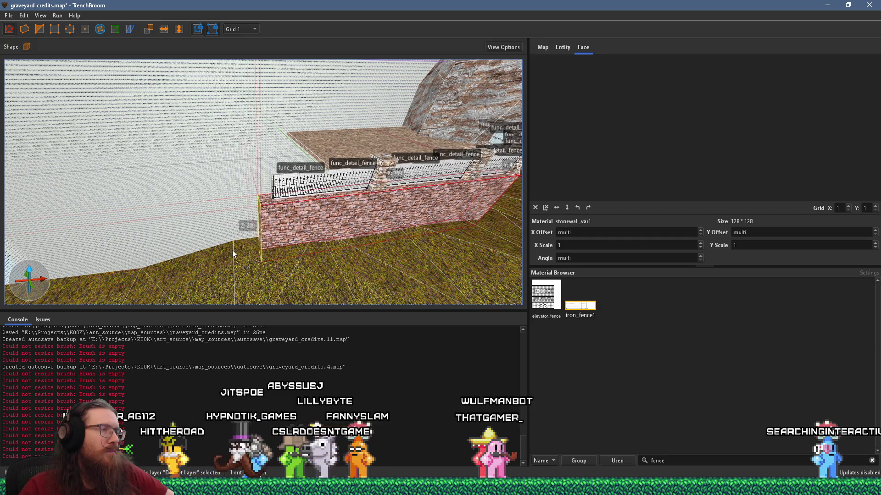
scroll(232, 249, "up", 4)
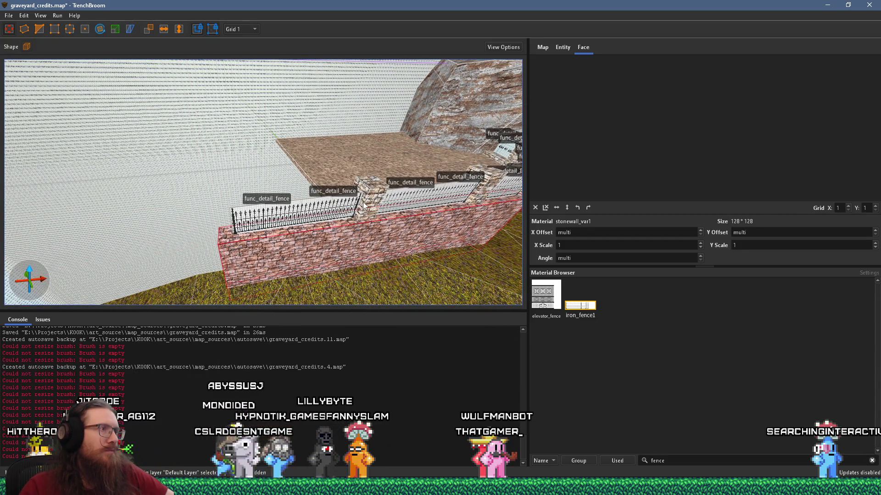
Step: Deselect everything and select the front wall brush
key("Escape")
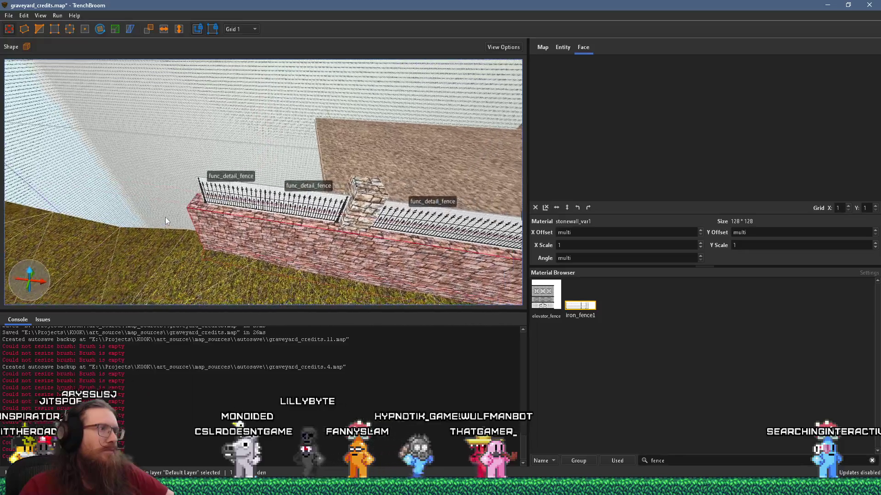
left_click(270, 238)
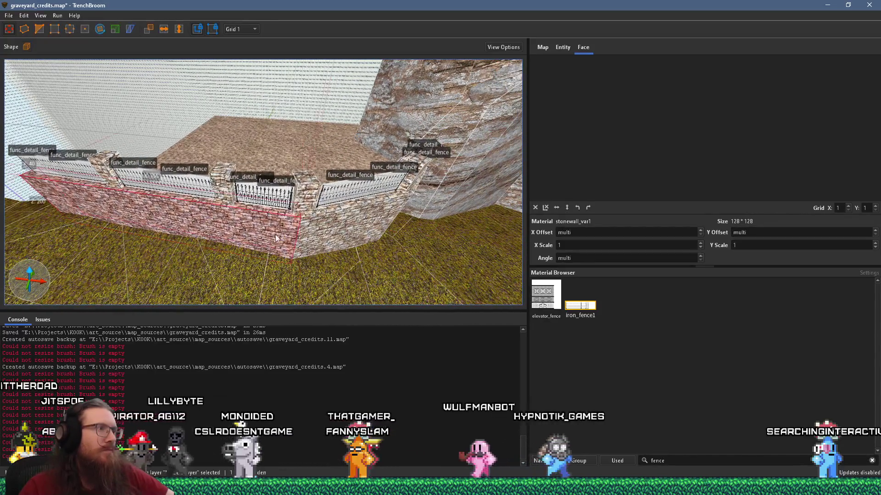
scroll(362, 209, "down", 3)
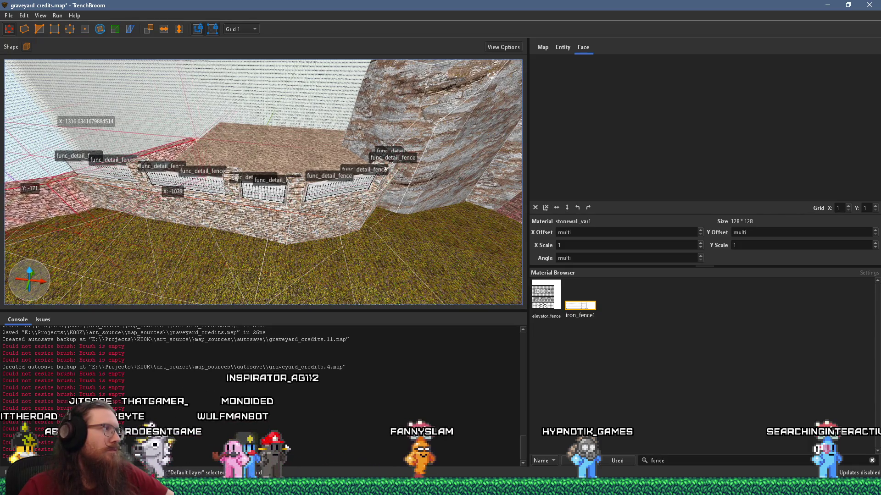
mouse_move(268, 205)
left_mouse_down()
mouse_move(257, 194)
mouse_move(240, 203)
mouse_move(287, 183)
mouse_move(284, 38)
left_mouse_up()
mouse_move(295, 95)
left_mouse_down()
mouse_move(240, 232)
mouse_move(157, 258)
mouse_move(322, 206)
mouse_move(220, 180)
left_mouse_up()
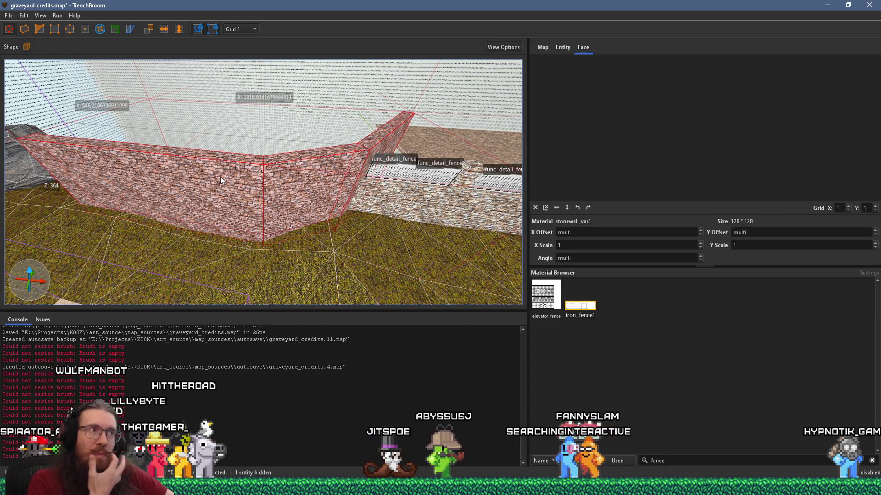
mouse_move(220, 177)
left_mouse_down()
mouse_move(136, 220)
mouse_move(480, 257)
left_mouse_up()
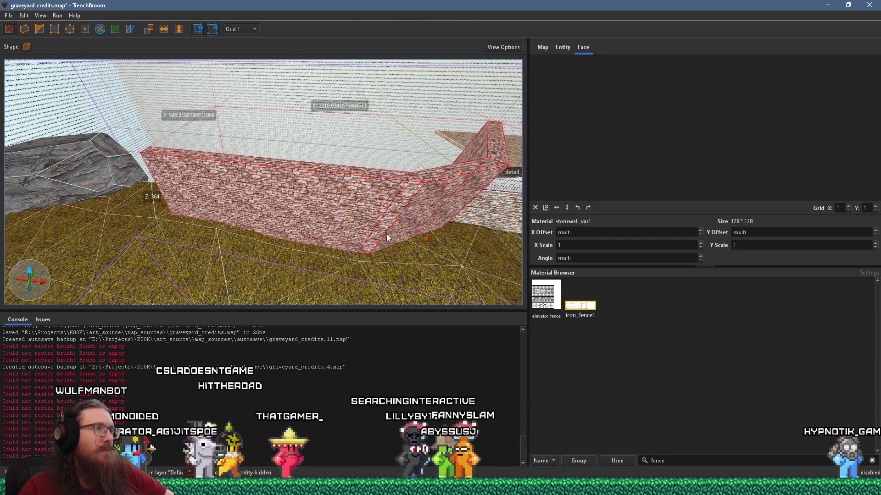
mouse_move(387, 234)
left_mouse_down()
mouse_move(255, 269)
mouse_move(324, 251)
mouse_move(192, 230)
left_mouse_up()
left_click(333, 253, "shift")
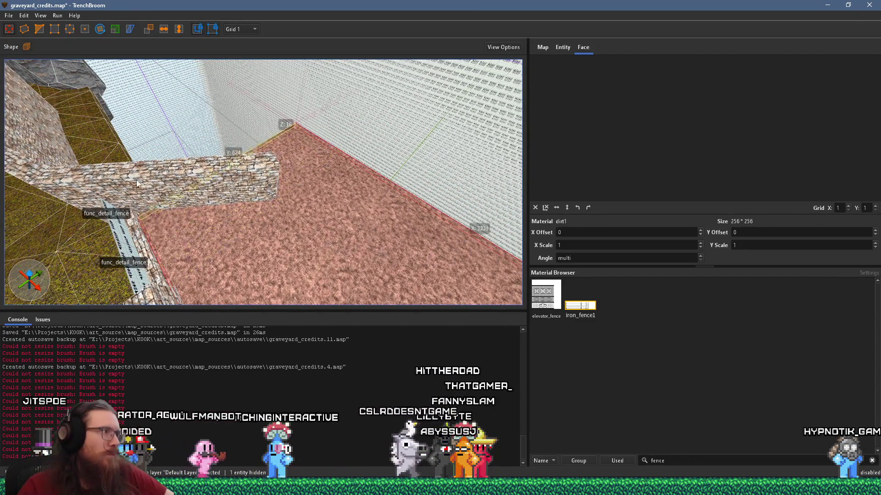
mouse_move(137, 216)
left_mouse_down()
mouse_move(293, 285)
mouse_move(311, 279)
left_mouse_up()
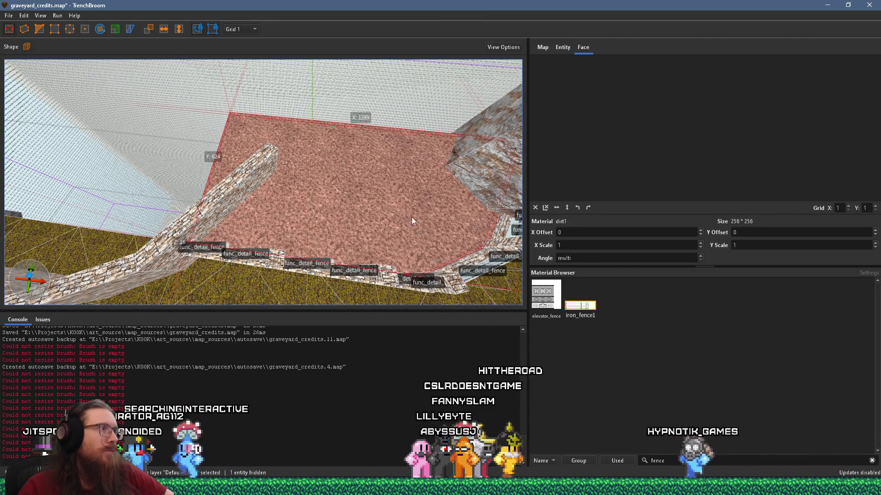
left_click(106, 207, "shift")
mouse_move(106, 203)
left_mouse_down()
mouse_move(69, 238)
mouse_move(331, 235)
mouse_move(239, 244)
mouse_move(328, 282)
mouse_move(294, 244)
mouse_move(315, 216)
mouse_move(257, 235)
mouse_move(391, 291)
left_mouse_up()
mouse_move(308, 264)
left_mouse_down()
mouse_move(279, 227)
mouse_move(212, 224)
mouse_move(237, 222)
mouse_move(230, 211)
mouse_move(305, 194)
mouse_move(237, 95)
mouse_move(366, 262)
mouse_move(225, 219)
mouse_move(265, 231)
mouse_move(297, 212)
mouse_move(194, 231)
mouse_move(278, 280)
mouse_move(287, 255)
mouse_move(338, 276)
left_mouse_up()
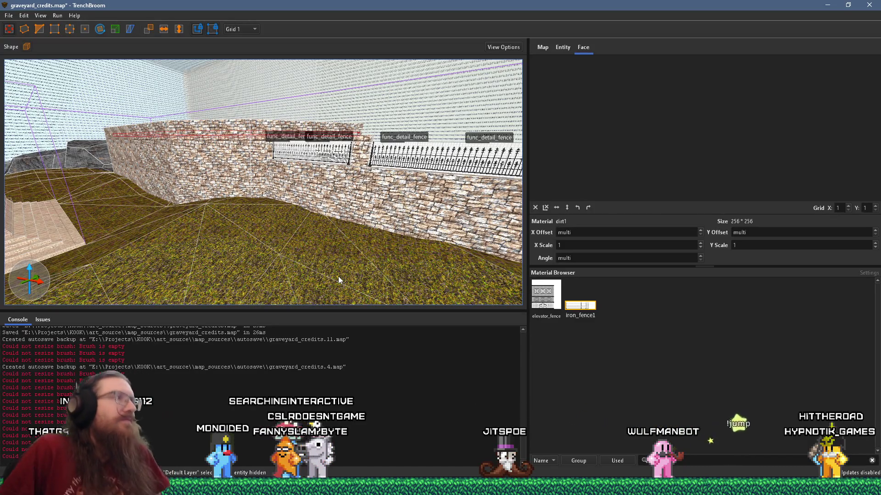
mouse_move(360, 259)
left_mouse_down()
mouse_move(375, 195)
mouse_move(206, 210)
mouse_move(276, 193)
mouse_move(260, 188)
mouse_move(228, 200)
mouse_move(344, 213)
left_mouse_up()
left_click(347, 214)
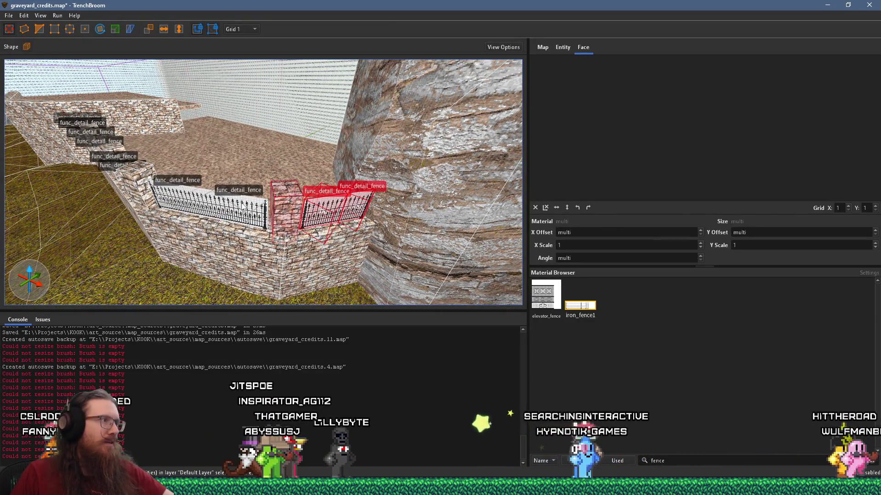
Step: Add the stone pillar and each fence section along the wall to one selection, checking from both sides
left_click_drag(177, 195, 296, 223)
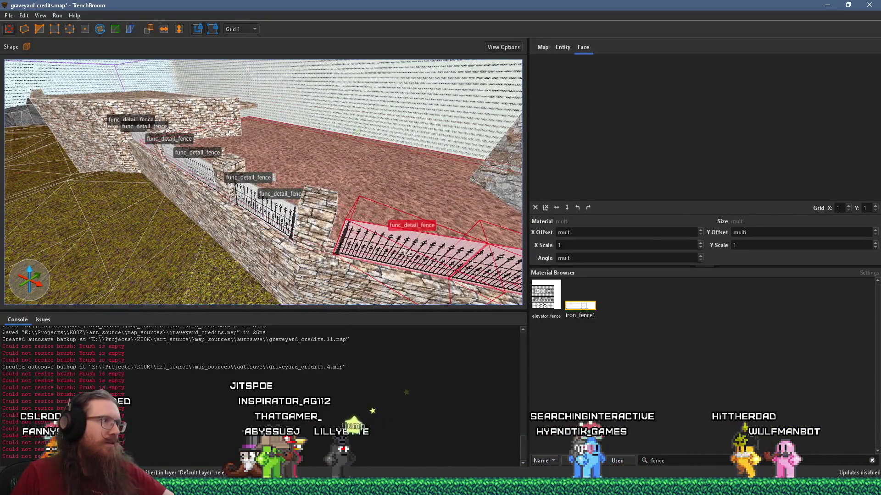
left_click(372, 180, "ctrl")
left_click(319, 215, "ctrl")
left_click(255, 205, "ctrl")
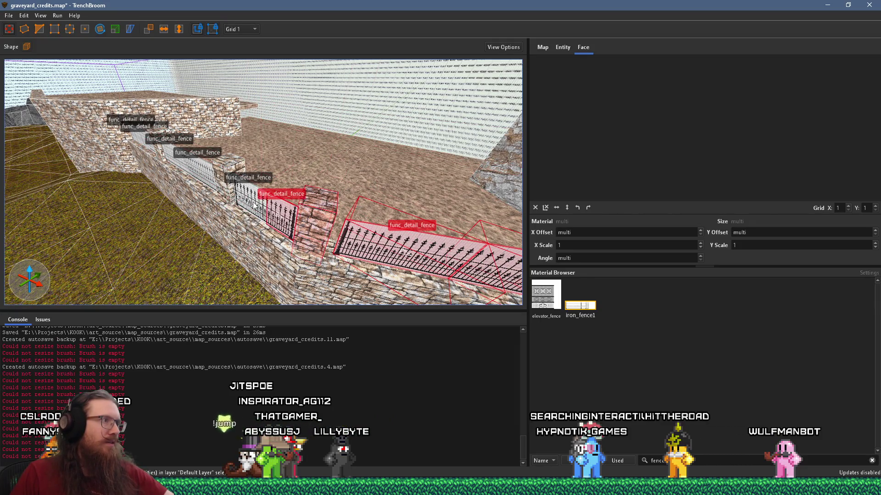
left_click_drag(223, 185, 398, 206)
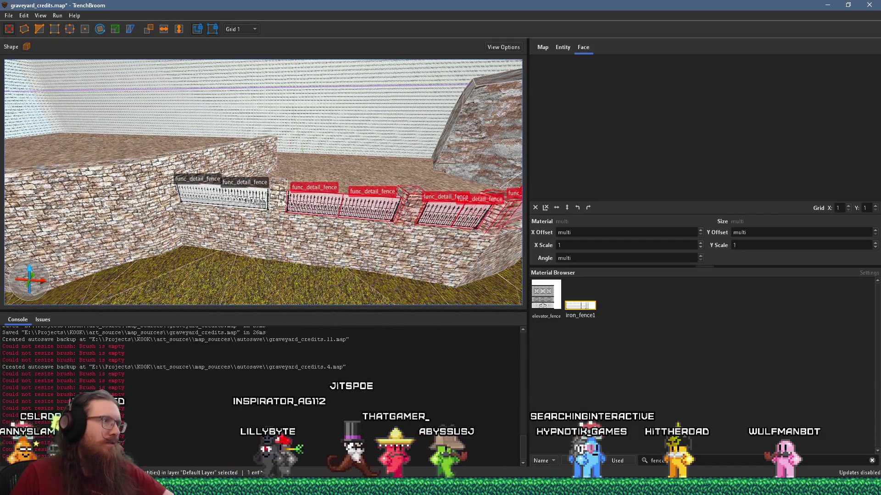
left_click(252, 200, "ctrl")
mouse_move(321, 209)
left_mouse_down()
mouse_move(391, 220)
mouse_move(66, 231)
left_mouse_up()
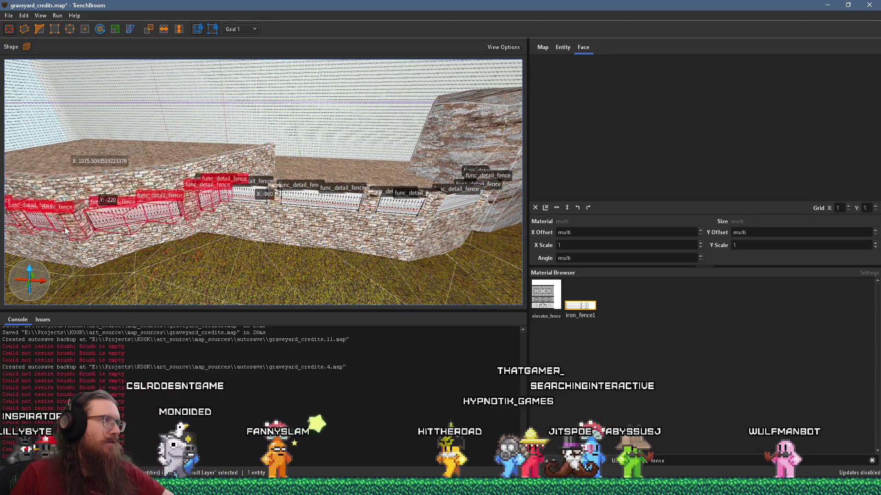
mouse_move(75, 156)
left_mouse_down()
mouse_move(202, 194)
mouse_move(258, 224)
mouse_move(237, 249)
mouse_move(292, 236)
mouse_move(247, 219)
mouse_move(421, 203)
mouse_move(401, 202)
mouse_move(359, 139)
mouse_move(450, 135)
mouse_move(293, 236)
left_mouse_up()
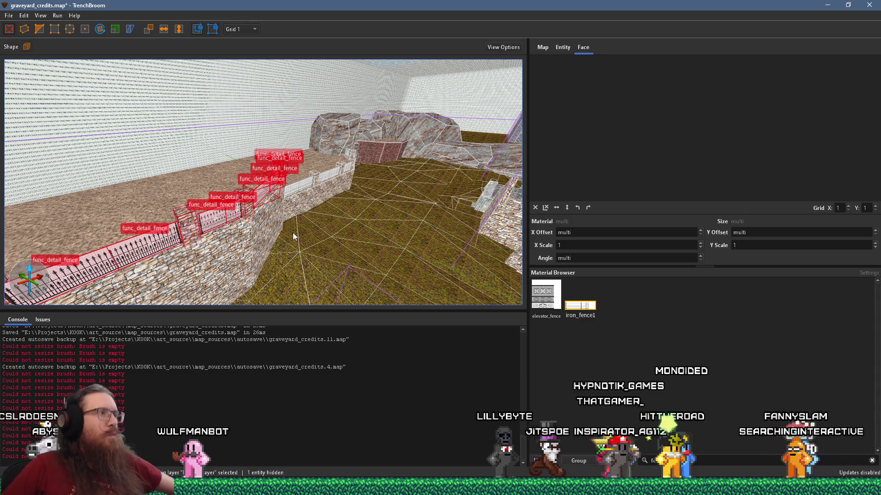
left_click_drag(304, 87, 378, 192)
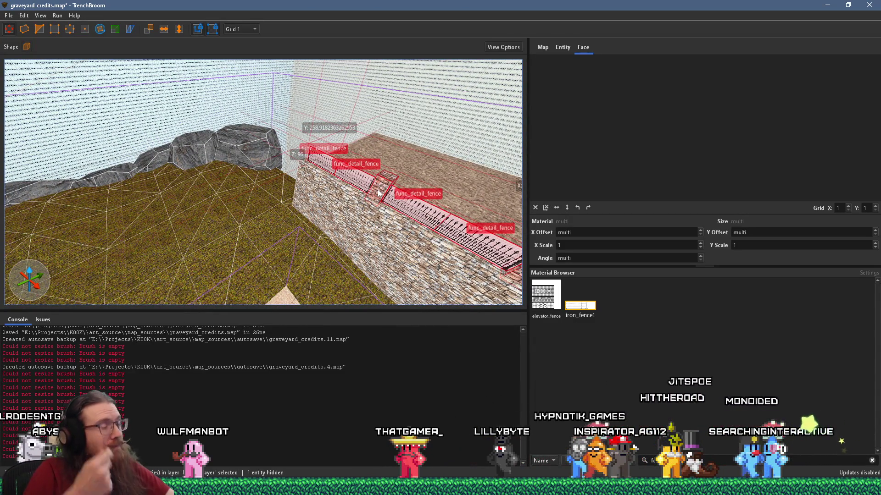
mouse_move(379, 193)
left_mouse_down()
mouse_move(301, 211)
mouse_move(177, 219)
mouse_move(354, 182)
mouse_move(378, 196)
mouse_move(369, 198)
left_mouse_up()
key("ctrl+h")
mouse_move(186, 208)
left_mouse_down()
mouse_move(111, 202)
mouse_move(388, 205)
mouse_move(265, 214)
mouse_move(280, 131)
mouse_move(356, 151)
mouse_move(251, 107)
mouse_move(320, 172)
mouse_move(302, 62)
left_mouse_up()
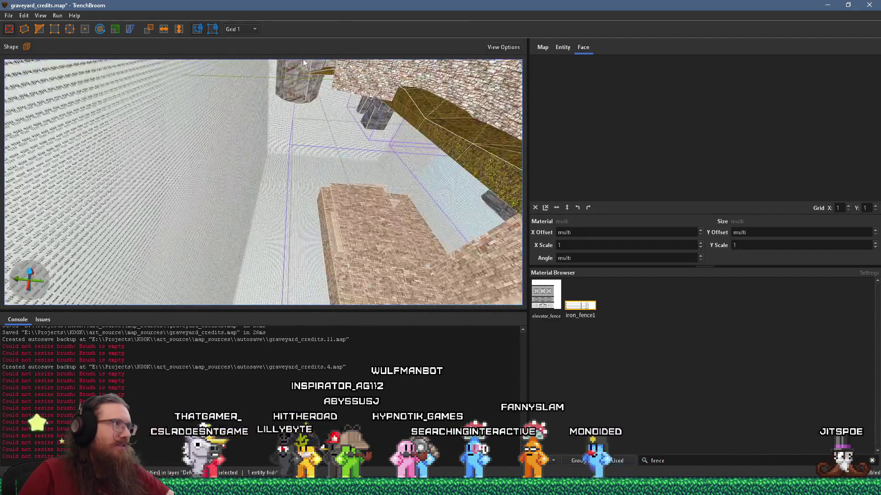
mouse_move(308, 181)
left_mouse_down()
mouse_move(359, 137)
mouse_move(321, 166)
mouse_move(275, 163)
mouse_move(260, 194)
mouse_move(358, 222)
mouse_move(290, 187)
mouse_move(324, 170)
mouse_move(214, 246)
left_mouse_up()
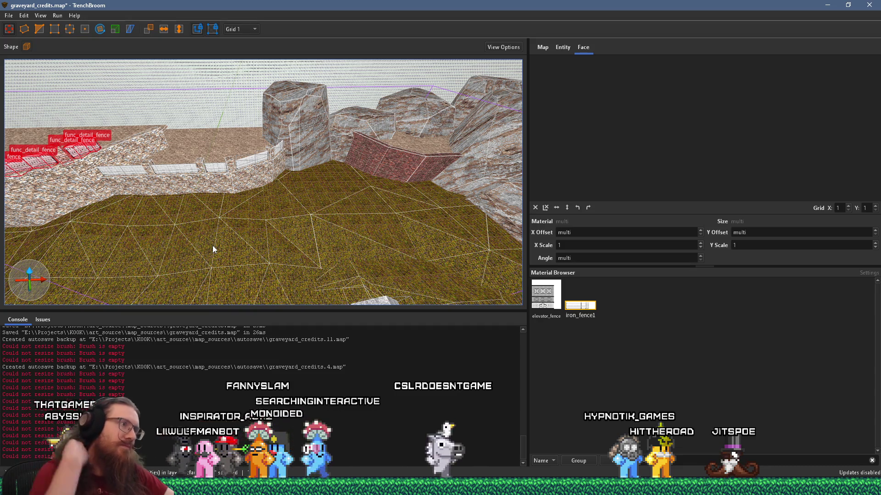
Step: Select several grass floor faces near the fence wall, then clear them
scroll(257, 224, "up", 5)
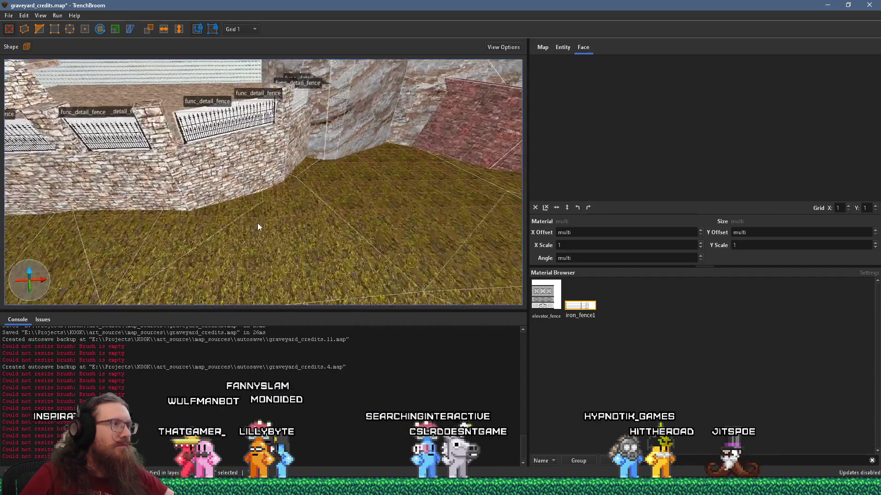
scroll(258, 223, "up", 8)
mouse_move(269, 155)
left_mouse_down()
mouse_move(292, 155)
mouse_move(154, 186)
mouse_move(305, 151)
mouse_move(326, 115)
mouse_move(333, 133)
left_mouse_up()
key("Escape")
scroll(333, 137, "down", 5)
left_click(333, 167)
scroll(329, 166, "down", 3)
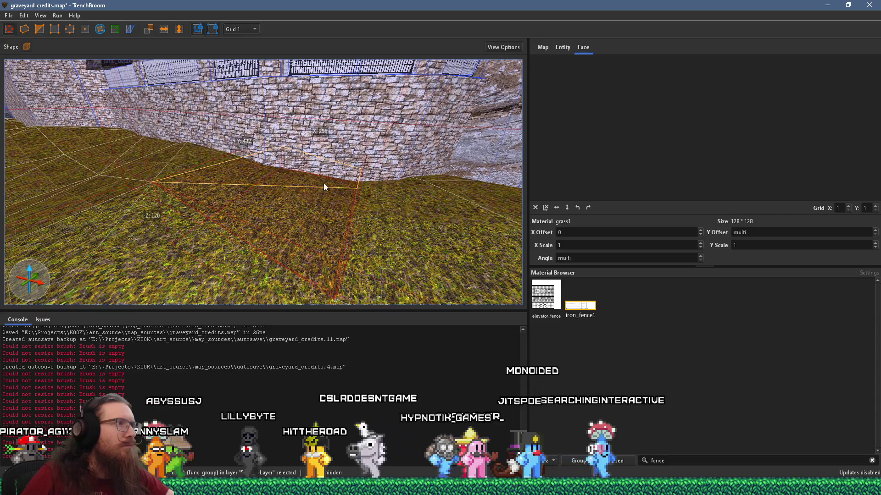
mouse_move(327, 172)
left_mouse_down()
mouse_move(472, 213)
mouse_move(334, 197)
left_mouse_up()
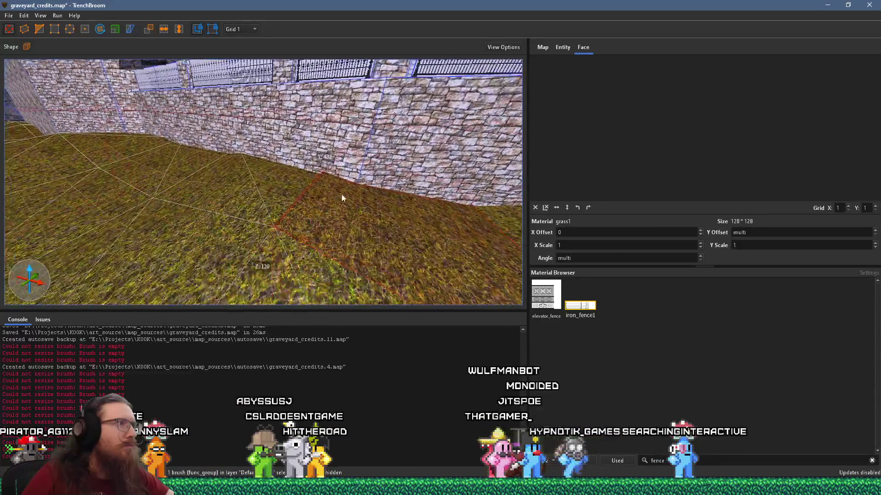
scroll(344, 181, "down", 3)
left_click(342, 184, "ctrl+shift")
left_click(302, 202, "ctrl+shift")
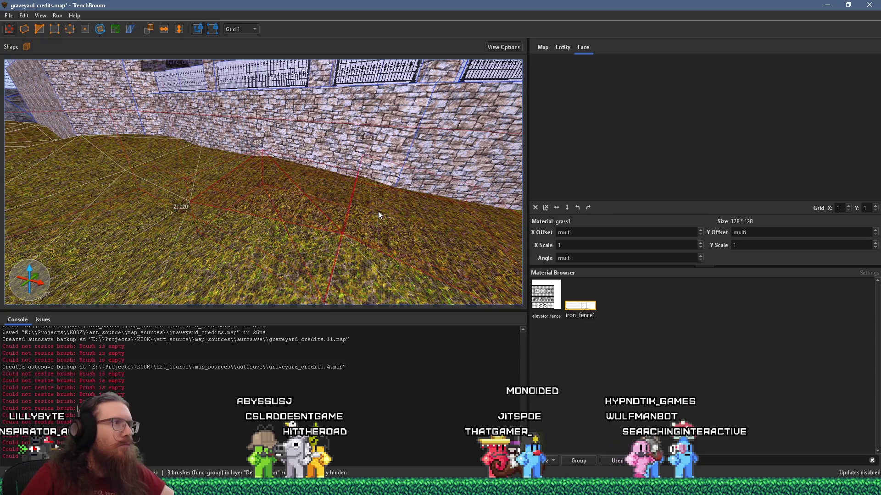
mouse_move(378, 211)
left_mouse_down()
mouse_move(386, 213)
mouse_move(295, 203)
mouse_move(441, 254)
mouse_move(281, 208)
mouse_move(347, 212)
left_mouse_up()
key("Escape")
Step: Try the nearby terrain brushes and settle on the terrain hump by the wall
mouse_move(289, 190)
left_mouse_down()
mouse_move(452, 248)
mouse_move(299, 211)
mouse_move(362, 207)
left_mouse_up()
mouse_move(363, 208)
left_mouse_down()
mouse_move(317, 206)
mouse_move(326, 197)
mouse_move(381, 201)
mouse_move(296, 196)
mouse_move(345, 214)
mouse_move(249, 132)
mouse_move(268, 139)
mouse_move(283, 197)
mouse_move(307, 184)
mouse_move(193, 211)
mouse_move(370, 155)
mouse_move(454, 151)
mouse_move(277, 216)
mouse_move(389, 196)
mouse_move(214, 201)
left_mouse_up()
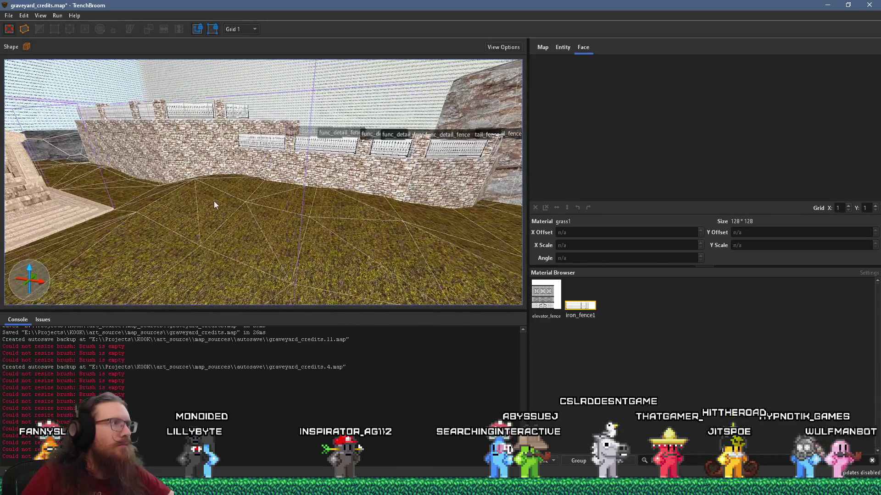
left_click(197, 200)
left_click(201, 201)
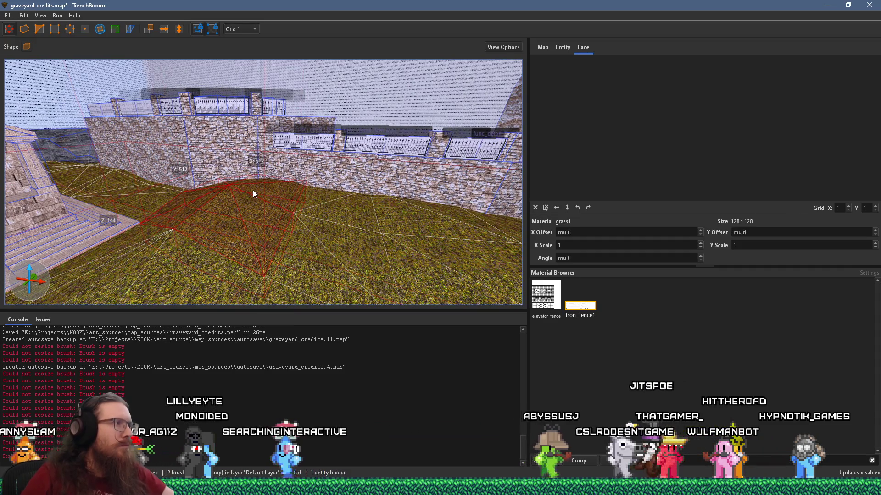
left_click(288, 202)
left_click(318, 169)
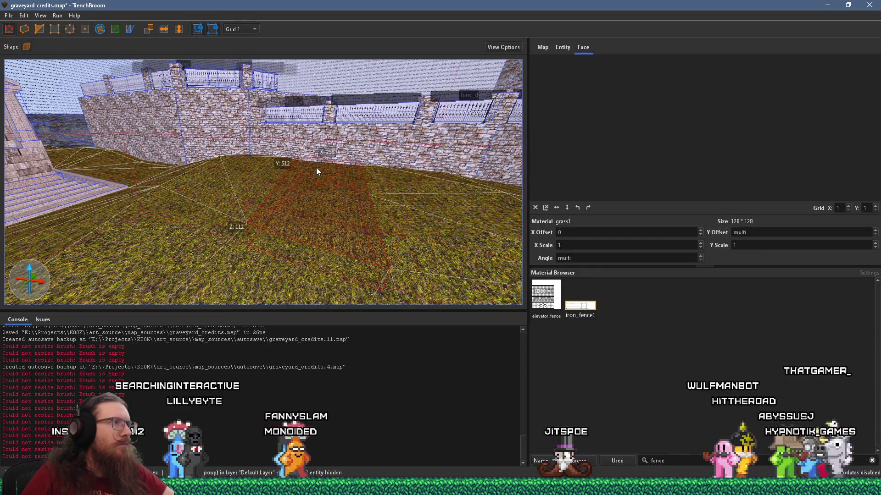
scroll(312, 175, "up", 5)
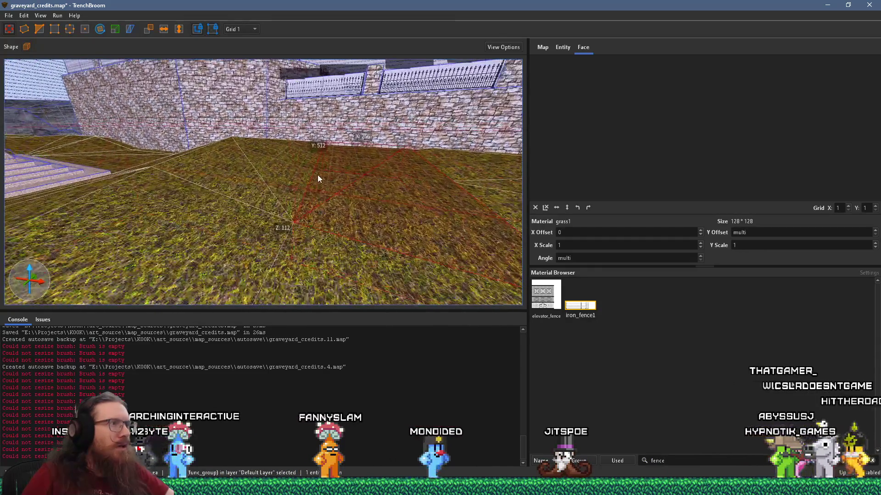
scroll(322, 176, "down", 5)
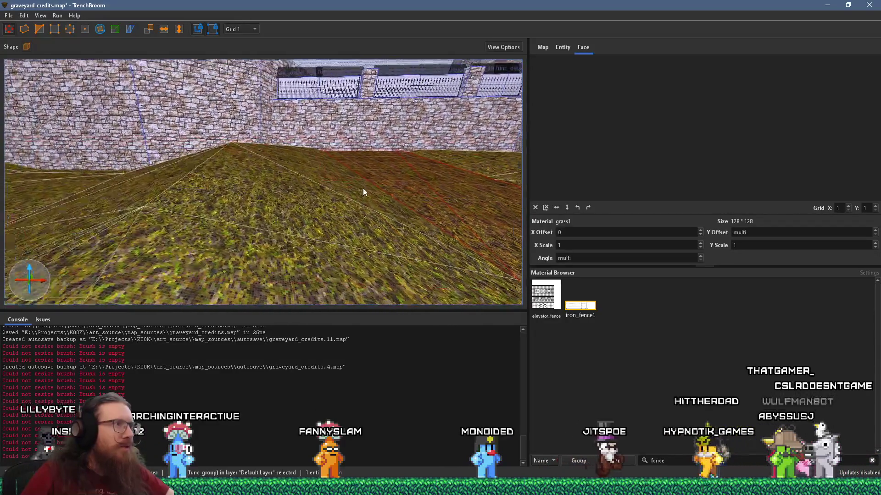
left_click(299, 200)
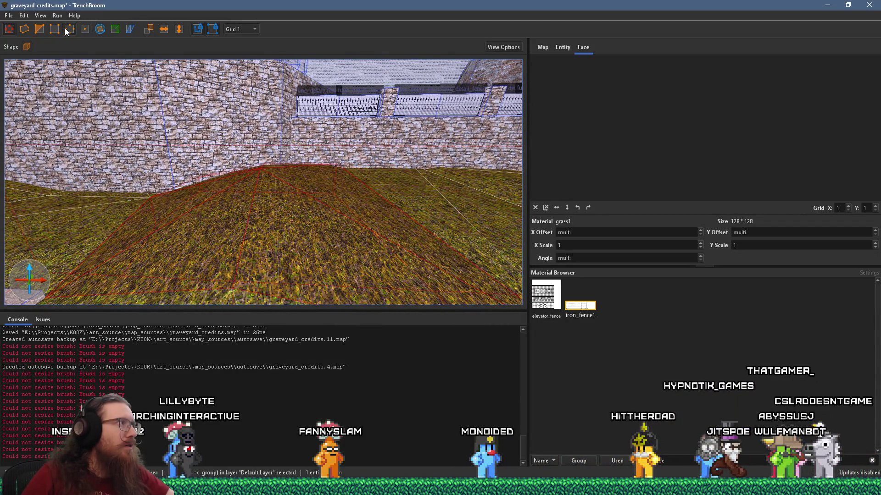
Step: Lower the hump's top vertex with the Vertex tool to flatten it
left_click(59, 31)
left_click_drag(260, 169, 262, 180)
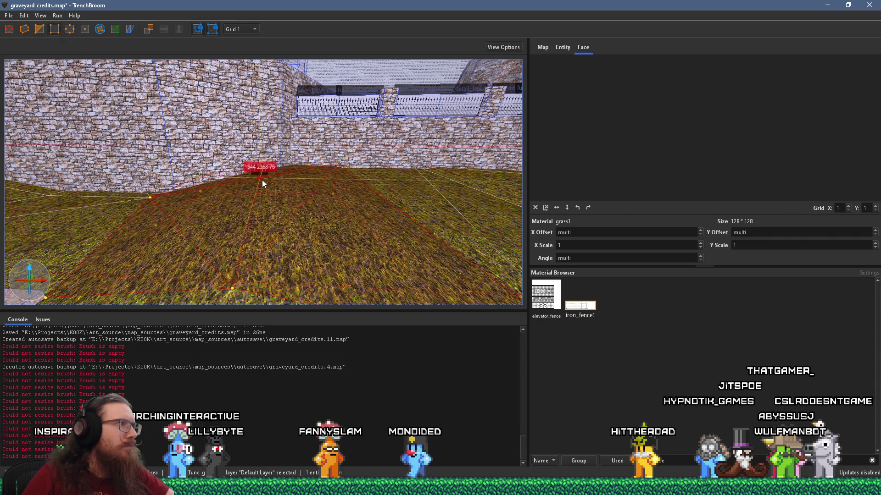
key("Escape")
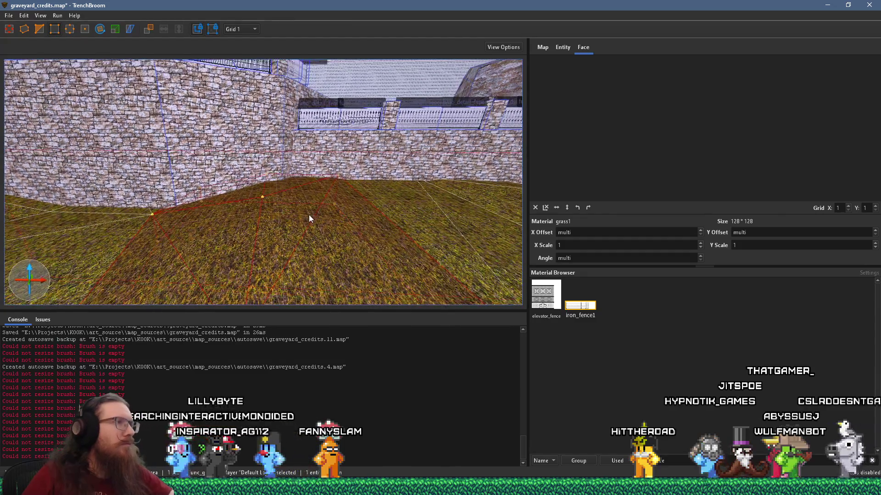
Step: Select four neighbouring floor terrain brushes, then drop one from the selection
mouse_move(300, 194)
left_mouse_down()
mouse_move(376, 203)
mouse_move(344, 193)
mouse_move(284, 199)
left_mouse_up()
left_click(283, 200)
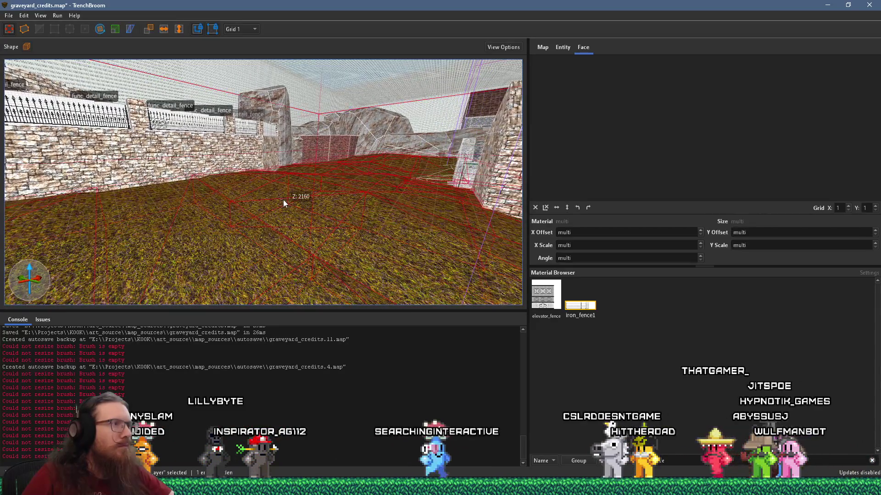
left_click(243, 180, "ctrl")
mouse_move(243, 180)
left_mouse_down()
mouse_move(291, 217)
mouse_move(258, 249)
mouse_move(356, 178)
mouse_move(329, 223)
mouse_move(358, 124)
left_mouse_up()
left_click(353, 181, "ctrl")
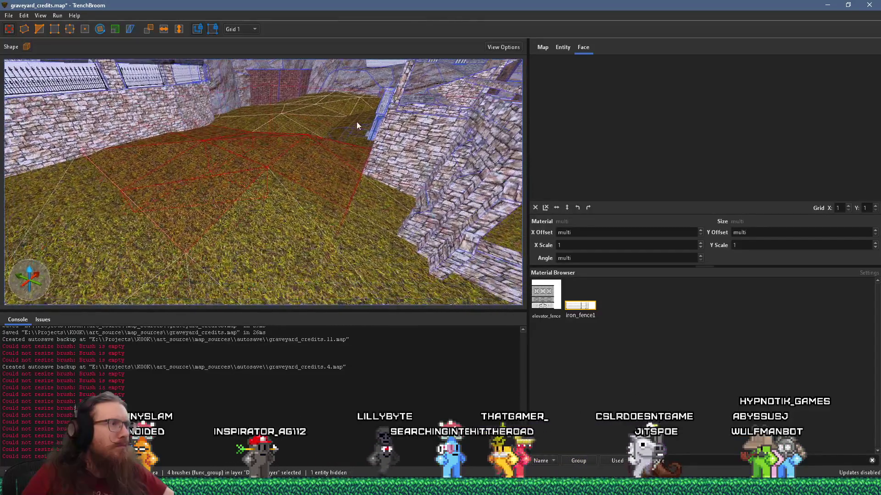
scroll(323, 189, "up", 5)
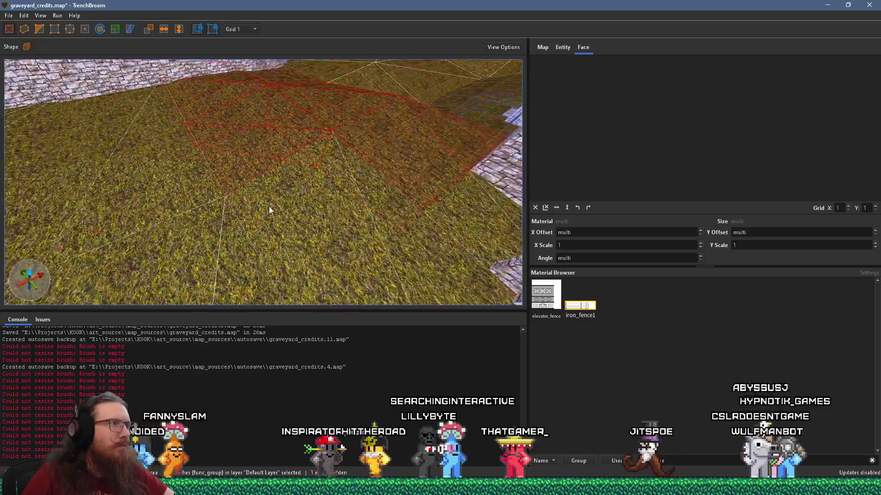
mouse_move(198, 273)
left_mouse_down()
mouse_move(315, 196)
mouse_move(240, 234)
mouse_move(222, 245)
mouse_move(223, 257)
left_mouse_up()
left_click(207, 177, "ctrl")
mouse_move(221, 155)
left_mouse_down()
mouse_move(222, 101)
mouse_move(230, 93)
mouse_move(264, 128)
mouse_move(203, 106)
left_mouse_up()
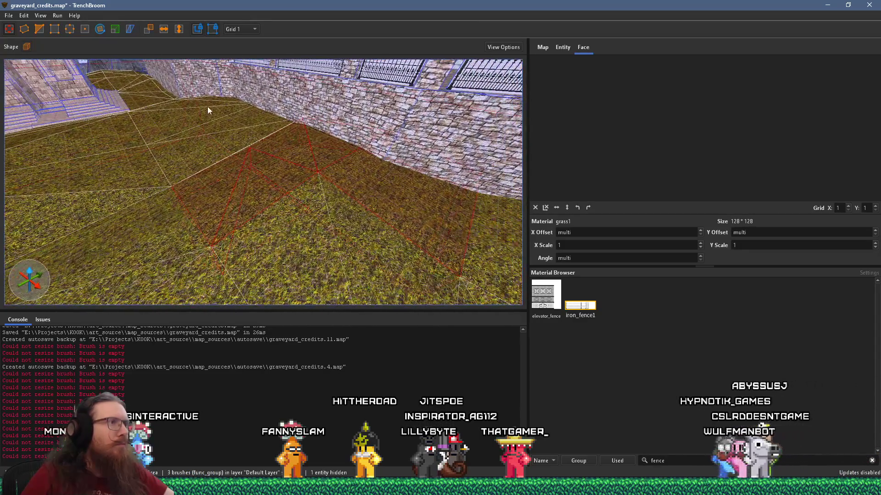
mouse_move(224, 166)
left_mouse_down()
mouse_move(214, 158)
mouse_move(323, 194)
left_mouse_up()
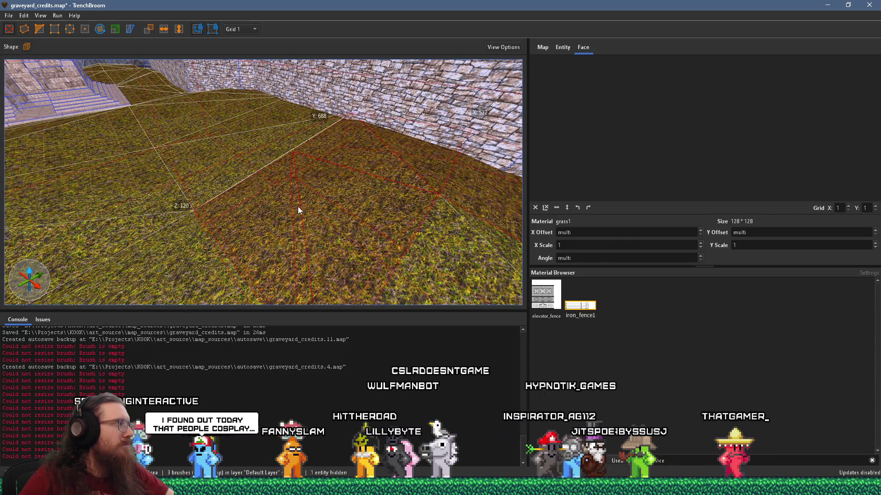
mouse_move(298, 210)
left_mouse_down()
mouse_move(383, 216)
mouse_move(292, 205)
mouse_move(345, 206)
mouse_move(303, 168)
mouse_move(197, 130)
mouse_move(164, 128)
mouse_move(272, 130)
mouse_move(290, 121)
mouse_move(293, 158)
mouse_move(348, 153)
mouse_move(297, 171)
mouse_move(307, 185)
mouse_move(311, 257)
mouse_move(278, 280)
mouse_move(317, 210)
mouse_move(258, 193)
mouse_move(263, 214)
mouse_move(290, 234)
mouse_move(380, 138)
mouse_move(299, 221)
mouse_move(311, 195)
mouse_move(292, 214)
mouse_move(317, 205)
mouse_move(55, 246)
mouse_move(205, 255)
mouse_move(285, 286)
mouse_move(402, 223)
left_mouse_up()
Step: Select a triangular grass face plus its neighbouring faces and look down on them
mouse_move(286, 157)
left_mouse_down()
mouse_move(281, 260)
mouse_move(328, 207)
mouse_move(250, 119)
mouse_move(244, 195)
mouse_move(354, 169)
left_mouse_up()
left_click(218, 211)
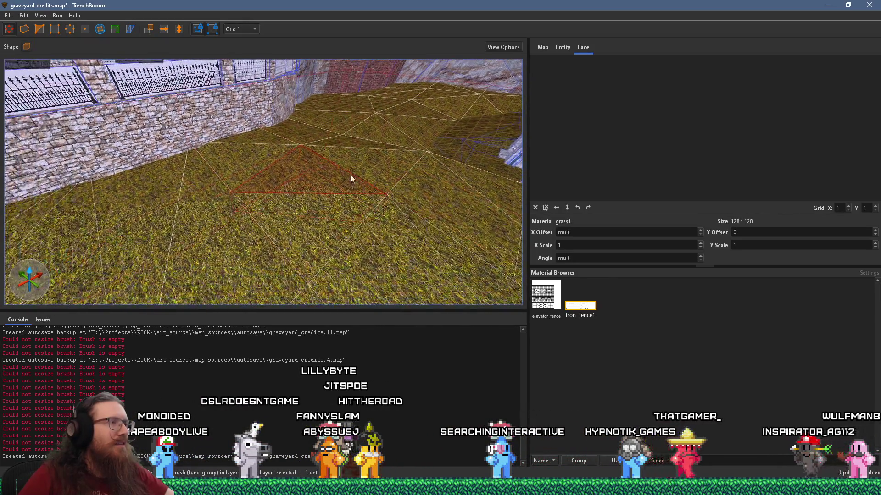
mouse_move(318, 211)
left_mouse_down()
mouse_move(246, 166)
mouse_move(252, 145)
mouse_move(217, 242)
mouse_move(295, 199)
mouse_move(306, 150)
mouse_move(159, 123)
mouse_move(97, 174)
mouse_move(111, 197)
left_mouse_up()
mouse_move(273, 205)
left_mouse_down()
mouse_move(338, 194)
mouse_move(71, 238)
left_mouse_up()
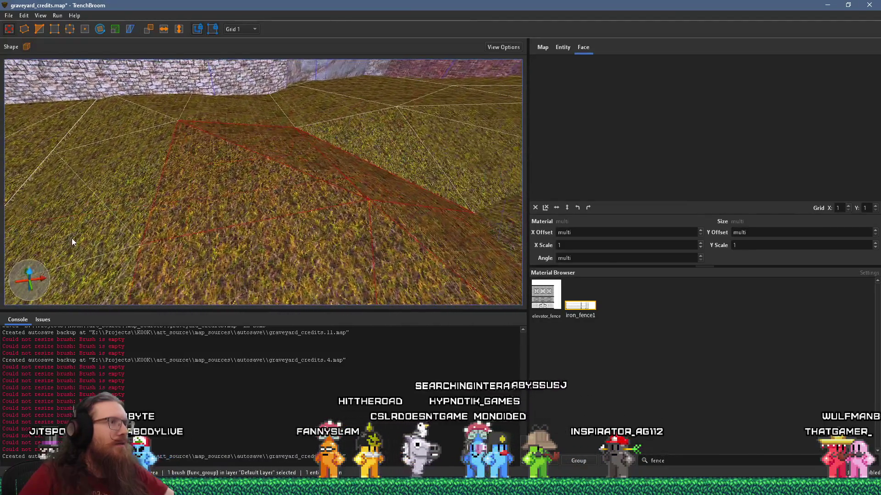
left_click_drag(178, 209, 208, 210)
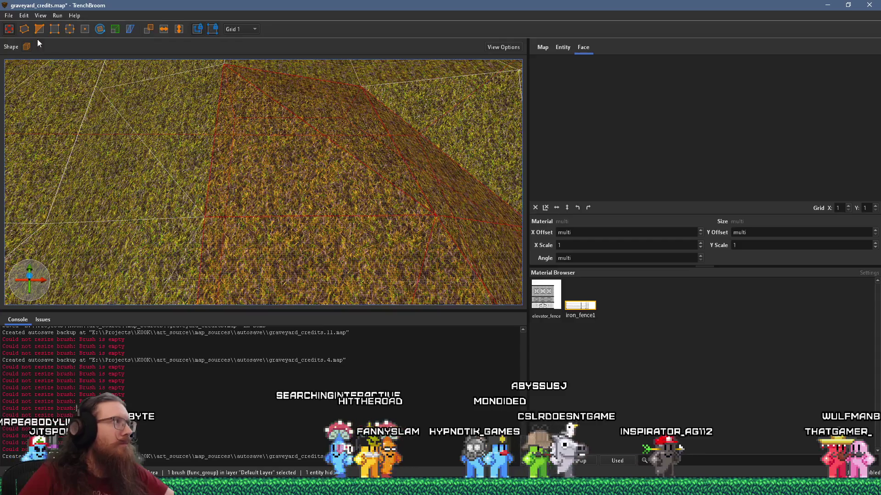
Step: Split the grass terrain brush in two with the Clip tool, choosing the kept side
left_click(39, 29)
scroll(227, 234, "up", 5)
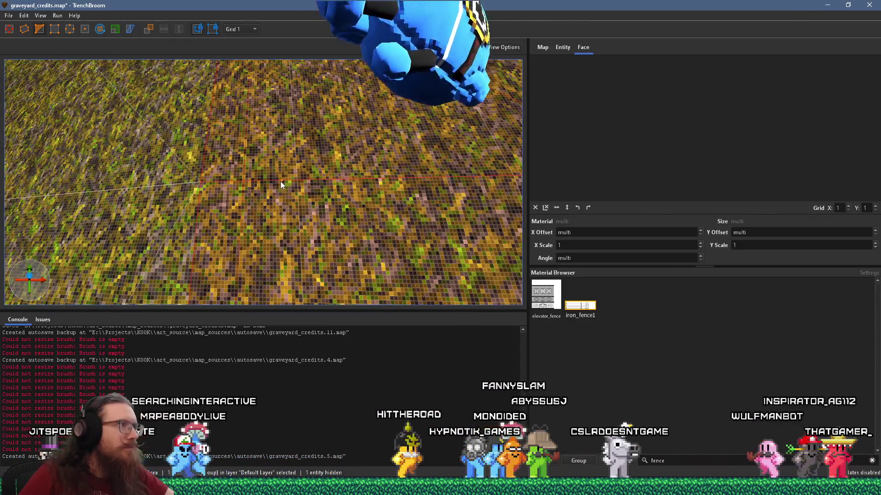
key("Tab")
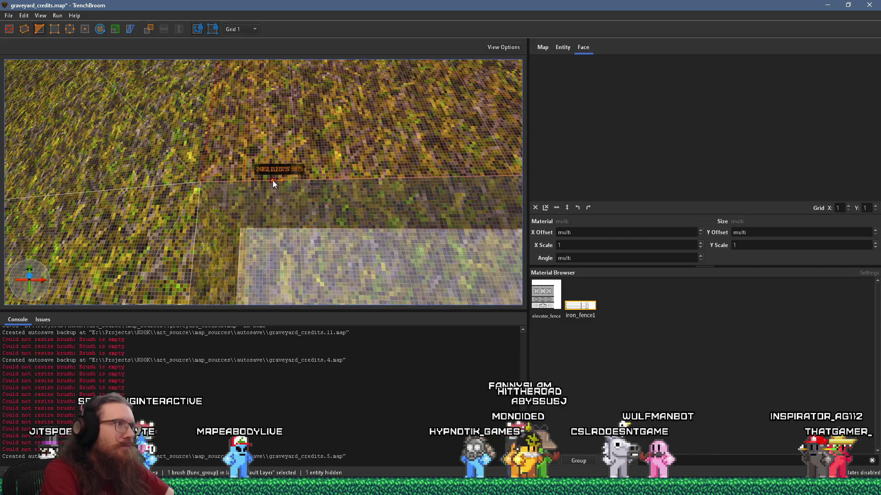
key("Tab")
key("Return")
key("Escape")
scroll(246, 174, "down", 5)
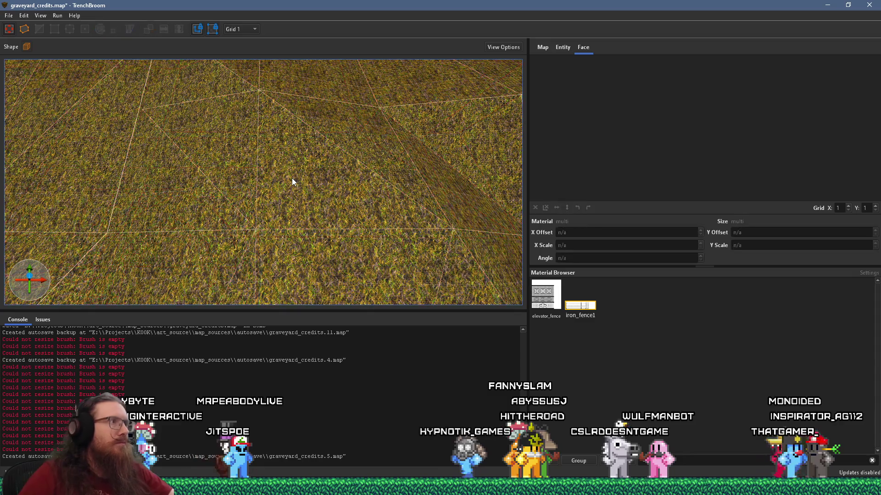
Step: Select the grouped brushes, narrow to single grass brushes, then pick the large terrain set
left_click(291, 178)
double_click(237, 168)
scroll(151, 172, "down", 4)
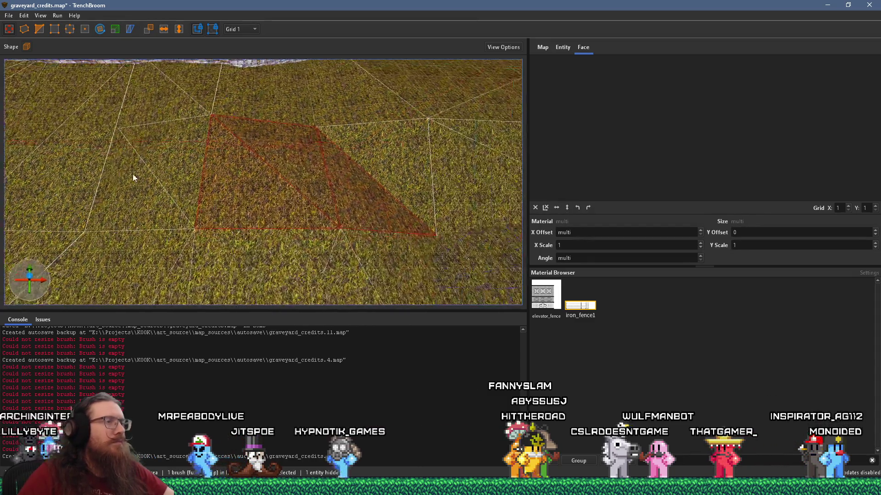
mouse_move(309, 141)
left_mouse_down()
mouse_move(130, 158)
mouse_move(364, 180)
left_mouse_up()
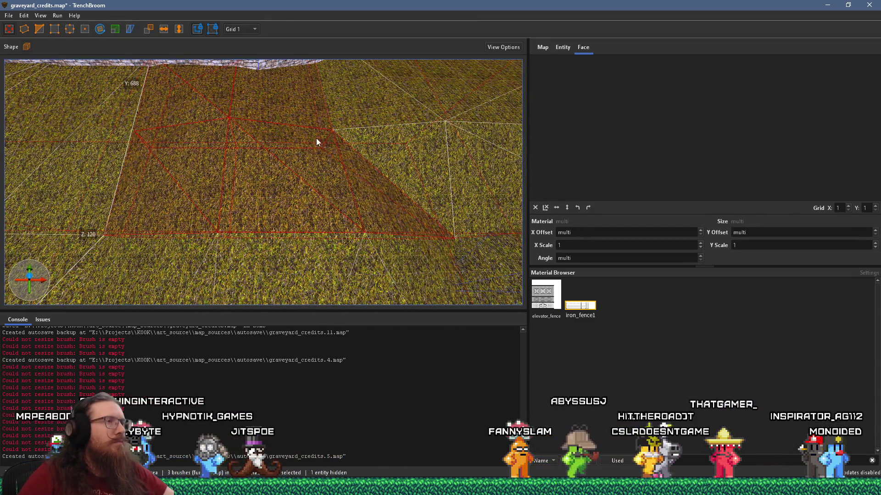
left_click(140, 151)
key("Escape")
mouse_move(246, 180)
left_mouse_down()
mouse_move(252, 128)
mouse_move(316, 163)
mouse_move(307, 142)
mouse_move(230, 130)
mouse_move(175, 65)
mouse_move(200, 89)
mouse_move(333, 135)
mouse_move(247, 142)
mouse_move(417, 227)
mouse_move(305, 208)
mouse_move(303, 201)
mouse_move(344, 178)
mouse_move(69, 240)
mouse_move(222, 208)
mouse_move(161, 206)
mouse_move(218, 133)
mouse_move(356, 274)
mouse_move(248, 237)
mouse_move(258, 194)
left_mouse_up()
left_click(300, 200)
key("Escape")
left_click(257, 194)
mouse_move(331, 207)
left_mouse_down()
mouse_move(350, 191)
mouse_move(169, 182)
mouse_move(200, 196)
mouse_move(14, 243)
mouse_move(34, 236)
left_mouse_up()
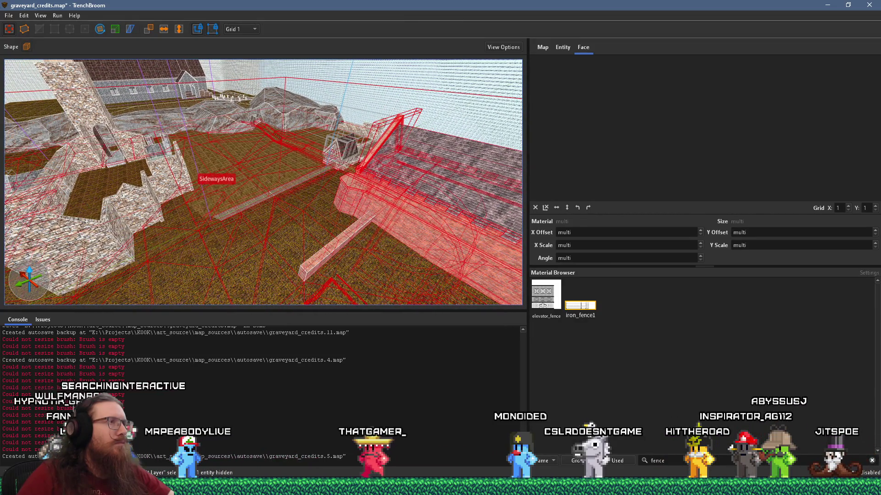
Step: Select the func_group terrain, then every brush in the map, and orbit over the terrain
mouse_move(138, 238)
left_mouse_down()
mouse_move(287, 255)
mouse_move(84, 204)
left_mouse_up()
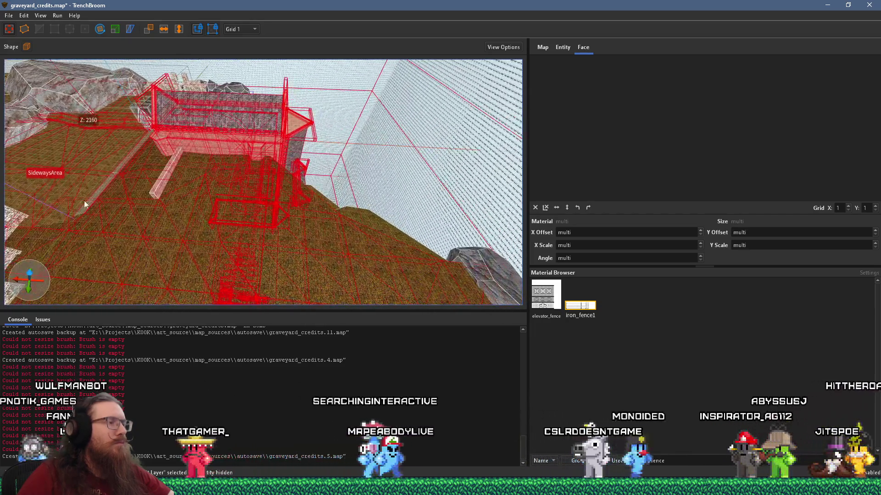
right_click(241, 224)
left_click(130, 227)
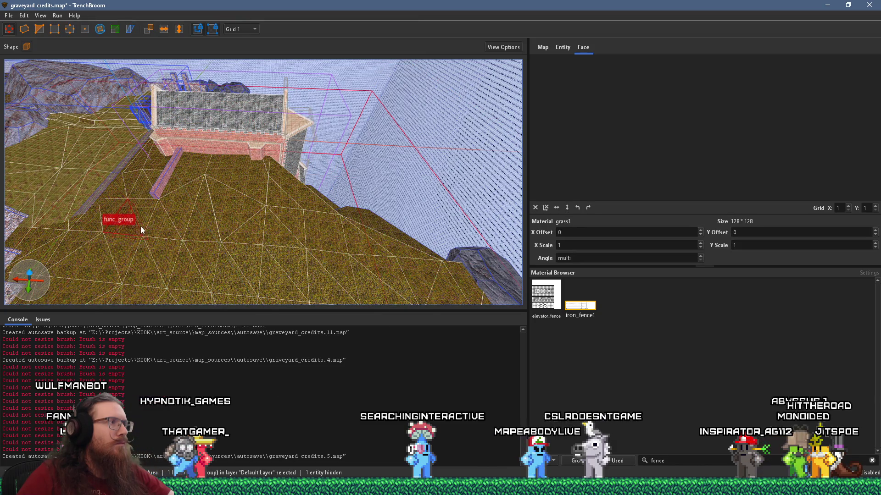
key("Escape")
mouse_move(154, 227)
left_mouse_down()
mouse_move(218, 250)
mouse_move(158, 244)
left_mouse_up()
key("ctrl+a")
mouse_move(291, 185)
left_mouse_down()
mouse_move(297, 211)
mouse_move(325, 220)
mouse_move(280, 249)
left_mouse_up()
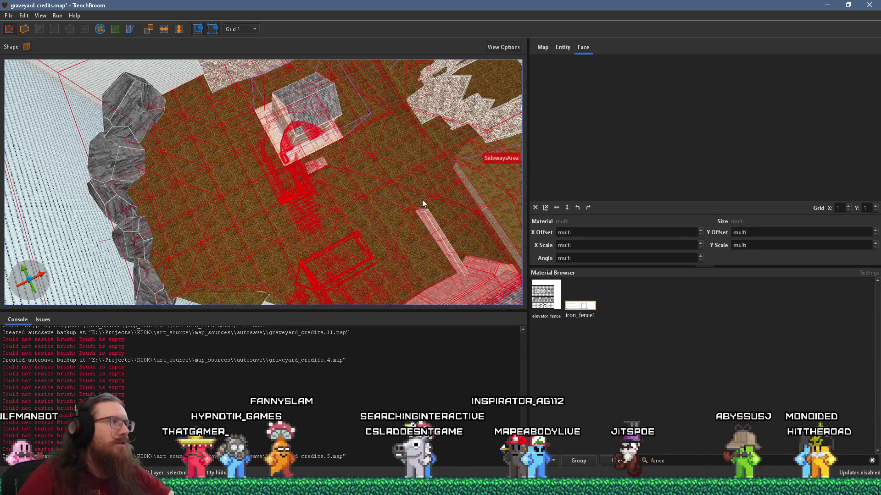
left_click_drag(422, 202, 312, 59)
mouse_move(340, 147)
left_mouse_down()
mouse_move(270, 138)
mouse_move(257, 207)
mouse_move(271, 236)
mouse_move(257, 213)
mouse_move(284, 221)
mouse_move(231, 91)
mouse_move(302, 177)
mouse_move(306, 120)
mouse_move(217, 252)
mouse_move(240, 251)
mouse_move(283, 165)
left_mouse_up()
Step: Select all 132 brushes of the func_group terrain
left_click(302, 177, "shift")
key("ctrl+a")
key("ctrl+shift+a")
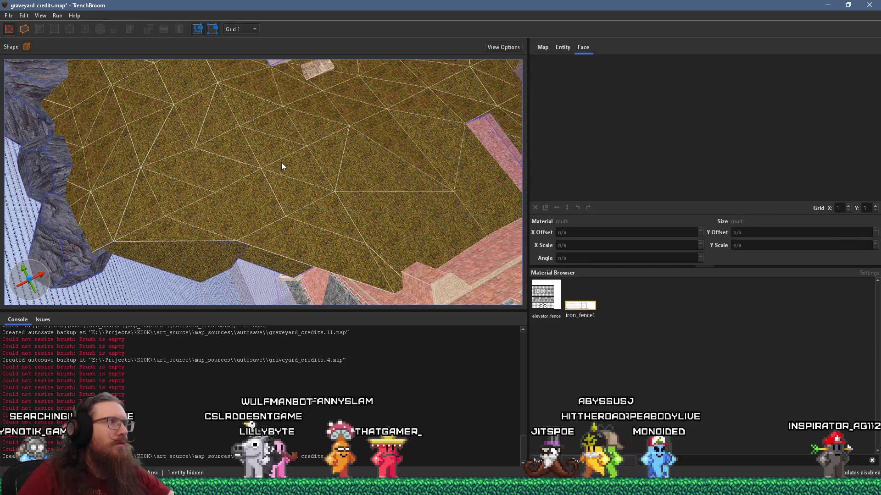
left_click(281, 163)
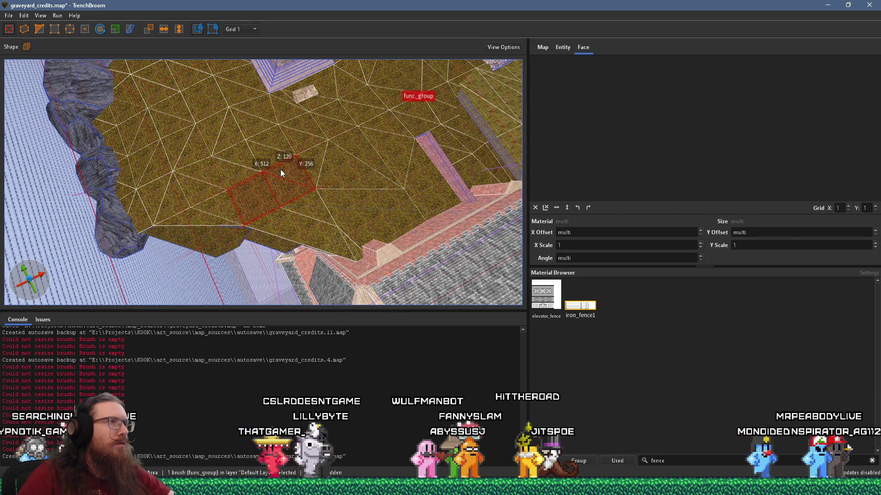
double_click(281, 171)
key("ctrl+u")
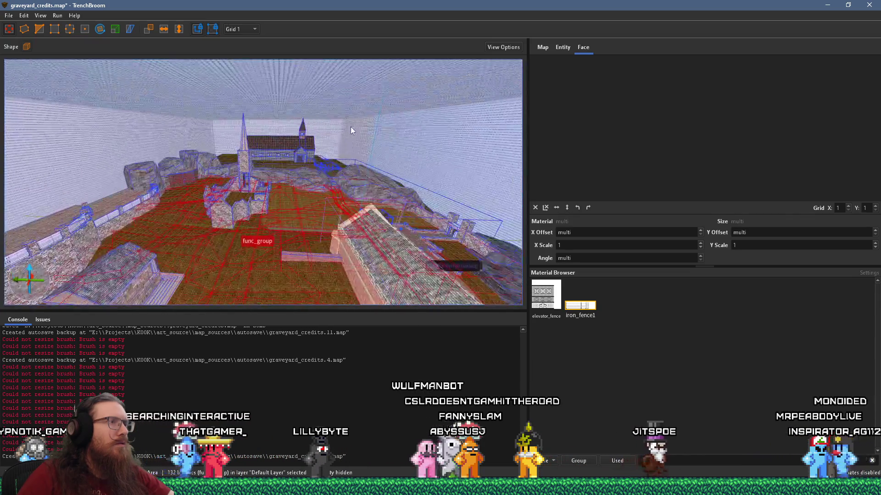
Step: Remove the selected brushes from the SidewaysArea group
mouse_move(318, 198)
left_mouse_down()
mouse_move(224, 240)
mouse_move(283, 221)
mouse_move(274, 250)
mouse_move(253, 123)
mouse_move(289, 208)
mouse_move(213, 109)
mouse_move(254, 178)
left_mouse_up()
right_click(254, 178)
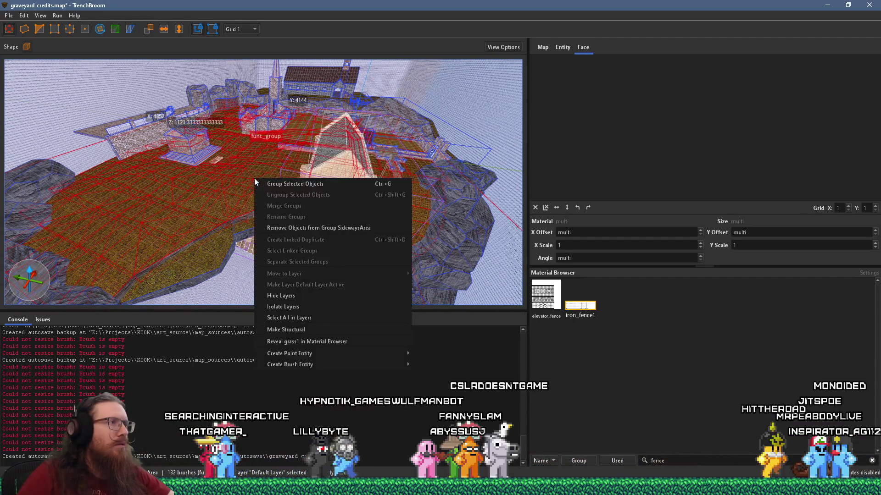
left_click(326, 228)
mouse_move(254, 194)
left_mouse_down()
mouse_move(297, 161)
mouse_move(202, 189)
mouse_move(200, 174)
mouse_move(291, 213)
left_mouse_up()
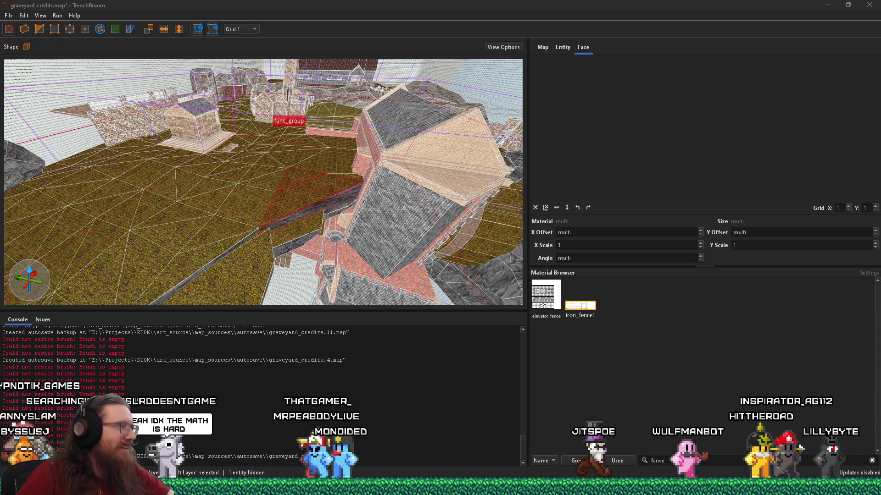
Step: Bring Firefox forward, dismiss the 'Never miss a post' popup over the costume reel, then close the tab
mouse_move(70, 491)
left_click(826, 454)
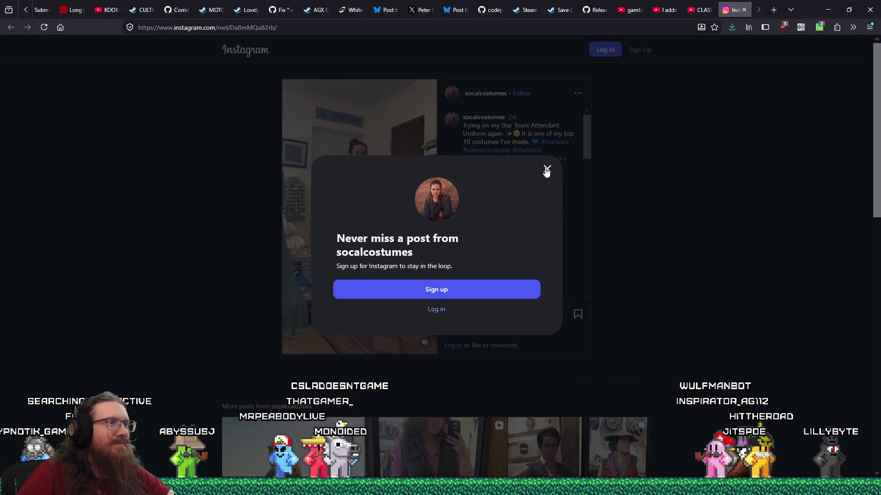
left_click(547, 169)
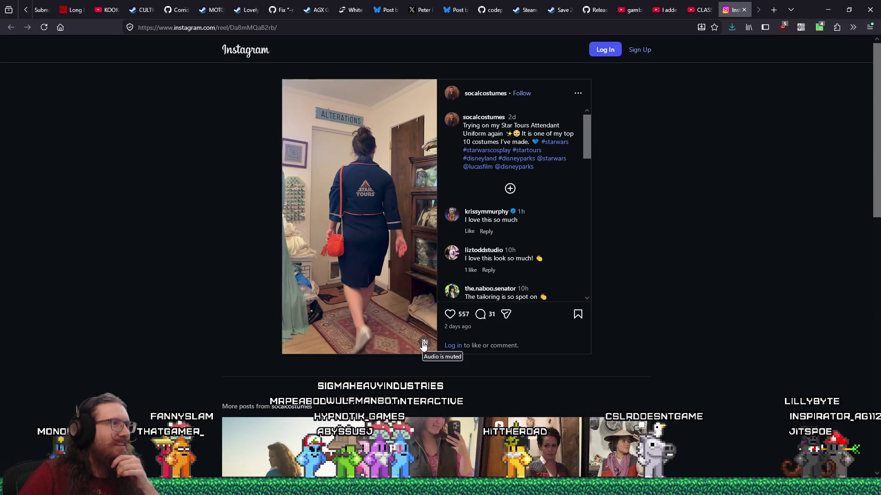
left_click(744, 10)
Step: Return to TrenchBroom and fly the view over the grass terrain toward the fenced walls
key("alt+Tab")
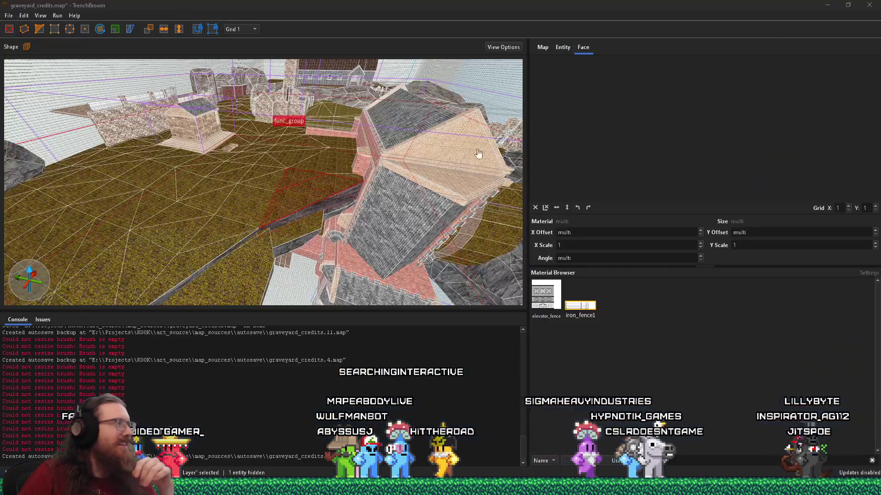
mouse_move(359, 220)
left_mouse_down()
mouse_move(271, 185)
mouse_move(295, 208)
mouse_move(197, 188)
mouse_move(191, 223)
mouse_move(264, 222)
mouse_move(268, 184)
left_mouse_up()
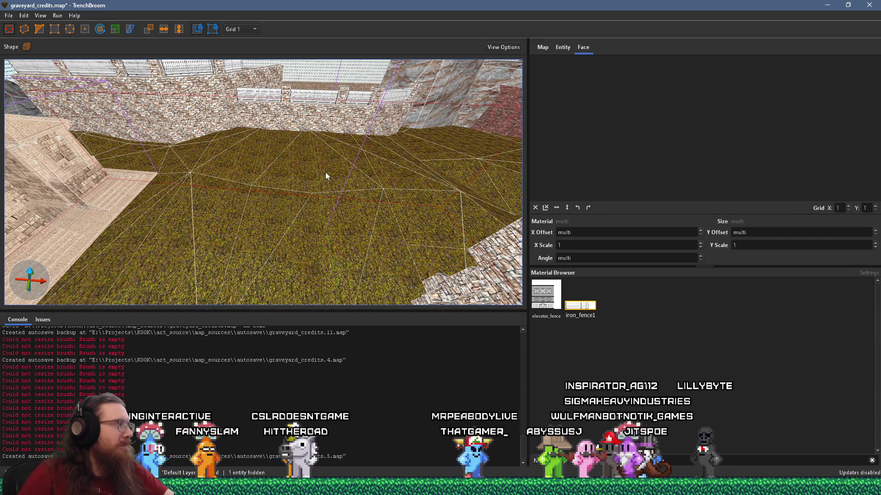
left_click_drag(299, 182, 326, 153)
key("w")
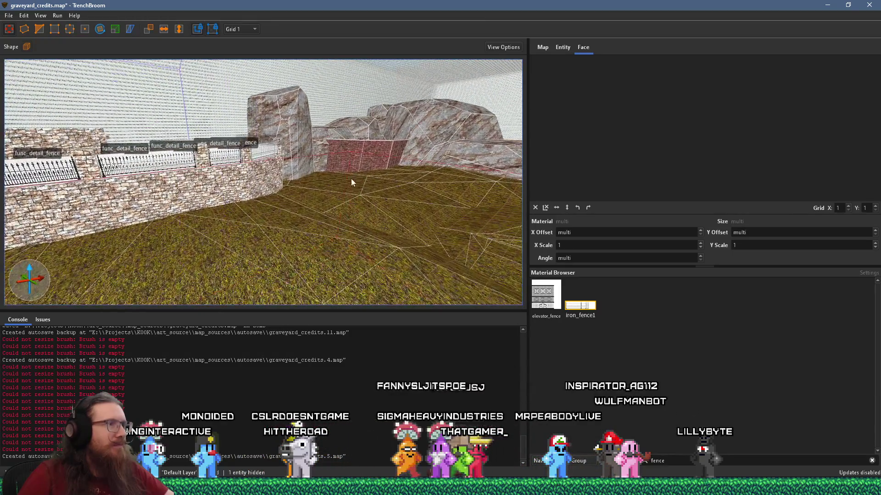
mouse_move(175, 241)
left_mouse_down()
mouse_move(200, 235)
mouse_move(189, 223)
mouse_move(264, 212)
mouse_move(241, 210)
mouse_move(281, 224)
mouse_move(395, 178)
mouse_move(347, 176)
mouse_move(252, 103)
mouse_move(227, 97)
mouse_move(269, 108)
left_mouse_up()
Step: Select several grass floor faces to check them, then clear the selection
left_click(266, 214)
left_click(280, 139)
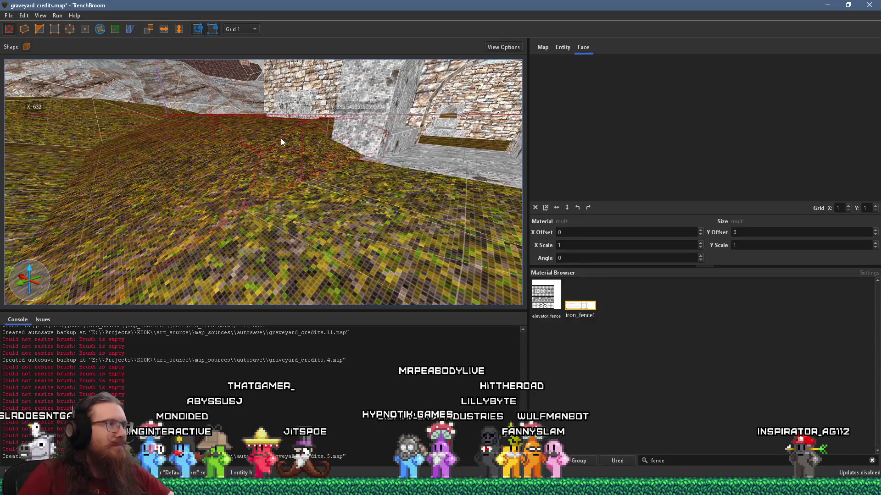
mouse_move(285, 150)
left_mouse_down()
mouse_move(246, 176)
mouse_move(183, 166)
left_mouse_up()
left_click(195, 160)
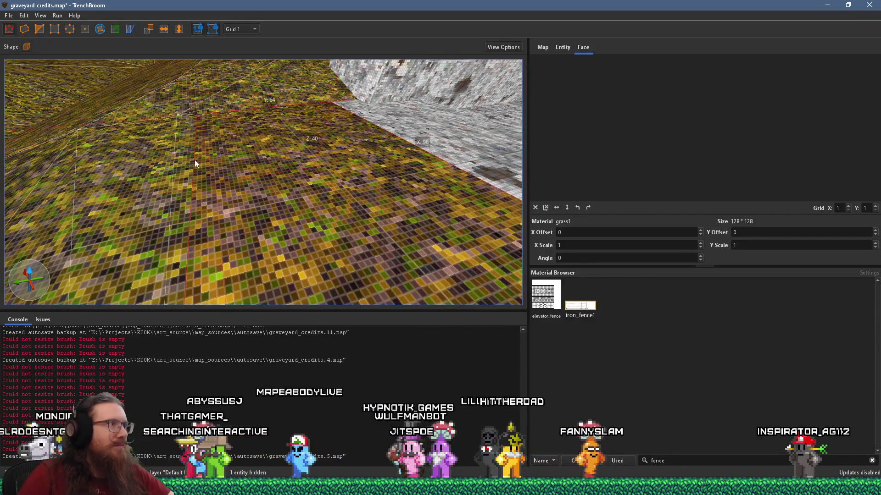
mouse_move(173, 137)
left_mouse_down()
mouse_move(359, 201)
mouse_move(290, 162)
mouse_move(56, 164)
left_mouse_up()
key("Escape")
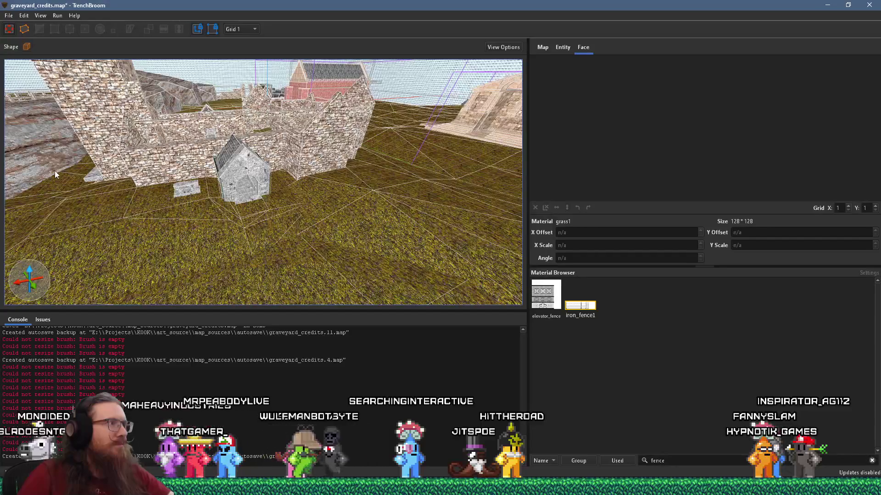
mouse_move(124, 195)
left_mouse_down()
mouse_move(208, 194)
mouse_move(195, 203)
mouse_move(398, 163)
mouse_move(284, 198)
mouse_move(264, 218)
mouse_move(327, 178)
mouse_move(310, 180)
left_mouse_up()
Step: Select the upper stone block and its top face, then pull back to overview the walls
left_click(324, 149)
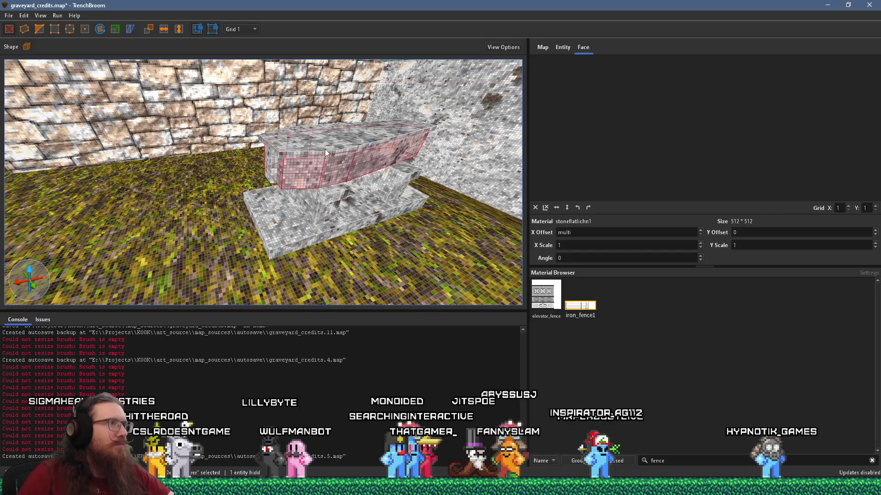
left_click(322, 151, "ctrl+shift")
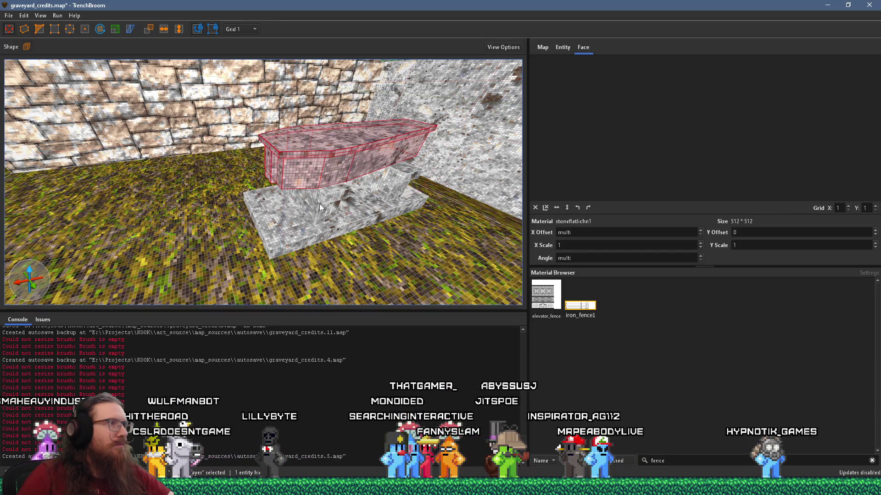
mouse_move(397, 179)
left_mouse_down()
mouse_move(373, 165)
mouse_move(129, 282)
mouse_move(260, 178)
mouse_move(178, 285)
left_mouse_up()
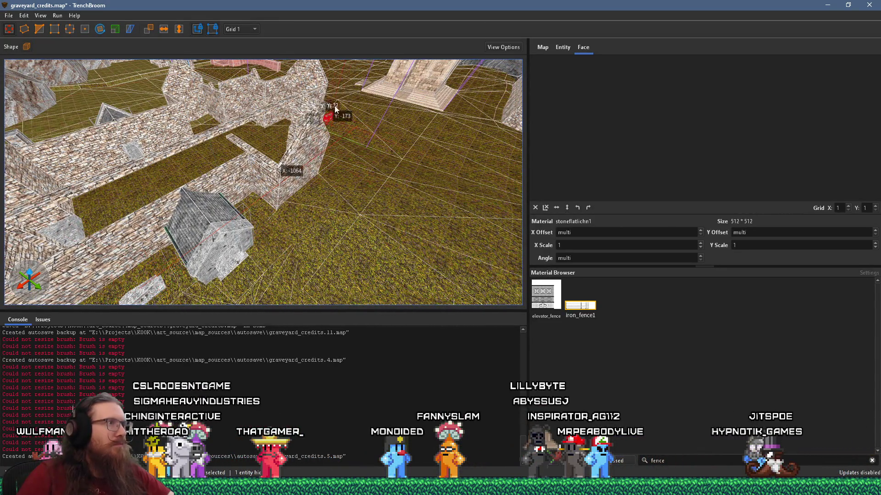
mouse_move(356, 83)
left_mouse_down()
mouse_move(302, 202)
mouse_move(335, 146)
mouse_move(282, 183)
mouse_move(292, 122)
mouse_move(259, 186)
mouse_move(262, 204)
mouse_move(394, 305)
mouse_move(244, 128)
mouse_move(283, 142)
mouse_move(256, 153)
mouse_move(325, 139)
mouse_move(337, 199)
mouse_move(340, 179)
mouse_move(235, 246)
mouse_move(291, 236)
mouse_move(220, 205)
mouse_move(251, 225)
mouse_move(342, 117)
mouse_move(313, 114)
left_mouse_up()
Step: Select the slab's top face, showing offsets 41 and -401 with 270 rotation
scroll(307, 110, "up", 5)
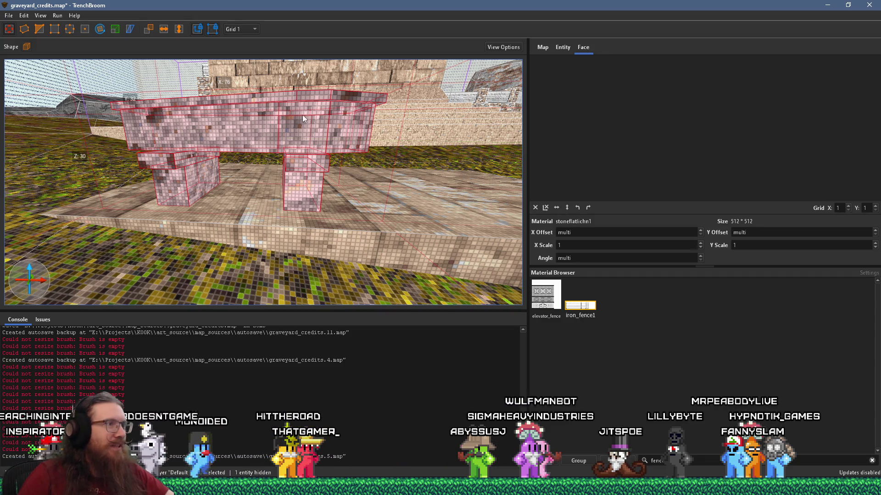
scroll(301, 111, "down", 10)
mouse_move(254, 208)
left_mouse_down()
mouse_move(303, 203)
mouse_move(92, 195)
mouse_move(188, 200)
mouse_move(392, 174)
mouse_move(398, 196)
mouse_move(265, 195)
mouse_move(321, 193)
mouse_move(404, 230)
mouse_move(322, 189)
left_mouse_up()
left_click(334, 192, "shift")
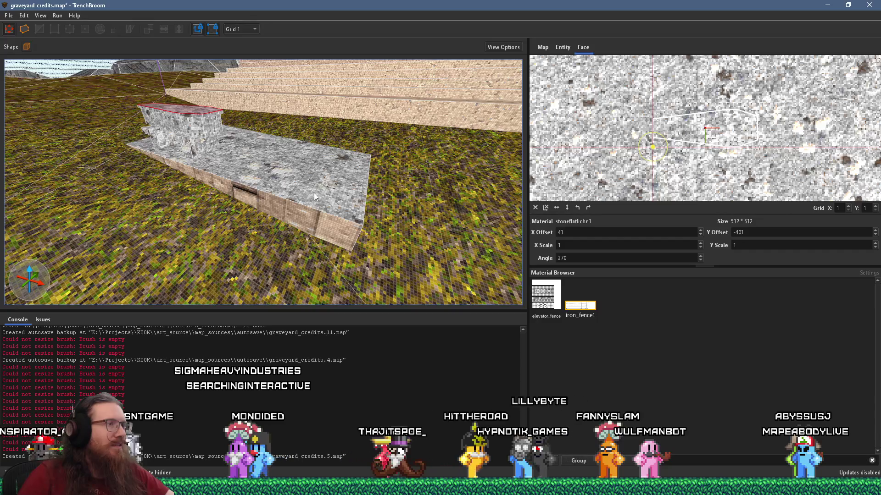
left_click(315, 196, "shift")
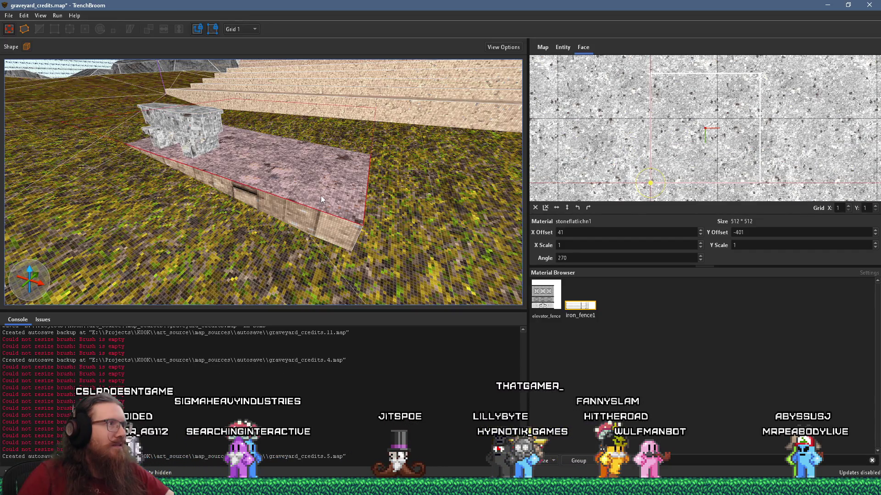
mouse_move(315, 220)
left_mouse_down()
mouse_move(186, 191)
mouse_move(280, 174)
mouse_move(239, 221)
mouse_move(311, 205)
mouse_move(226, 161)
mouse_move(106, 135)
mouse_move(64, 138)
mouse_move(369, 196)
mouse_move(255, 192)
mouse_move(335, 192)
mouse_move(378, 180)
mouse_move(318, 191)
mouse_move(362, 175)
mouse_move(234, 167)
left_mouse_up()
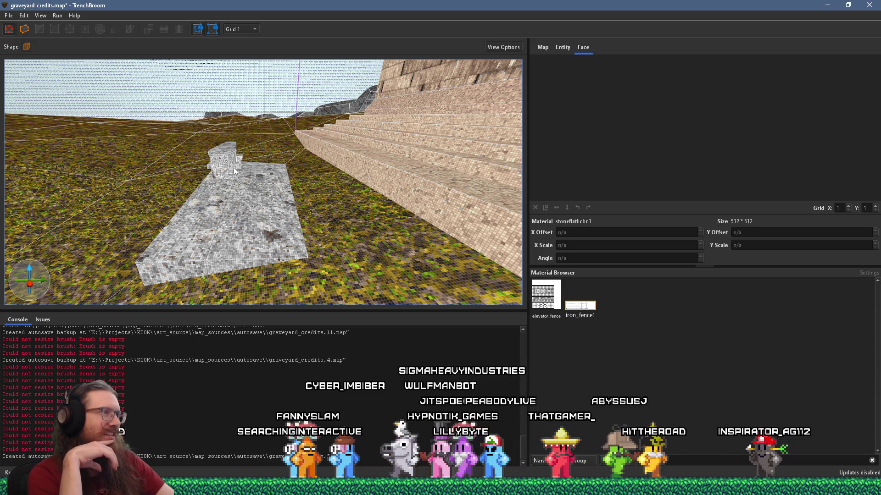
mouse_move(233, 167)
left_mouse_down()
mouse_move(170, 233)
mouse_move(299, 247)
mouse_move(353, 197)
mouse_move(493, 186)
mouse_move(320, 194)
mouse_move(268, 208)
mouse_move(310, 237)
mouse_move(221, 246)
mouse_move(260, 230)
mouse_move(260, 247)
left_mouse_up()
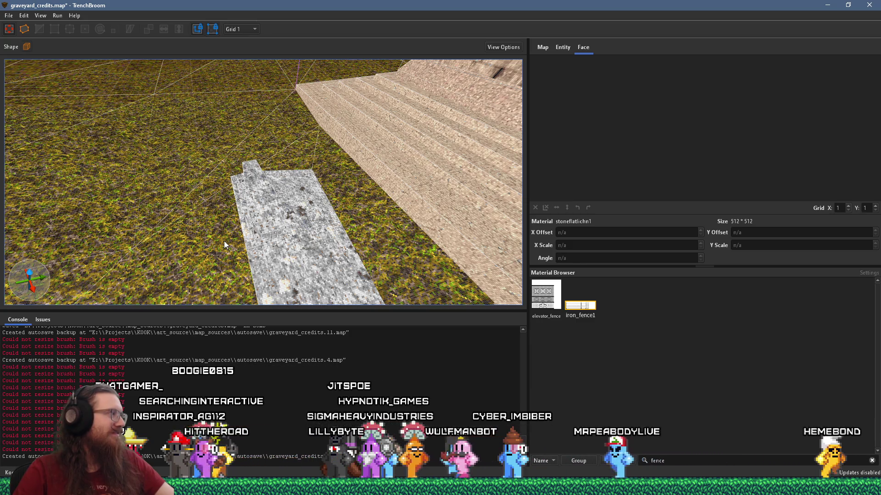
mouse_move(191, 224)
left_mouse_down()
mouse_move(265, 205)
mouse_move(266, 144)
mouse_move(335, 169)
mouse_move(188, 210)
mouse_move(235, 177)
mouse_move(322, 173)
mouse_move(374, 246)
left_mouse_up()
mouse_move(374, 250)
left_mouse_down()
mouse_move(308, 228)
mouse_move(315, 265)
mouse_move(326, 252)
mouse_move(304, 244)
mouse_move(353, 241)
mouse_move(216, 310)
mouse_move(337, 220)
mouse_move(193, 222)
left_mouse_up()
mouse_move(342, 197)
left_mouse_down()
mouse_move(75, 219)
mouse_move(152, 216)
mouse_move(342, 238)
left_mouse_up()
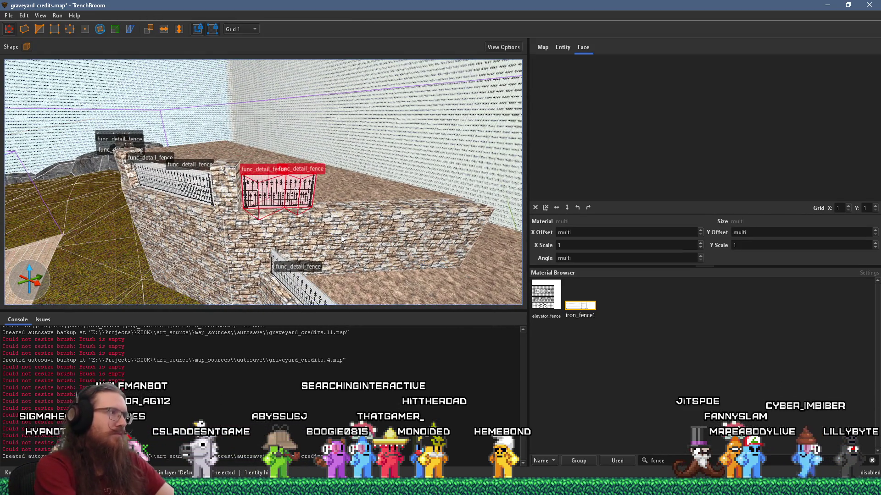
Step: Duplicate the fence sections, move them to the centre wall and rotate them to follow it
key("Delete")
left_click_drag(167, 178, 169, 212)
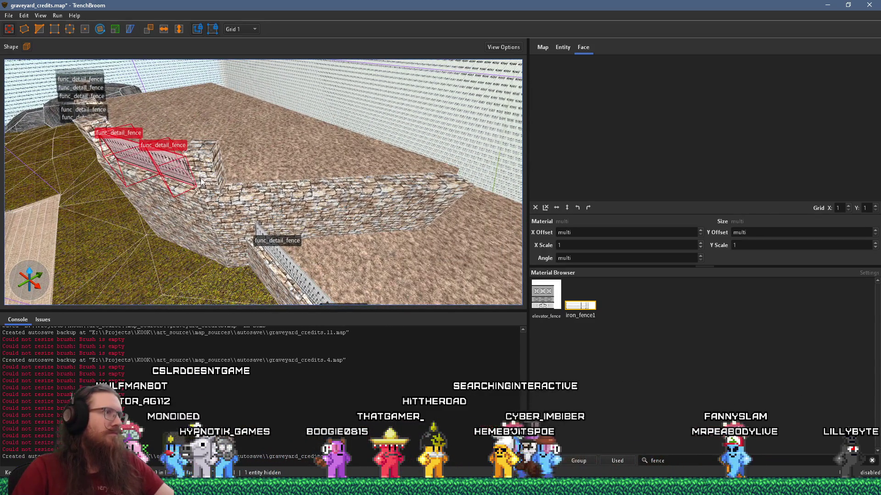
mouse_move(201, 181)
left_mouse_down()
mouse_move(427, 183)
mouse_move(342, 184)
mouse_move(312, 199)
mouse_move(338, 202)
mouse_move(330, 207)
left_mouse_up()
left_click(100, 30)
scroll(305, 219, "up", 2)
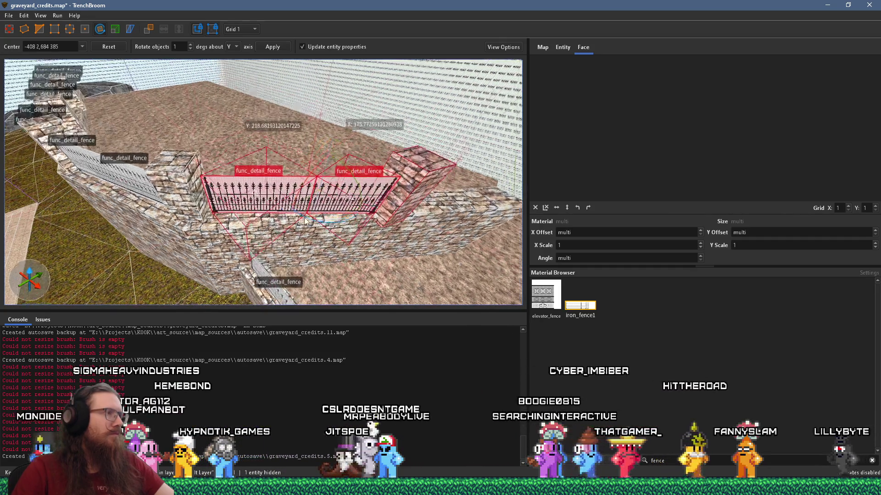
scroll(305, 219, "up", 2)
left_click_drag(339, 229, 343, 229)
left_click_drag(242, 218, 250, 227)
Step: Rotate the adjacent stone pillar to line up with the fence pair
left_click(359, 196)
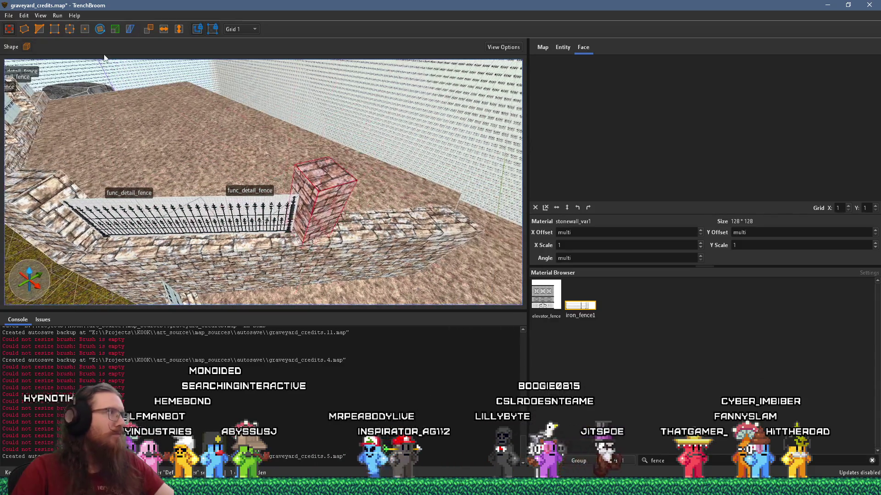
left_click_drag(326, 241, 314, 250)
key("a")
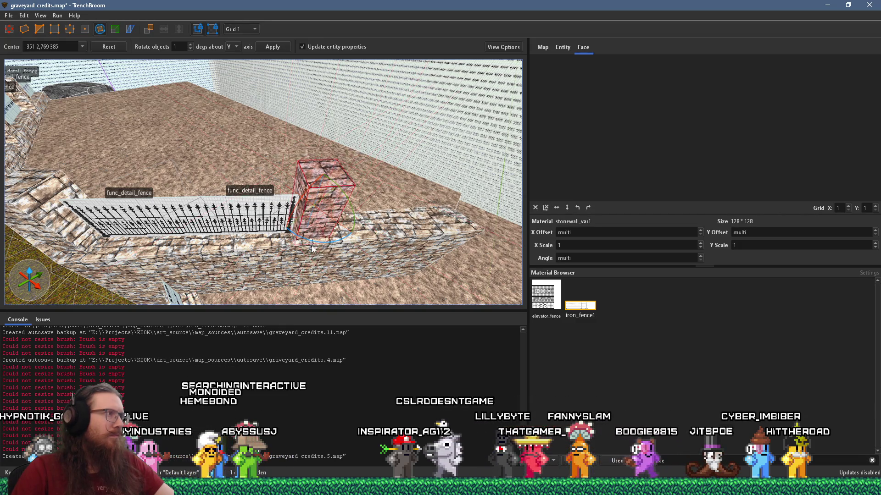
key("a")
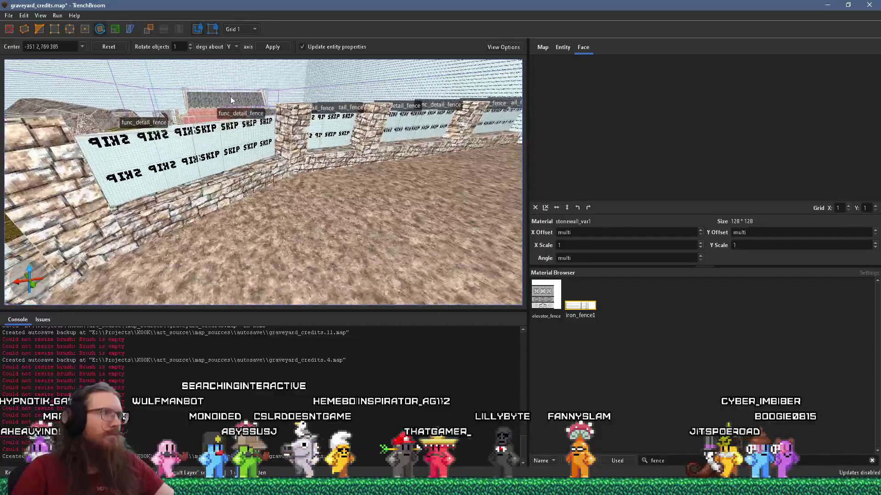
key("Escape")
left_click(313, 210)
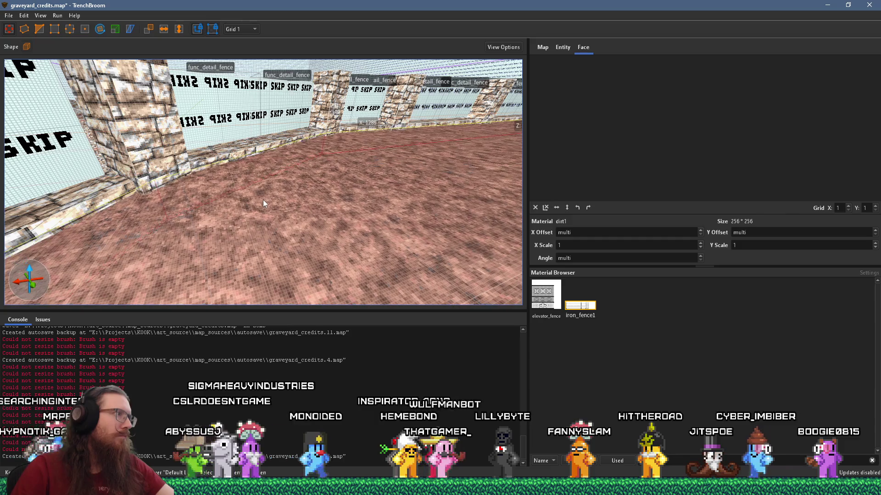
Step: Select the stone wall and drag its face to thicken it
left_click(172, 221, "shift")
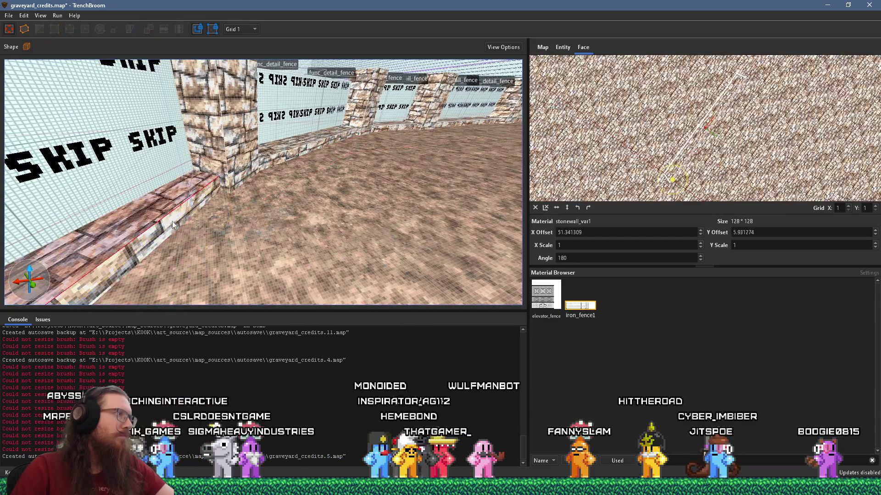
mouse_move(178, 230)
left_mouse_down()
mouse_move(144, 208)
mouse_move(248, 172)
left_mouse_up()
left_click(230, 185, "shift")
mouse_move(184, 194)
left_mouse_down()
mouse_move(327, 182)
mouse_move(249, 211)
mouse_move(258, 218)
mouse_move(289, 198)
mouse_move(392, 165)
mouse_move(254, 119)
left_mouse_up()
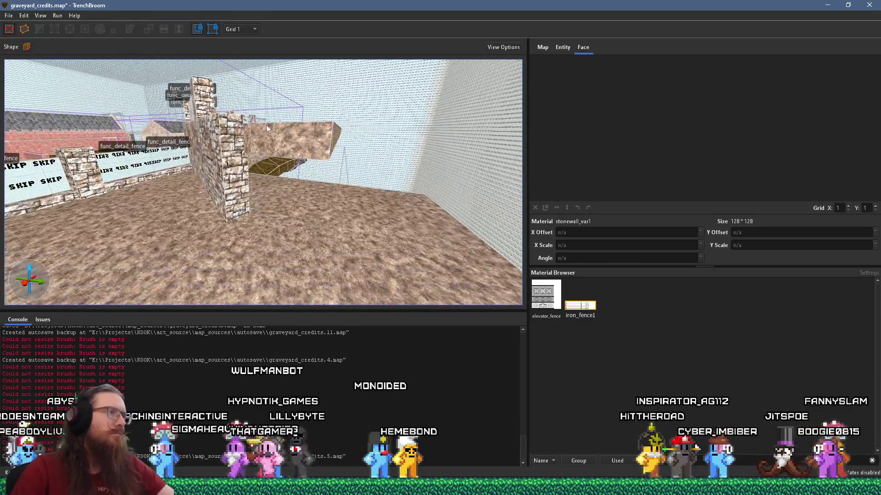
mouse_move(308, 174)
left_mouse_down()
mouse_move(307, 232)
mouse_move(263, 236)
mouse_move(330, 304)
mouse_move(289, 241)
mouse_move(248, 211)
left_mouse_up()
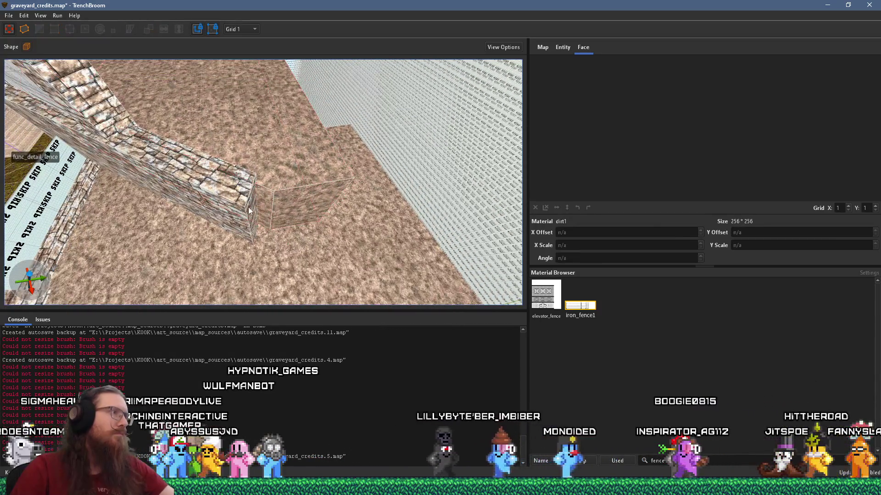
left_click(242, 207)
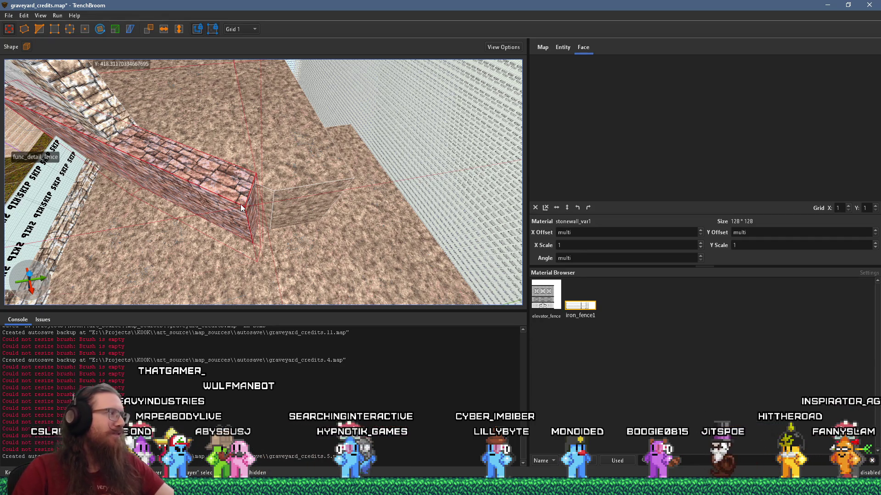
scroll(250, 204, "up", 6)
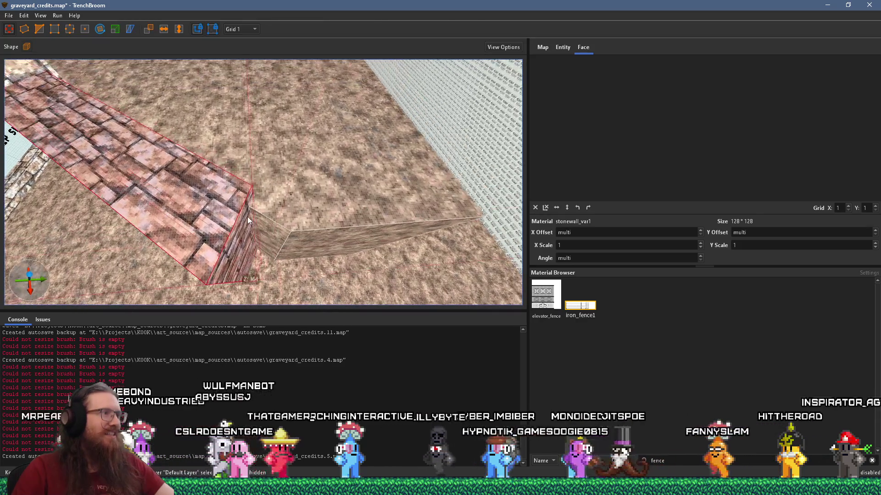
scroll(287, 175, "down", 8)
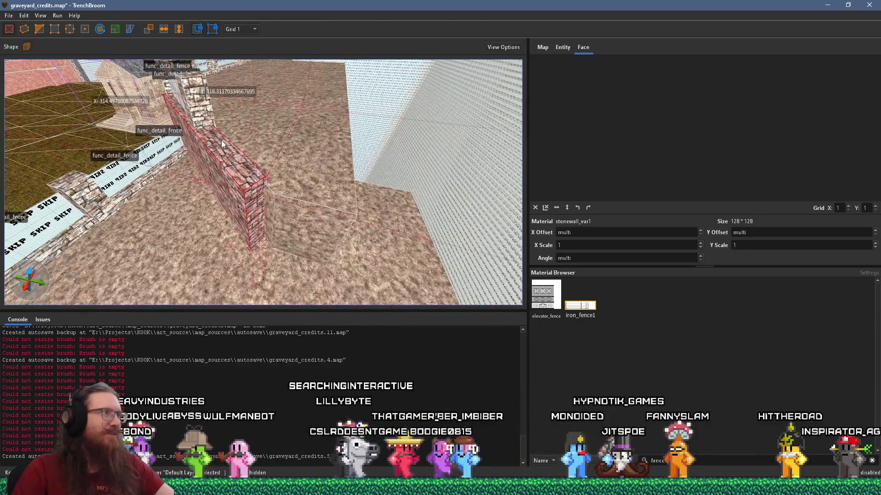
scroll(239, 202, "up", 4)
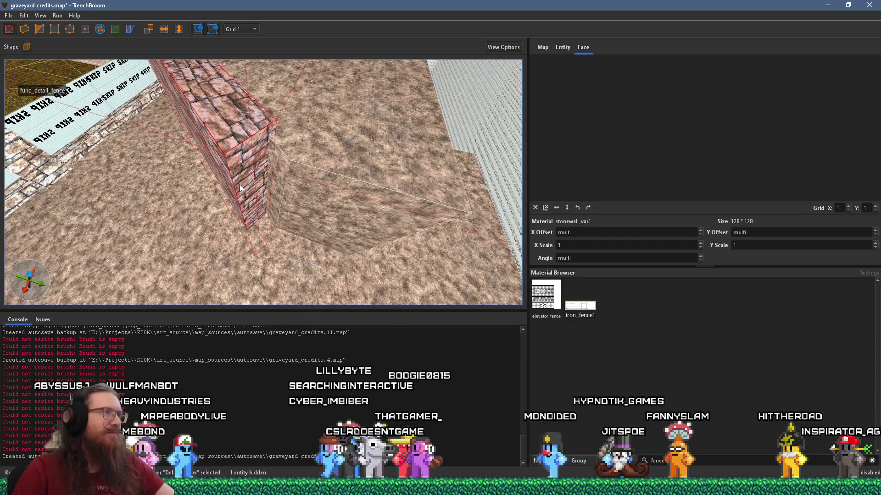
mouse_move(242, 183)
left_mouse_down()
mouse_move(247, 173)
mouse_move(265, 196)
left_mouse_up()
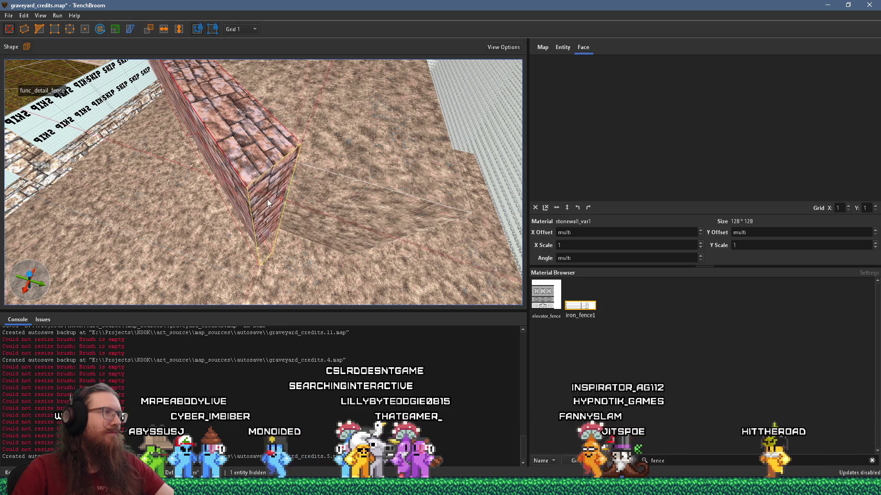
Step: Extrude a new stone block from the wall's end and rotate it about 39° to lie flat
key("w")
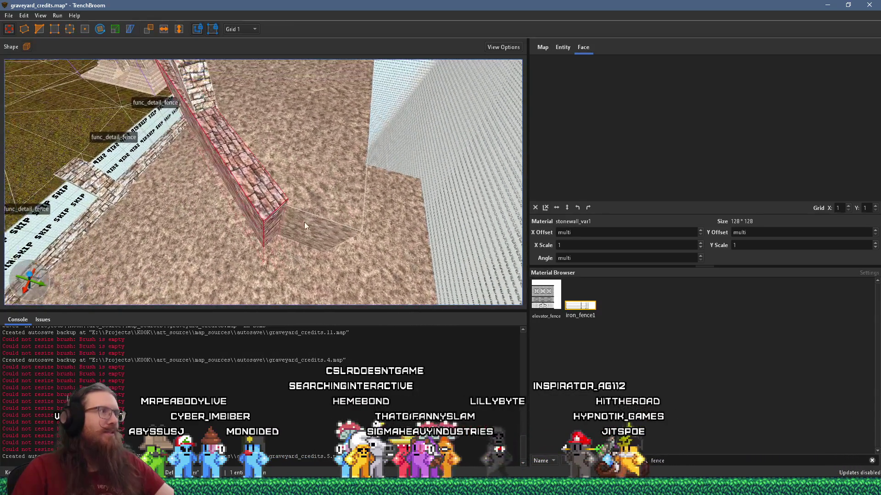
key("s")
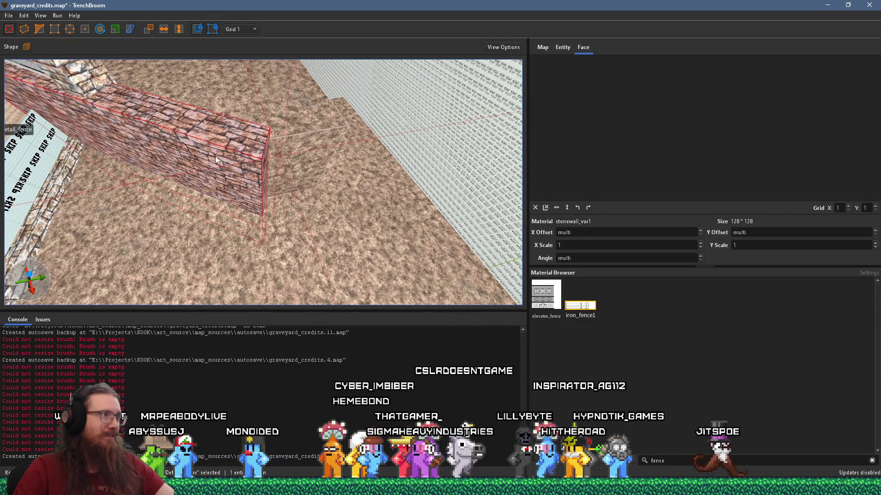
key("d")
mouse_move(231, 192)
left_mouse_down()
mouse_move(291, 208)
mouse_move(256, 186)
mouse_move(287, 174)
left_mouse_up()
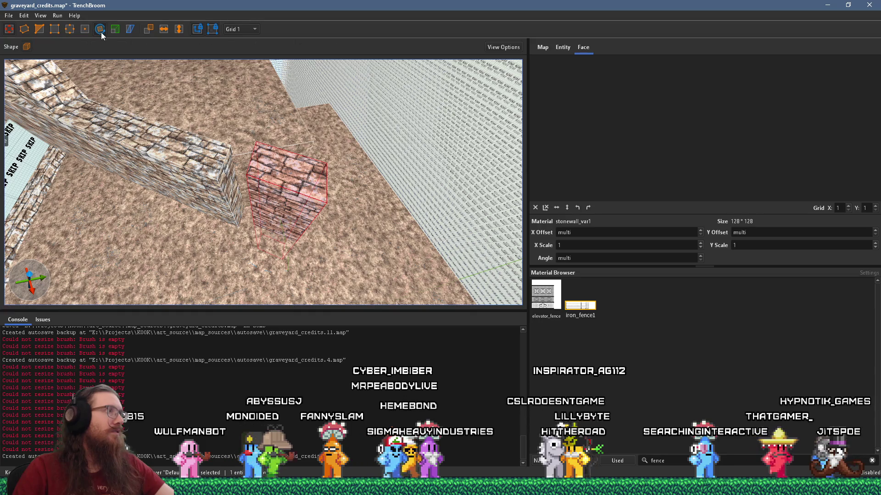
left_click(99, 30)
mouse_move(273, 274)
left_mouse_down()
mouse_move(288, 268)
mouse_move(258, 249)
left_mouse_up()
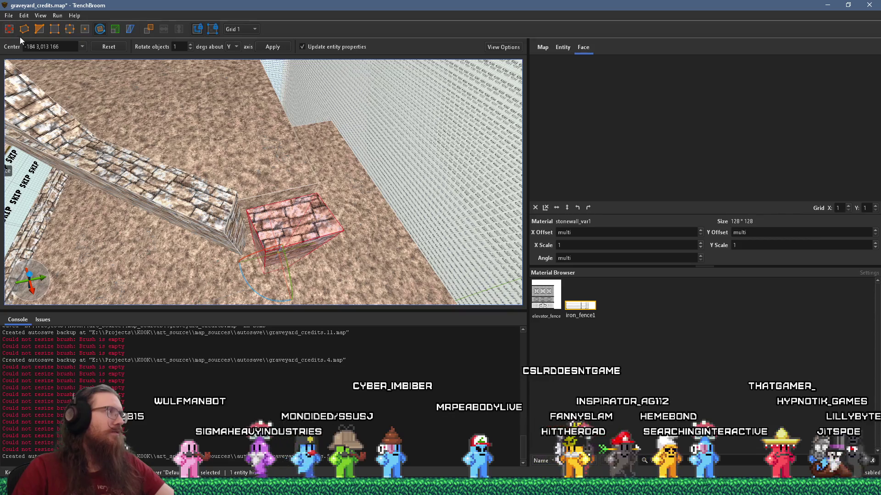
mouse_move(171, 158)
left_mouse_down()
mouse_move(319, 178)
mouse_move(275, 181)
mouse_move(258, 160)
mouse_move(203, 156)
mouse_move(207, 145)
mouse_move(241, 164)
mouse_move(310, 220)
left_mouse_up()
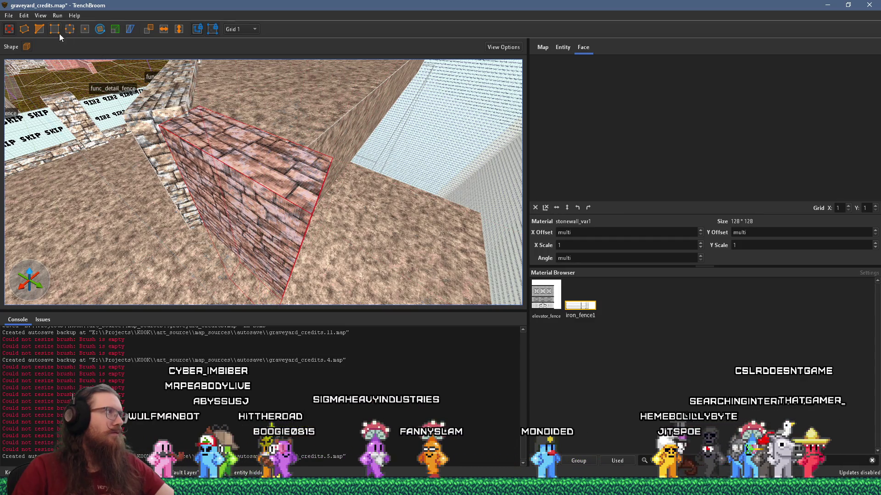
mouse_move(191, 99)
left_mouse_down()
mouse_move(288, 169)
mouse_move(288, 181)
mouse_move(231, 108)
left_mouse_up()
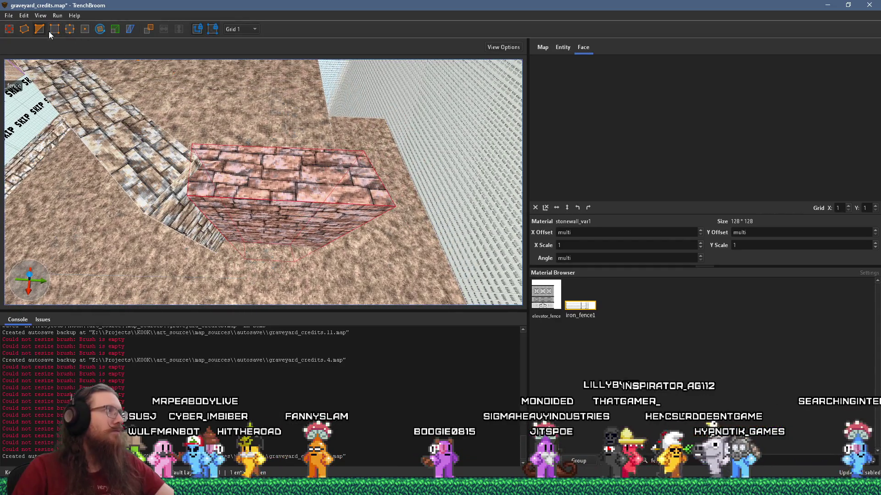
mouse_move(348, 154)
left_mouse_down()
mouse_move(262, 160)
mouse_move(238, 147)
mouse_move(360, 84)
mouse_move(281, 126)
mouse_move(209, 136)
mouse_move(322, 144)
mouse_move(223, 154)
mouse_move(293, 191)
mouse_move(217, 195)
mouse_move(234, 178)
mouse_move(334, 137)
left_mouse_up()
mouse_move(214, 146)
left_mouse_down()
mouse_move(231, 165)
mouse_move(171, 130)
mouse_move(350, 196)
left_mouse_up()
mouse_move(409, 182)
left_mouse_down()
mouse_move(386, 186)
mouse_move(403, 136)
mouse_move(213, 155)
mouse_move(222, 214)
mouse_move(257, 247)
mouse_move(243, 181)
mouse_move(357, 228)
mouse_move(399, 226)
mouse_move(234, 178)
left_mouse_up()
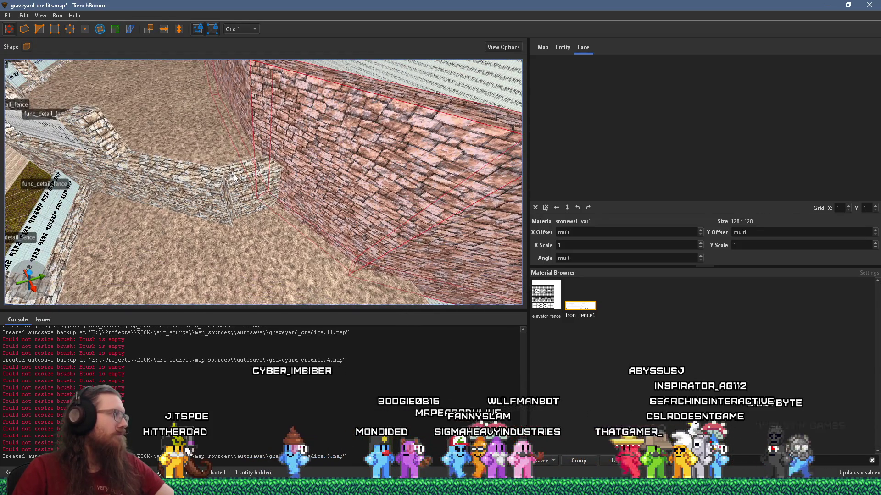
Step: Select the brick filler block in the courtyard corner and resize it to fit
scroll(234, 179, "up", 5)
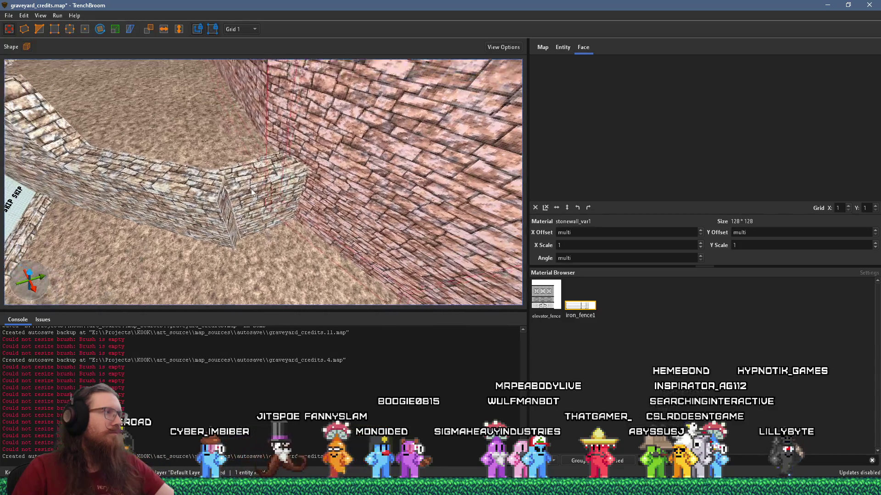
scroll(230, 186, "up", 6)
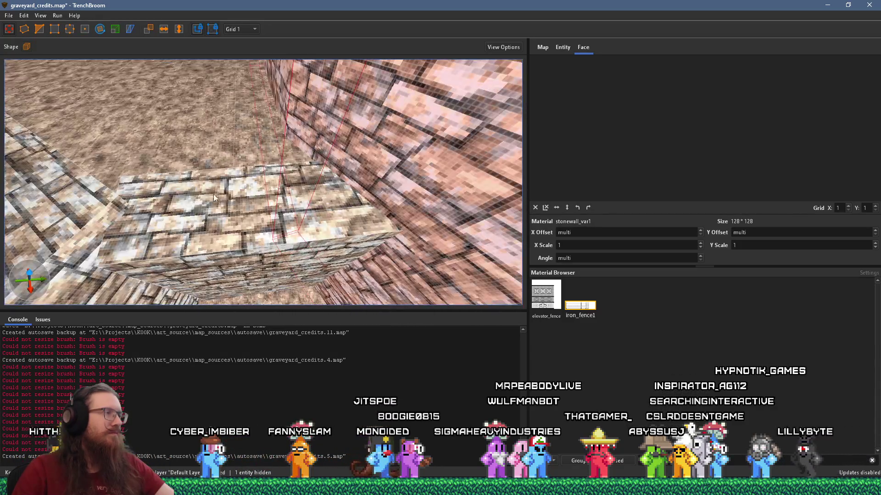
left_click_drag(240, 230, 245, 216)
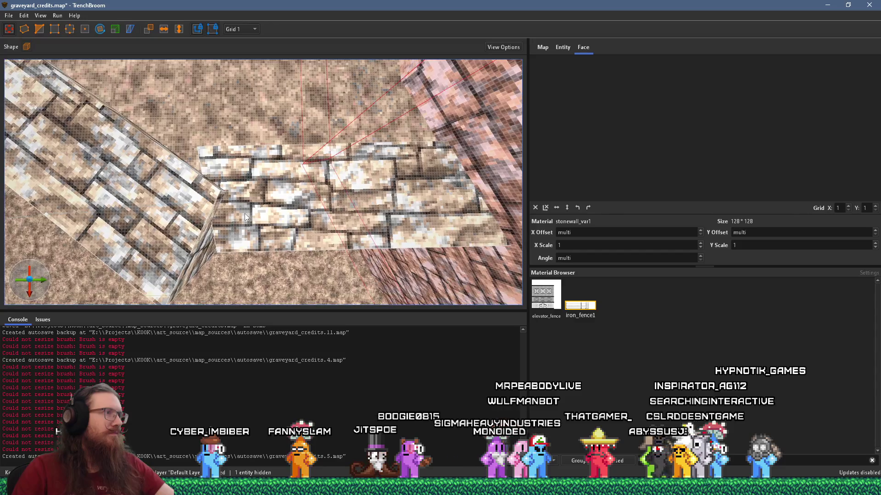
left_click(244, 215)
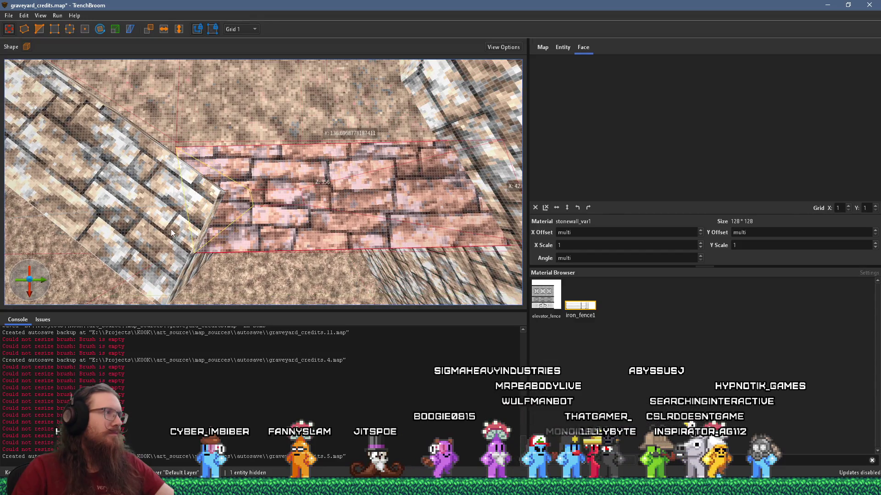
scroll(263, 227, "down", 5)
mouse_move(232, 141)
left_mouse_down()
mouse_move(255, 80)
mouse_move(261, 117)
left_mouse_up()
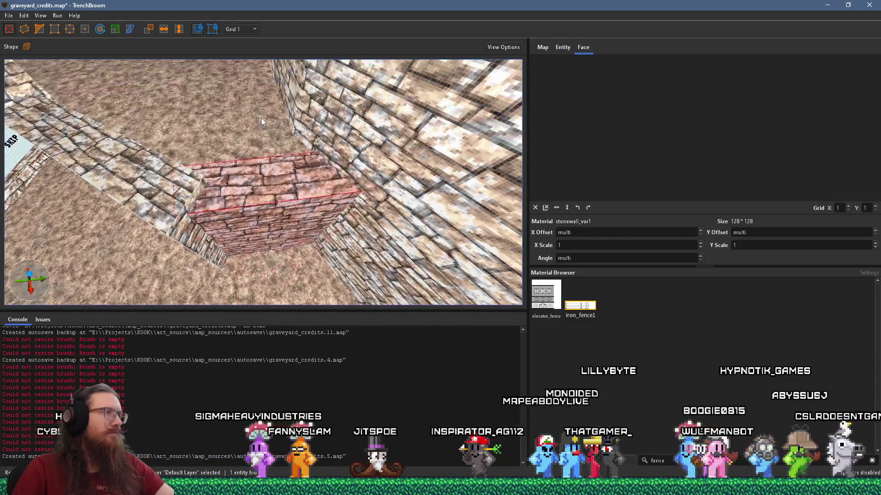
left_click(255, 212)
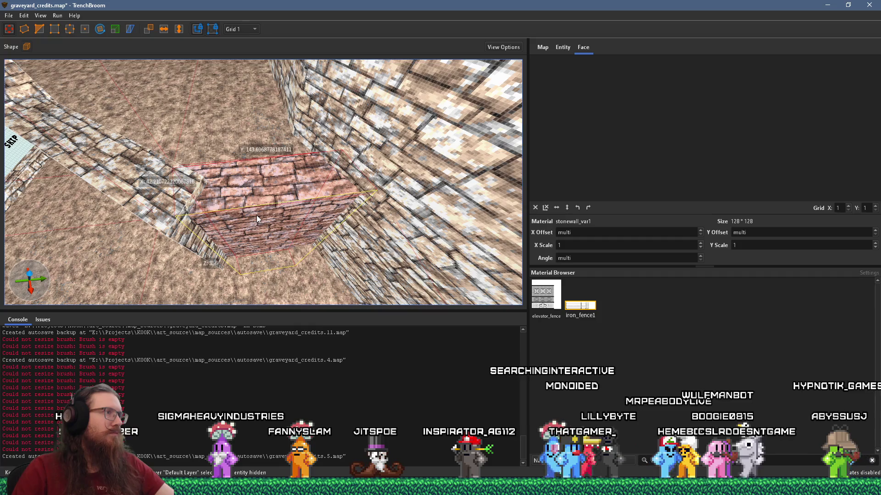
left_click_drag(261, 193, 271, 249)
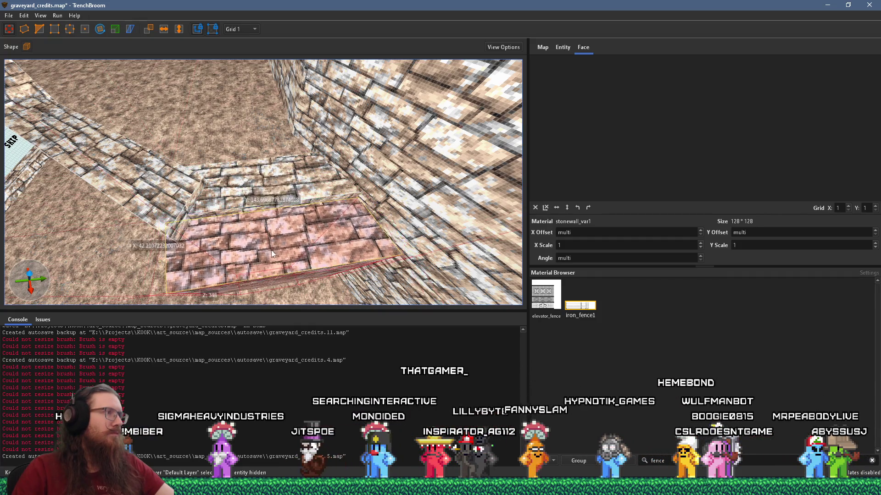
Step: Reset the texture offset and angle on the block's front face
scroll(270, 249, "up", 5)
key("d")
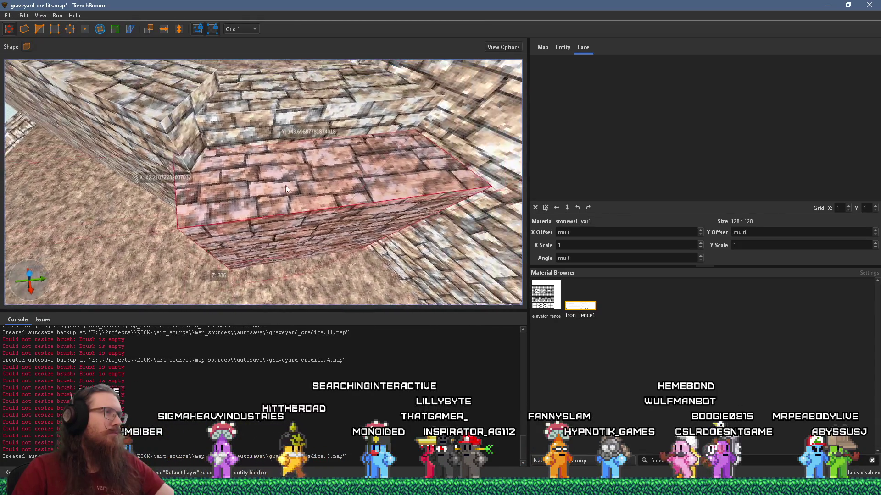
key("w")
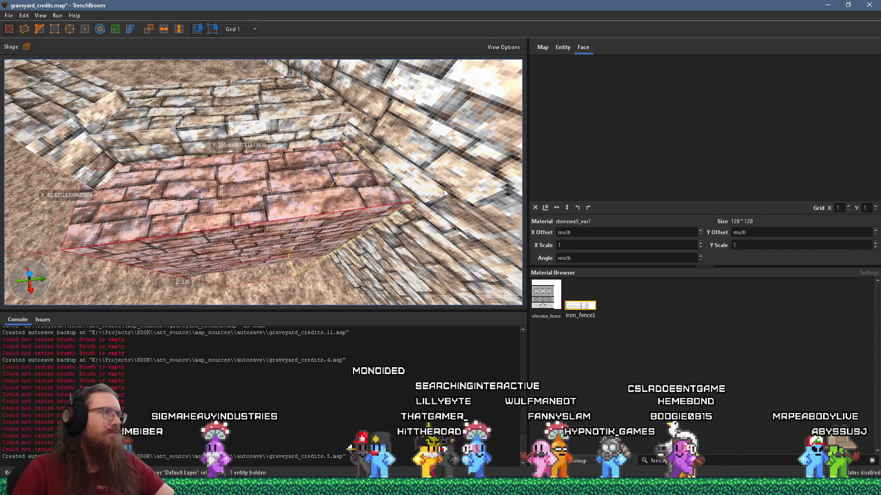
key("s")
key("w")
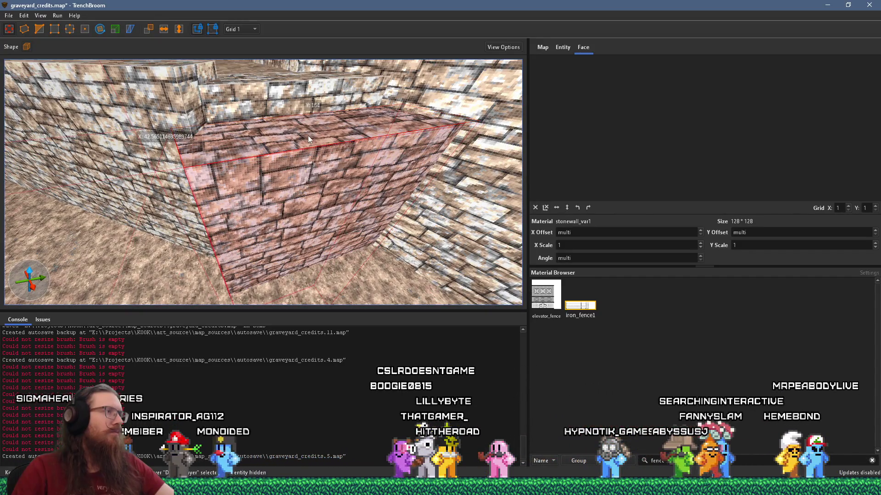
left_click(319, 198, "shift")
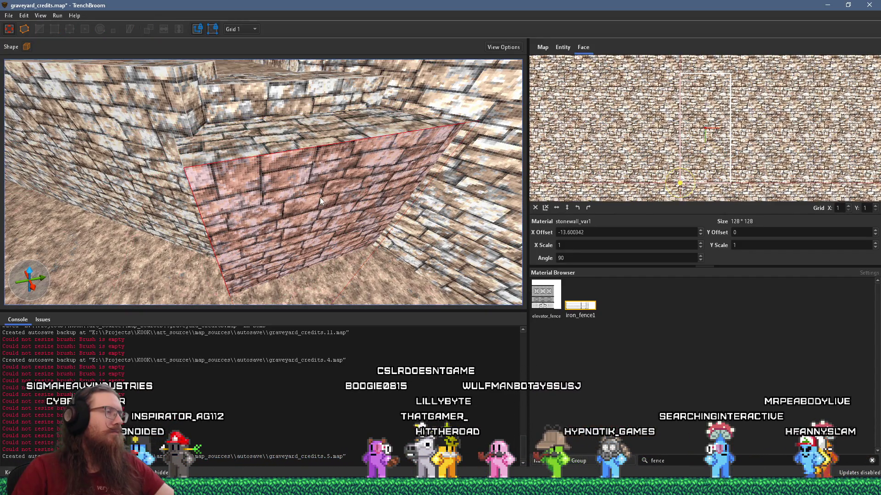
left_click(533, 207)
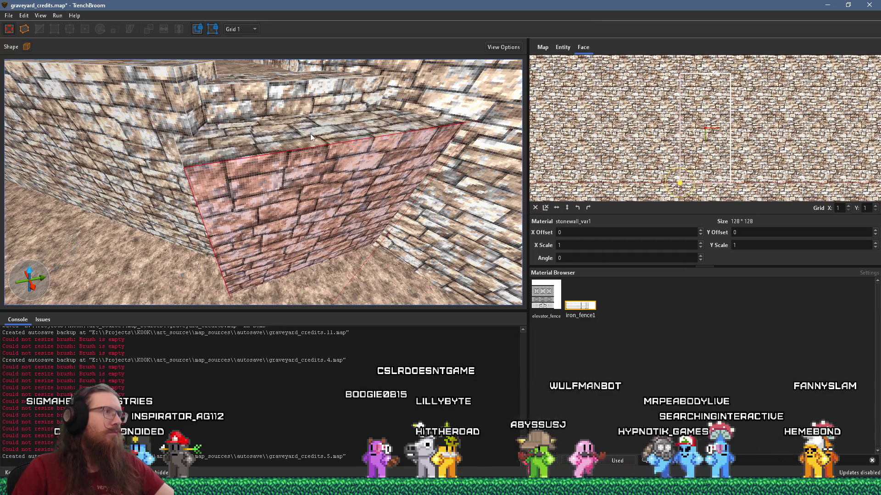
key("a")
Step: Rotate the whole block slightly and reset texture alignment on all its faces
mouse_move(273, 226)
left_mouse_down()
mouse_move(285, 207)
mouse_move(253, 218)
mouse_move(247, 203)
mouse_move(206, 200)
mouse_move(239, 184)
mouse_move(291, 186)
mouse_move(293, 211)
left_mouse_up()
left_click(285, 189)
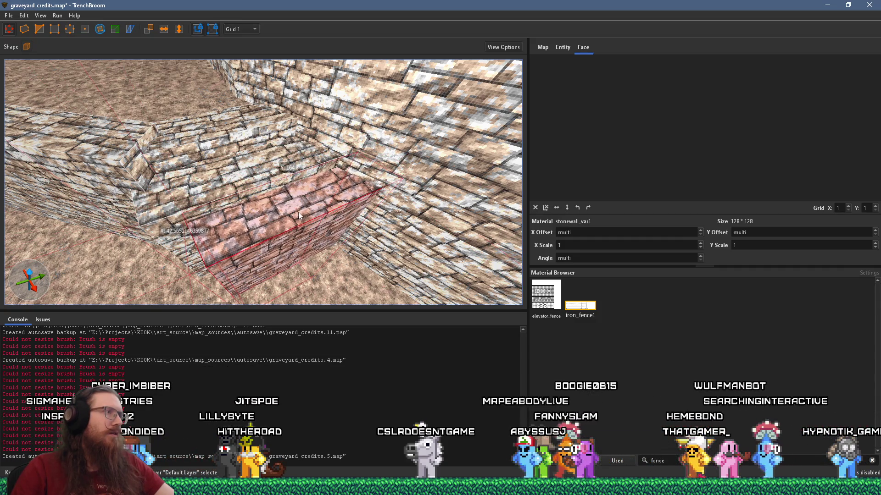
left_click(100, 29)
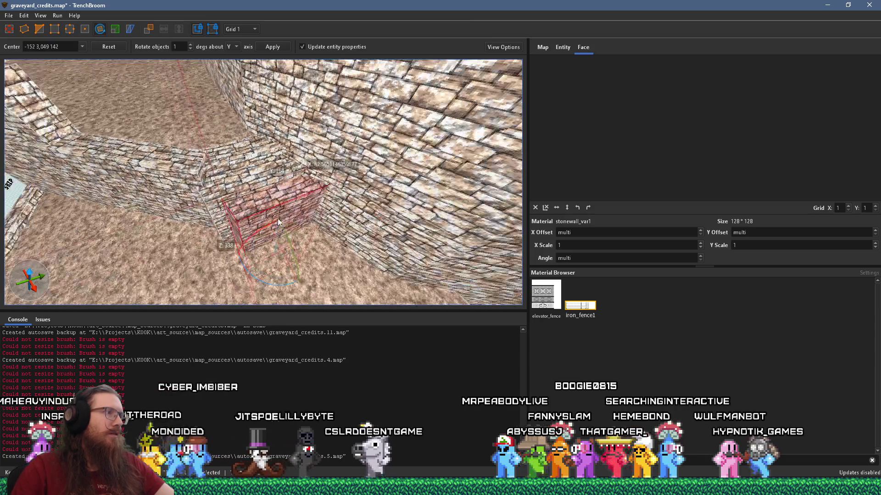
left_click_drag(289, 274, 287, 274)
scroll(283, 237, "up", 2)
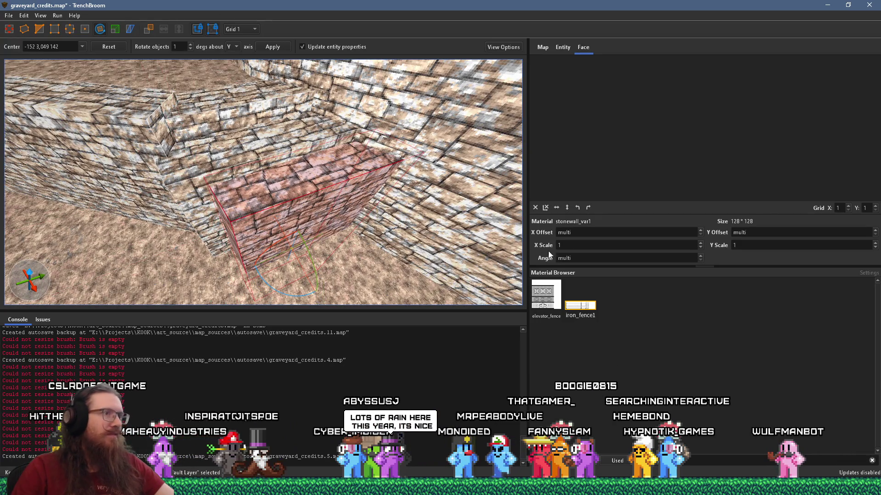
left_click(534, 208)
left_click(308, 220, "shift")
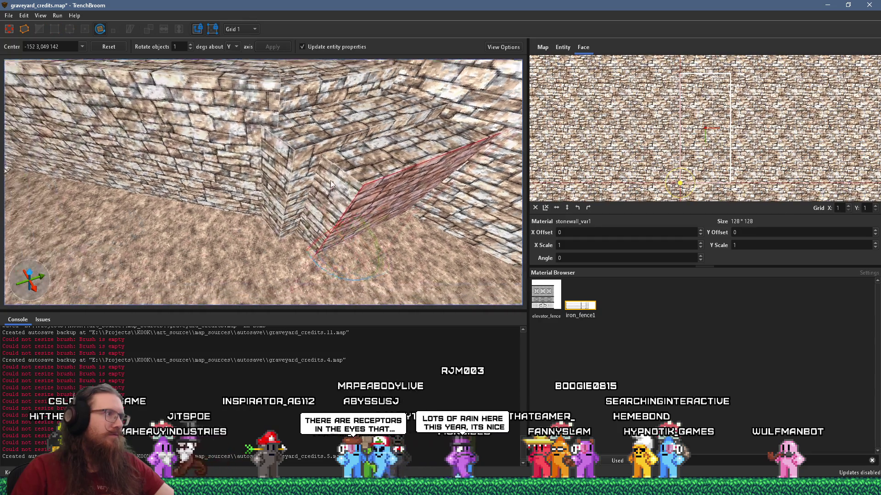
scroll(381, 186, "down", 3)
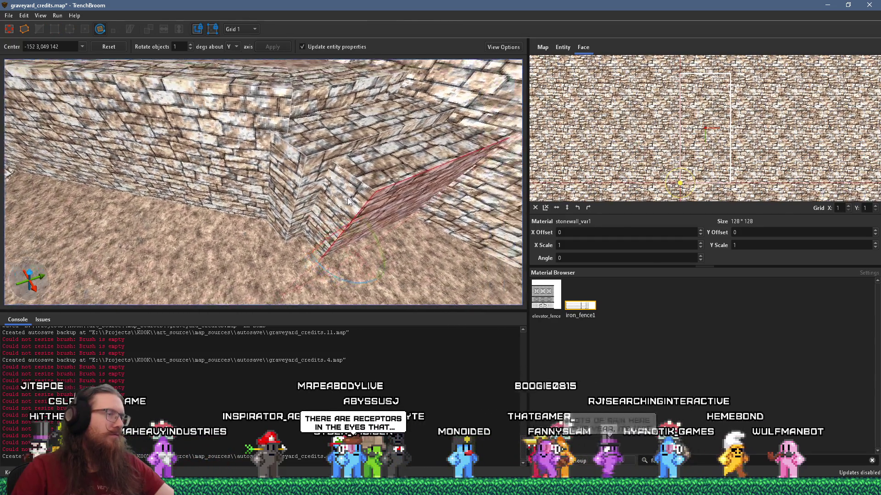
scroll(293, 188, "up", 5)
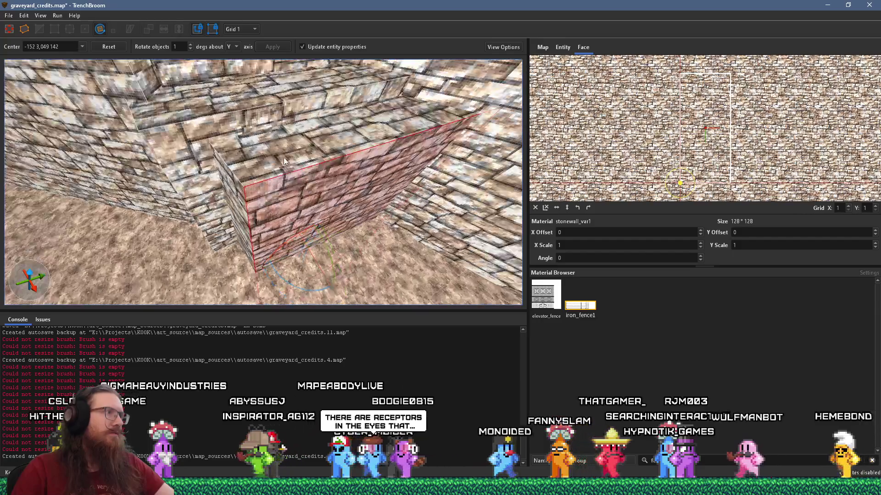
left_click(338, 126)
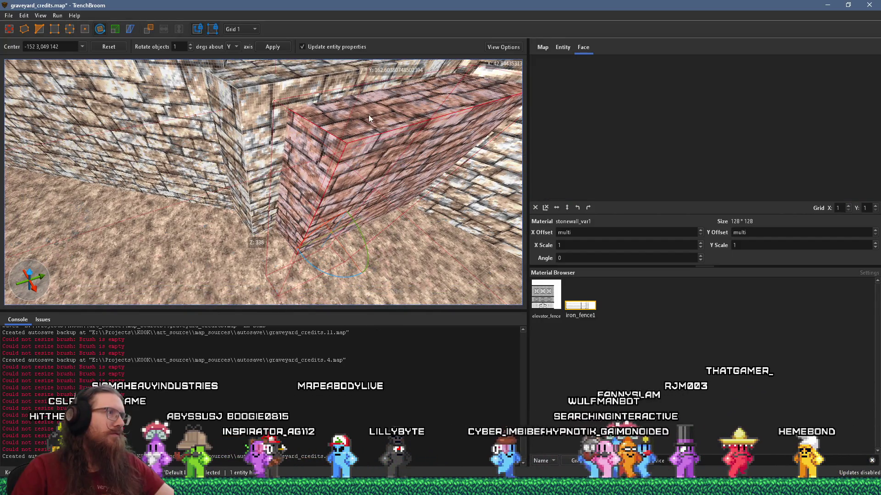
left_click(10, 29)
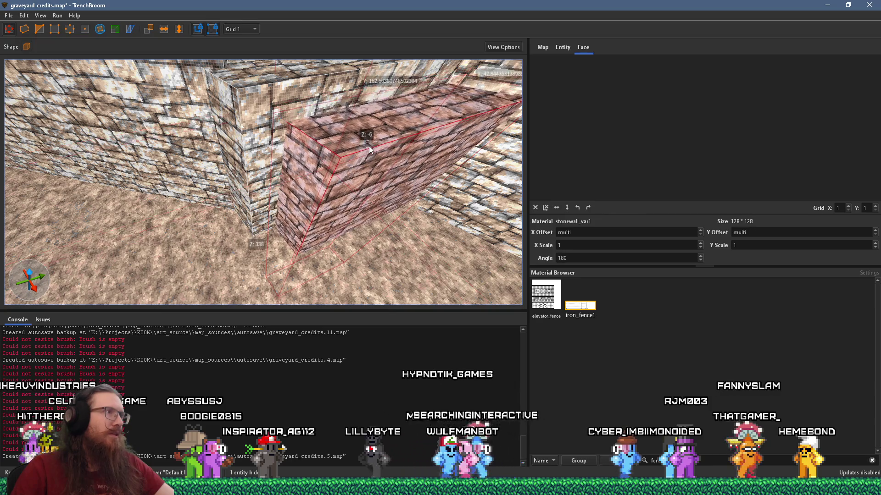
Step: Rotate the stonewall_var1 filler block about 2° to sit flush against the angled wall
scroll(350, 139, "up", 5)
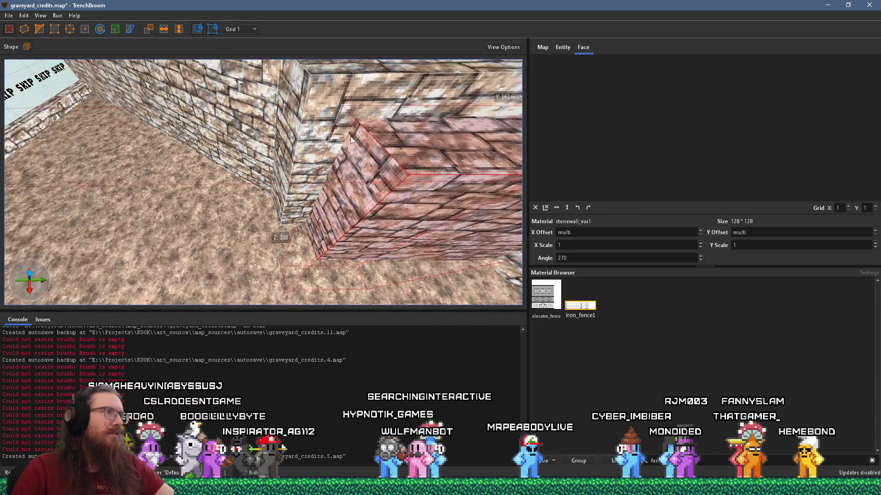
scroll(298, 138, "up", 2)
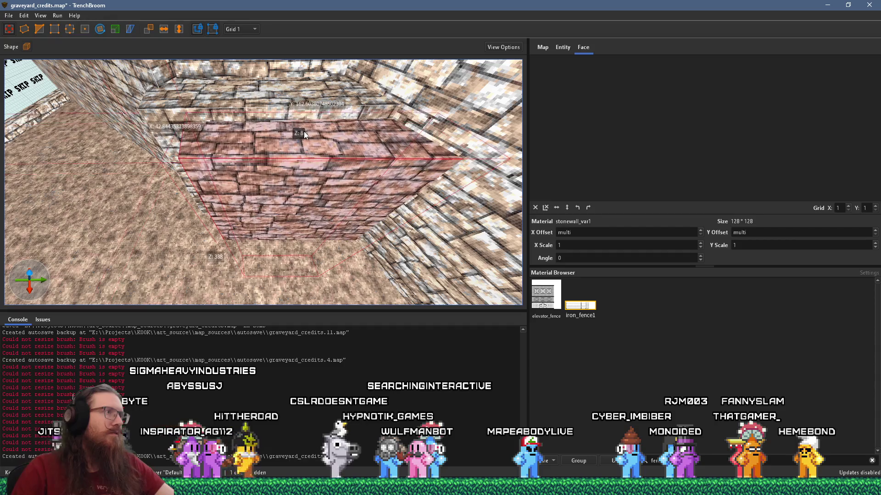
scroll(311, 119, "up", 2)
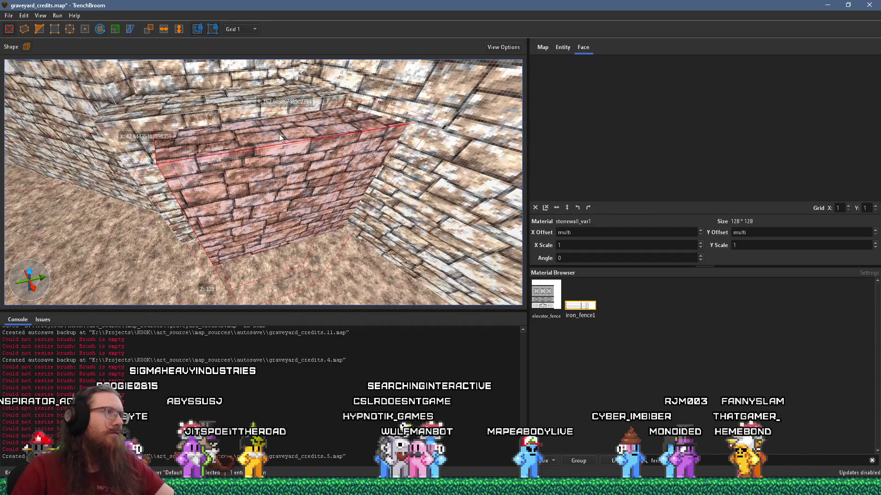
scroll(280, 132, "up", 4)
scroll(332, 188, "up", 1)
left_click_drag(321, 189, 109, 69)
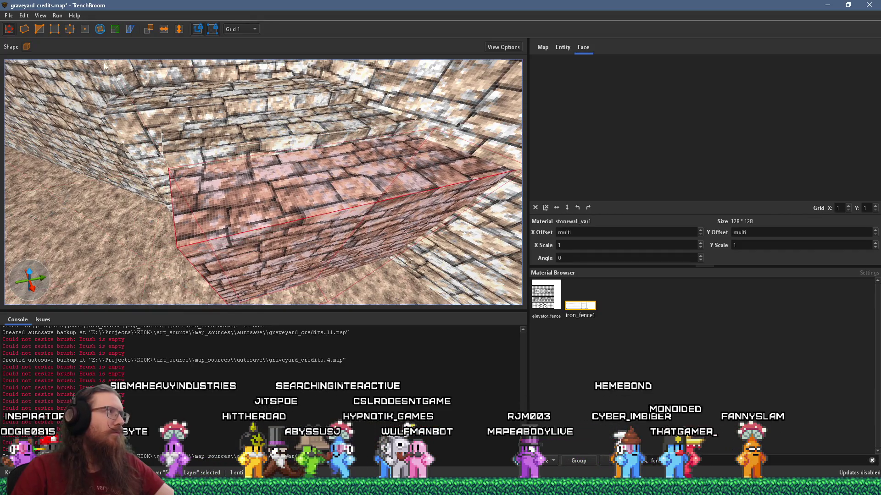
mouse_move(232, 155)
left_mouse_down()
mouse_move(297, 251)
mouse_move(290, 245)
left_mouse_up()
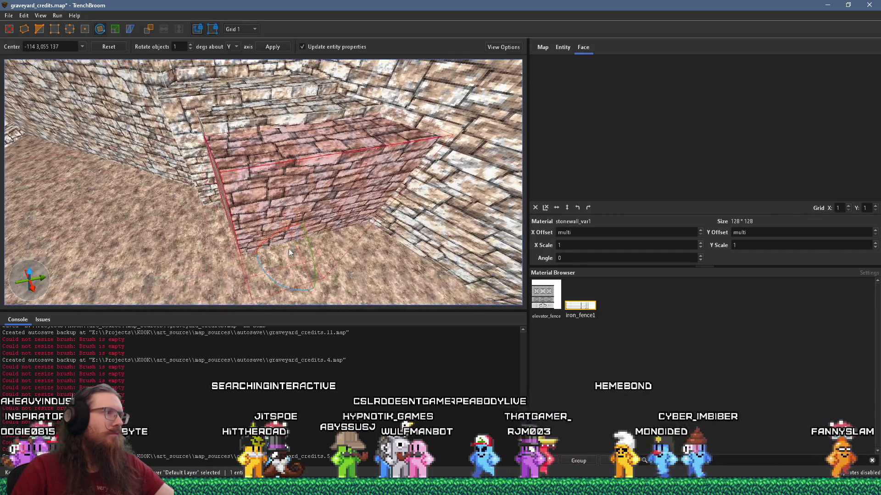
mouse_move(276, 285)
left_mouse_down()
mouse_move(328, 158)
mouse_move(327, 196)
mouse_move(358, 203)
left_mouse_up()
key("Escape")
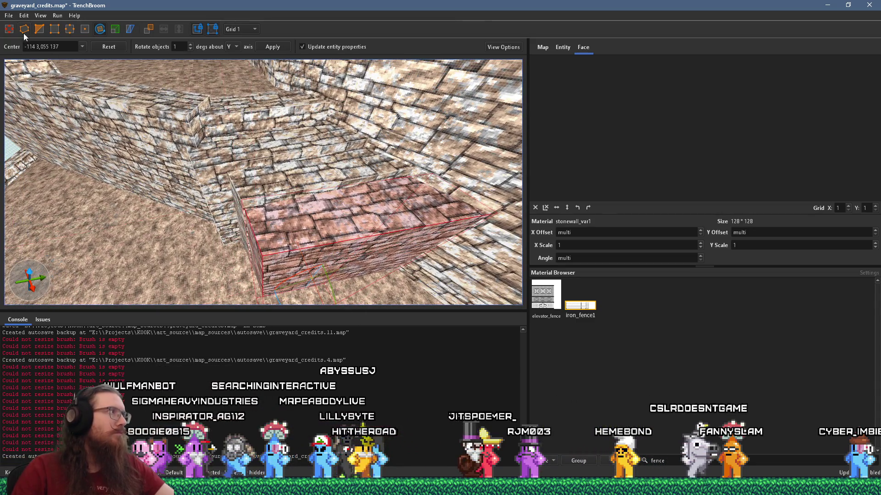
Step: Nudge the filler block's corner point into place and deselect it
mouse_move(387, 210)
left_mouse_down()
mouse_move(429, 191)
mouse_move(332, 200)
mouse_move(262, 233)
left_mouse_up()
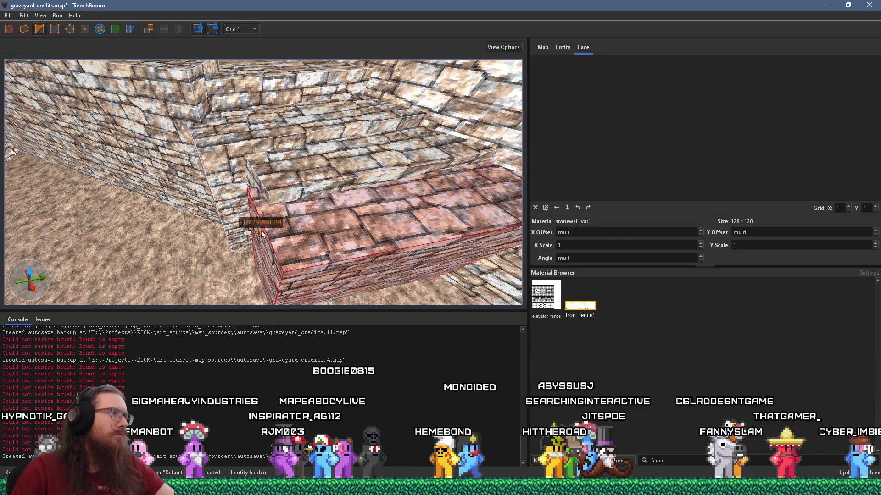
mouse_move(264, 194)
left_mouse_down()
mouse_move(306, 184)
mouse_move(288, 189)
left_mouse_up()
key("ctrl+z")
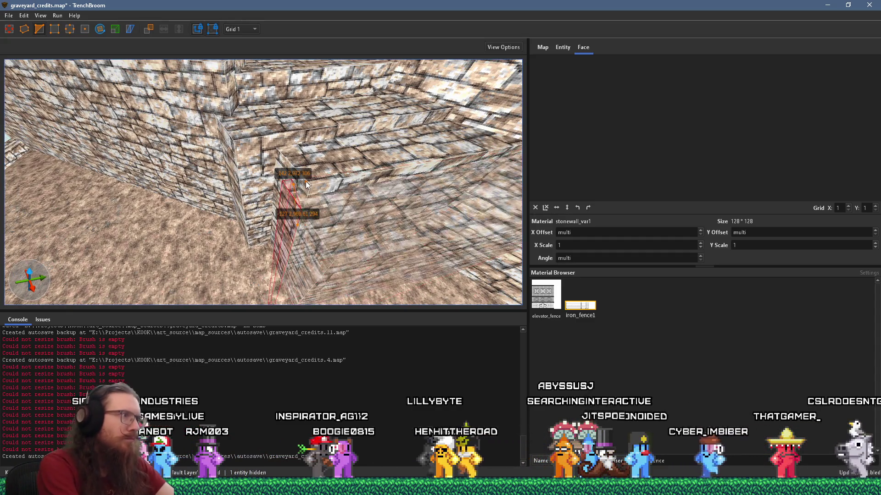
key("Escape")
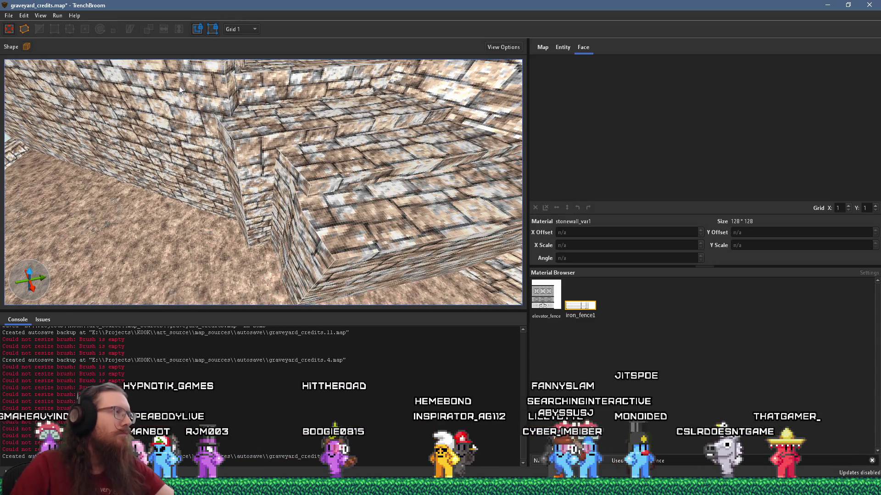
Step: Select the next stone filler block and stretch its face to fill the corner
scroll(319, 137, "up", 3)
scroll(371, 133, "up", 3)
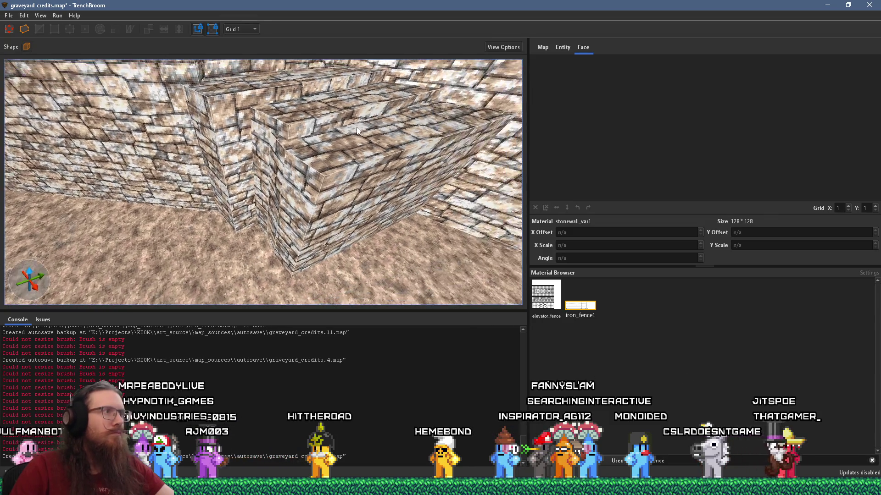
left_click(390, 143)
left_click_drag(315, 123, 299, 119)
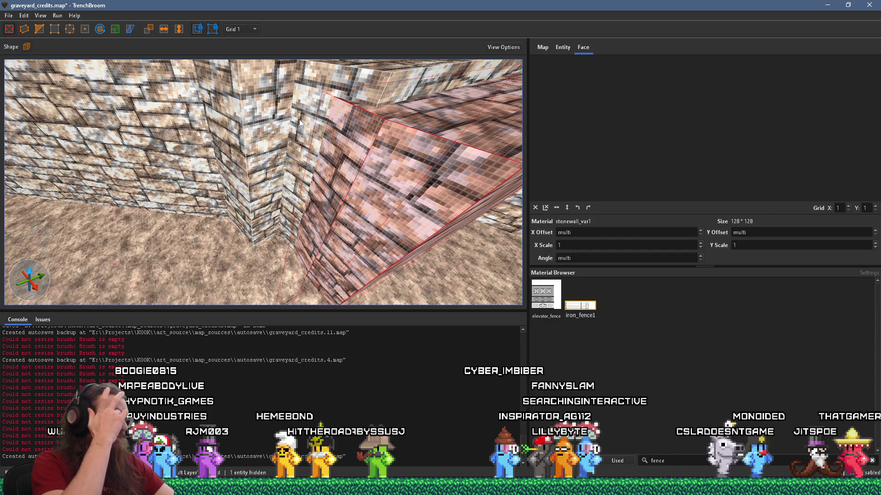
scroll(368, 174, "down", 3)
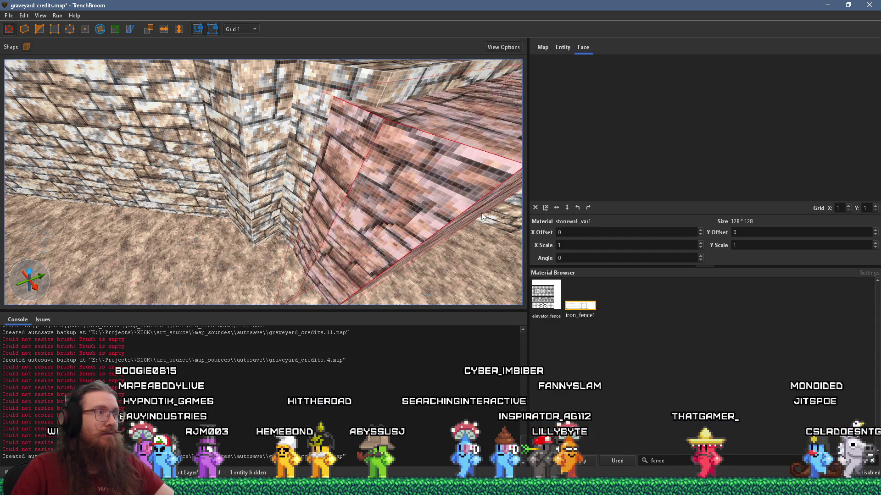
left_click(381, 195, "shift")
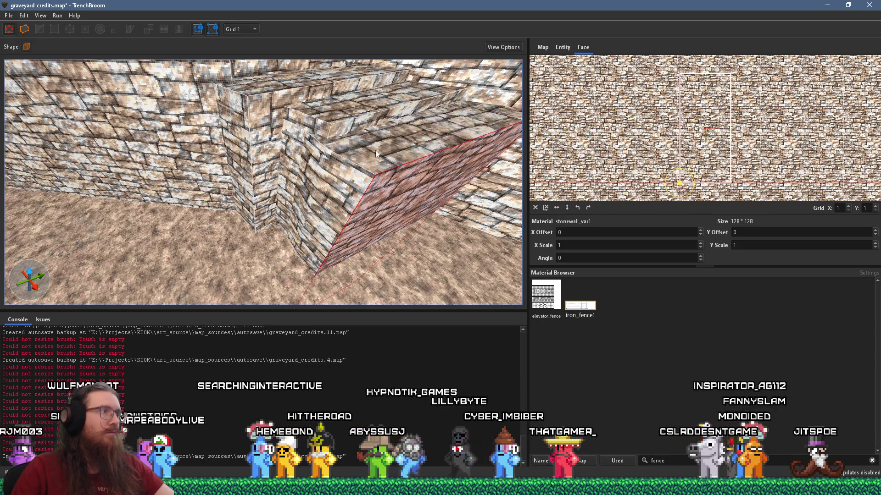
Step: Flip the whole filler block 180 degrees to fit the other wall corner
scroll(349, 167, "up", 2)
scroll(349, 167, "up", 2)
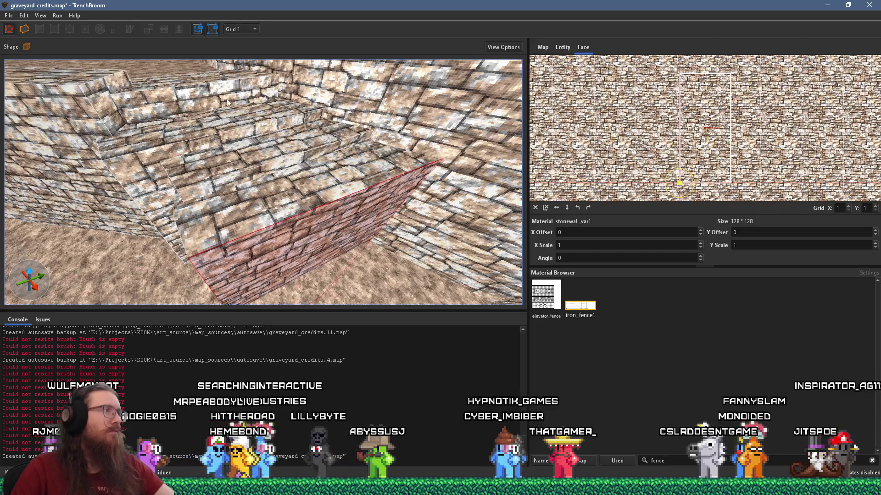
scroll(292, 168, "down", 3)
left_click(321, 176)
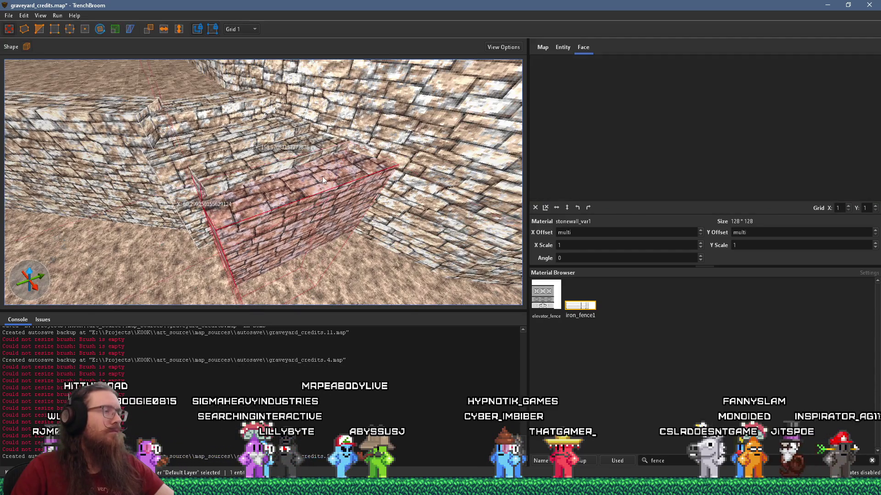
key("alt+Left")
key("alt+Left")
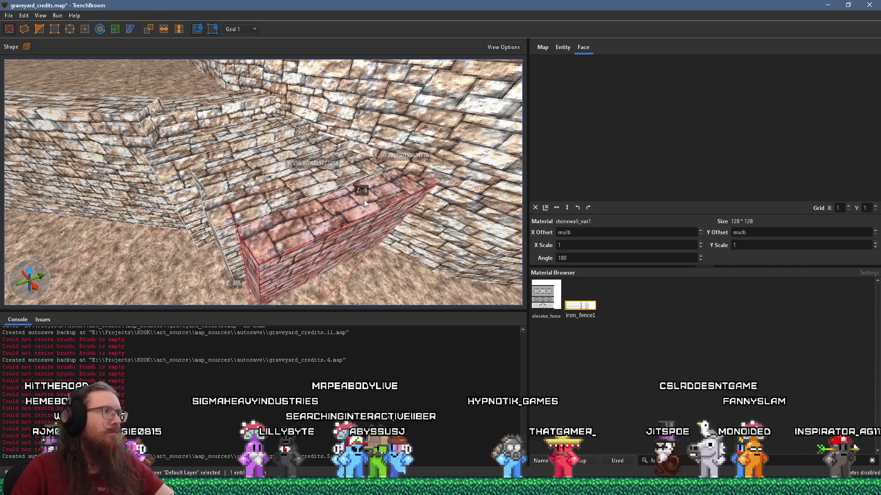
scroll(281, 221, "down", 1)
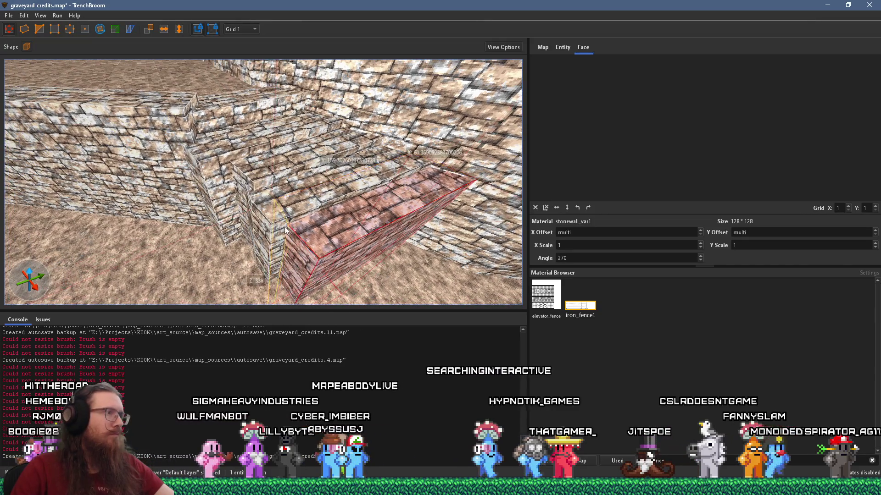
scroll(291, 225, "up", 1)
mouse_move(291, 222)
left_mouse_down()
mouse_move(282, 217)
mouse_move(306, 171)
mouse_move(277, 214)
left_mouse_up()
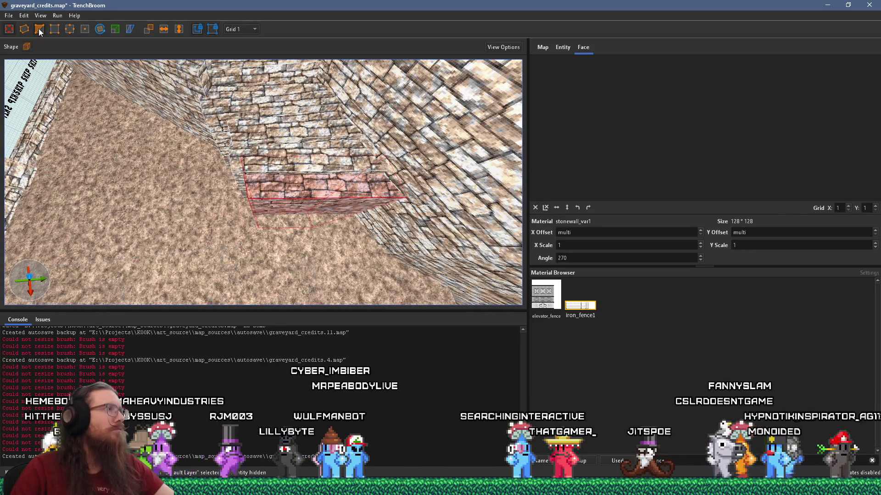
Step: Rotate the filler block to line up with the wall and nudge it into position
left_click(100, 29)
left_click_drag(281, 243, 289, 233)
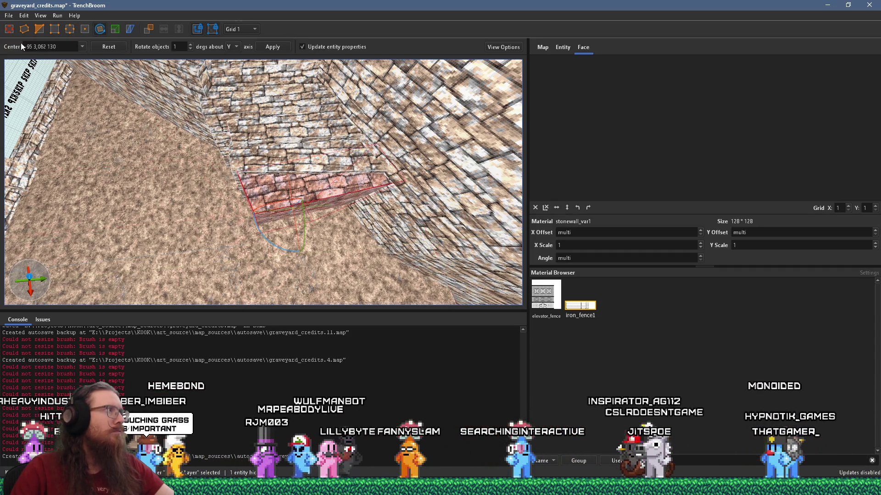
key("Escape")
scroll(308, 195, "up", 3)
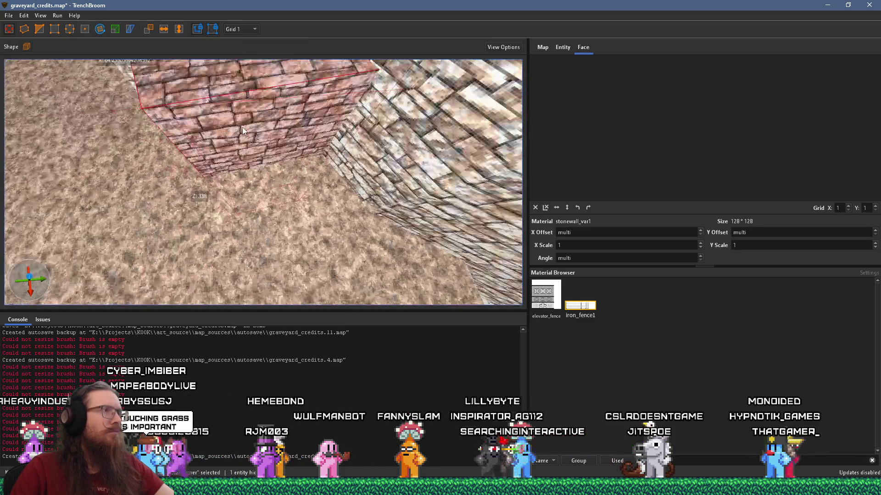
scroll(242, 128, "down", 3)
key("ctrl+z")
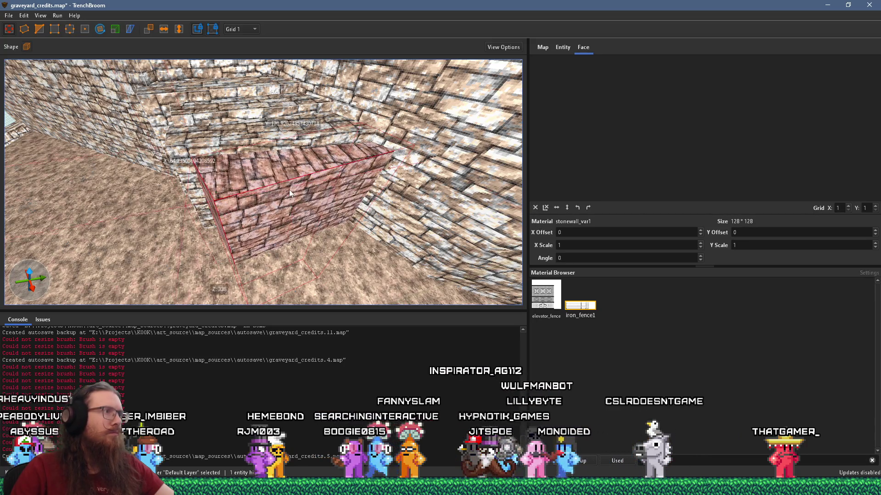
Step: Try aligning one face's texture, then reset it straight and reselect the whole block
left_click(279, 210, "shift")
left_click(269, 193, "alt+shift")
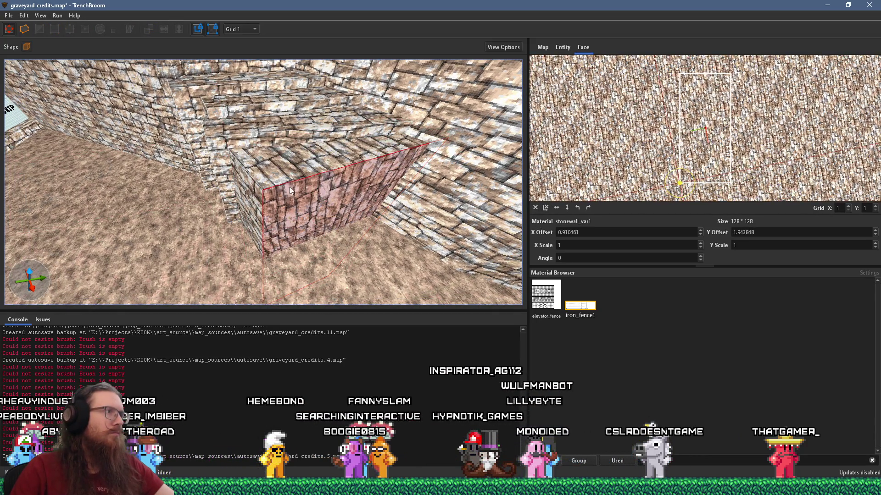
left_click(535, 208)
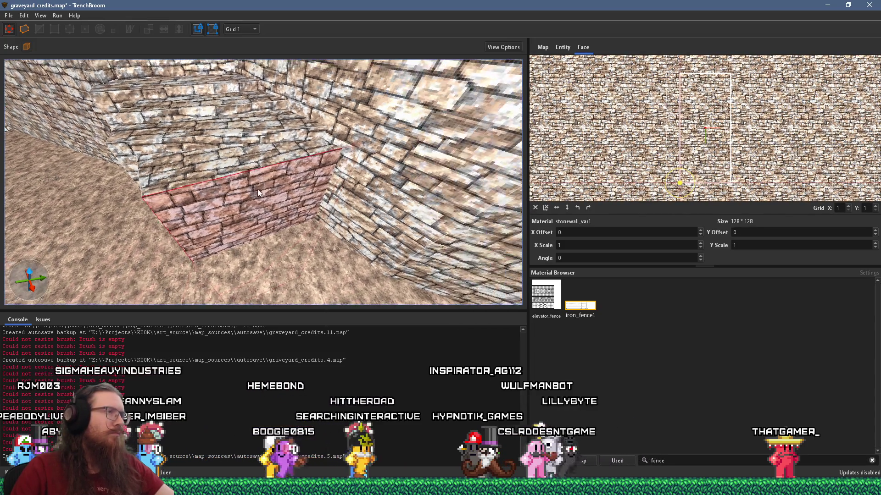
left_click(257, 191)
scroll(303, 178, "down", 2)
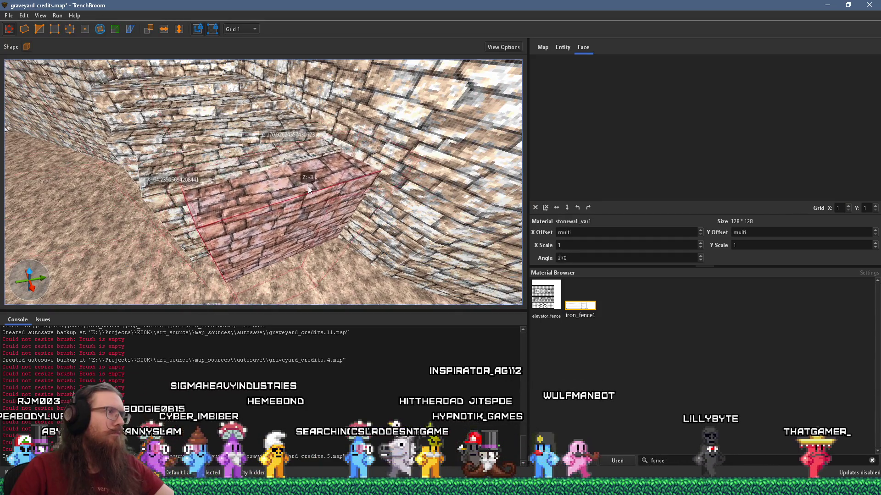
mouse_move(303, 191)
left_mouse_down()
mouse_move(310, 174)
mouse_move(367, 133)
mouse_move(313, 180)
mouse_move(278, 188)
mouse_move(286, 193)
left_mouse_up()
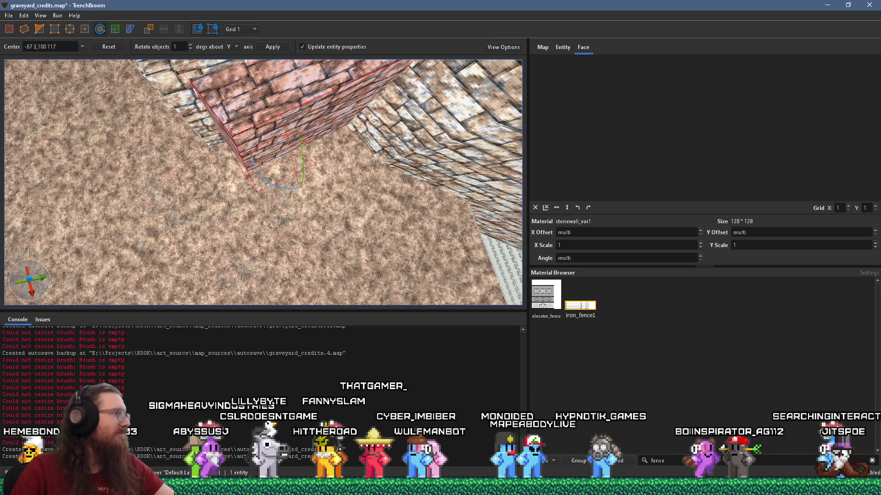
key("alt+Tab")
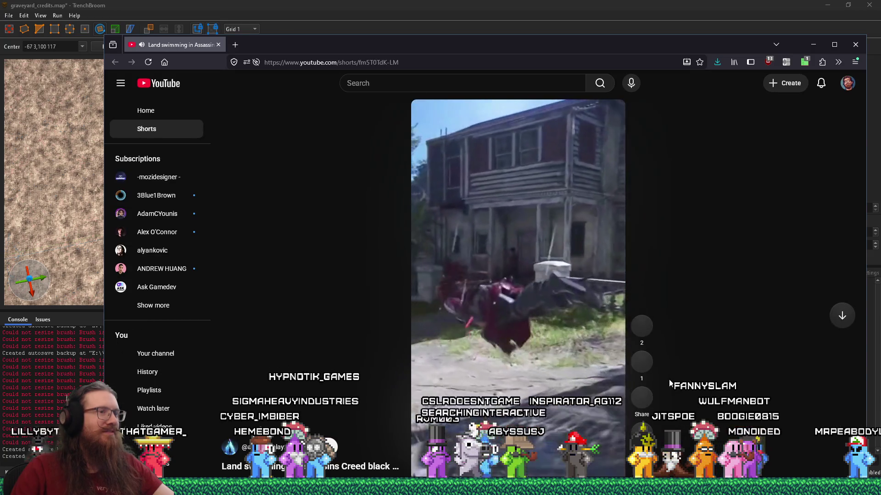
Step: Pause and mute the 'Land swimming in Assassins Creed black flag' Short, move the browser up-left, return to TrenchBroom
left_click(515, 339)
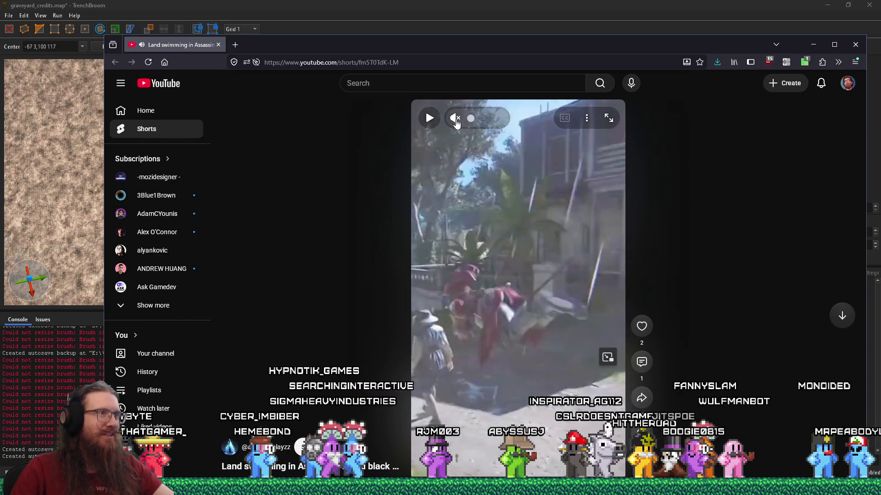
left_click(491, 329)
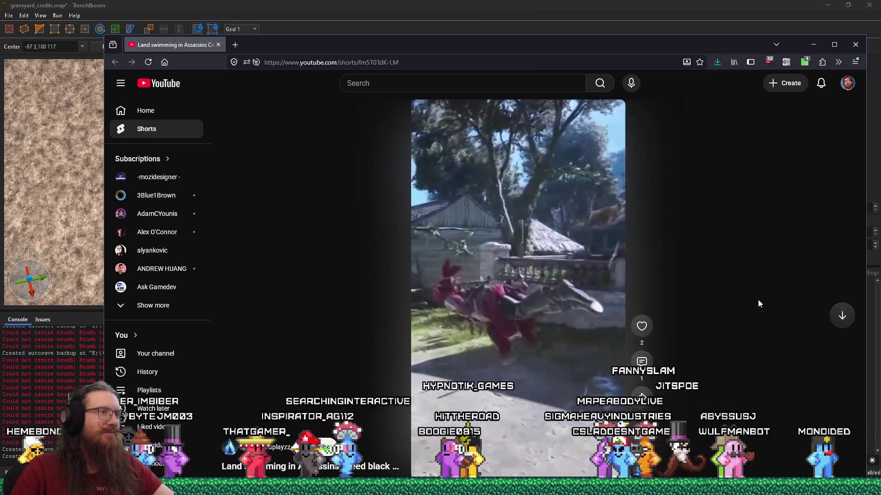
left_click_drag(709, 176, 667, 131)
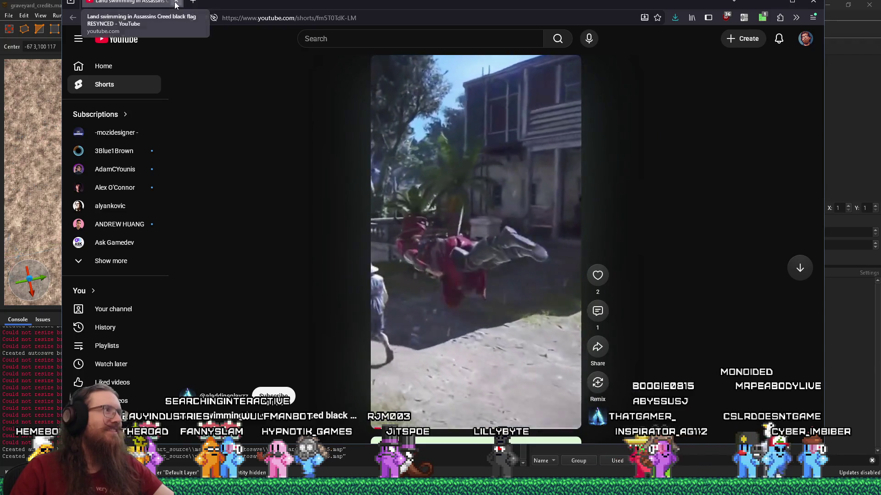
key("alt+Tab")
Step: Nudge the corner stonewall_var1 block down and rotate it slightly about its centre
scroll(294, 132, "down", 5)
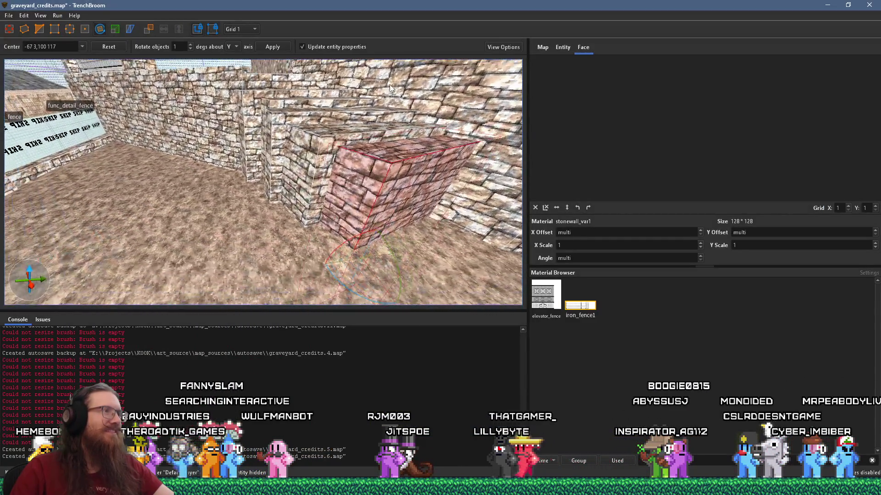
left_click_drag(350, 98, 273, 119)
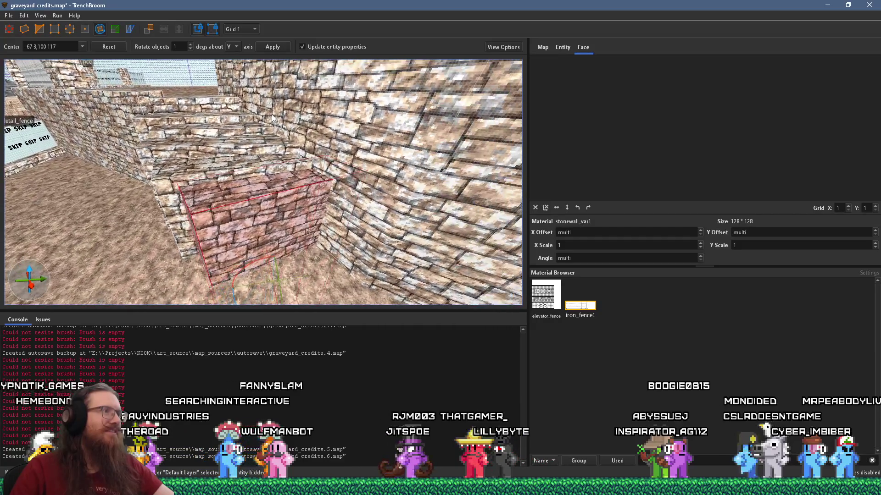
key("r")
mouse_move(269, 191)
left_mouse_down()
mouse_move(268, 174)
mouse_move(318, 186)
mouse_move(318, 195)
left_mouse_up()
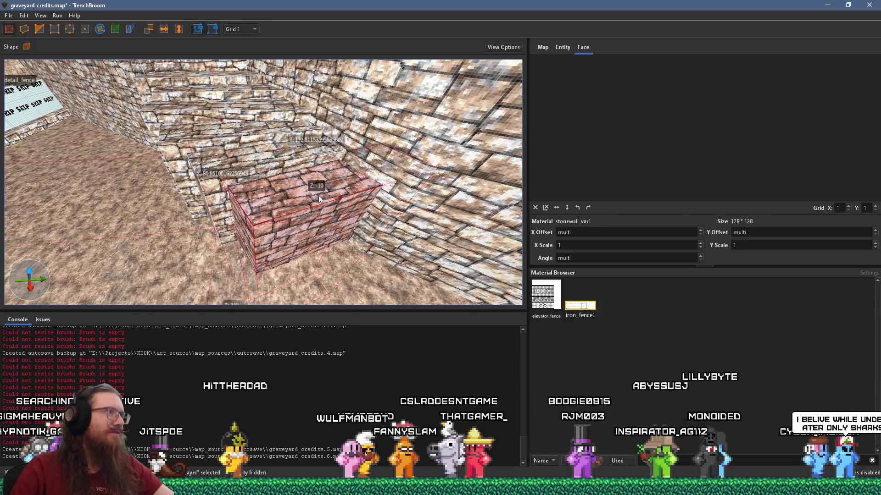
scroll(302, 203, "up", 3)
scroll(349, 213, "up", 3)
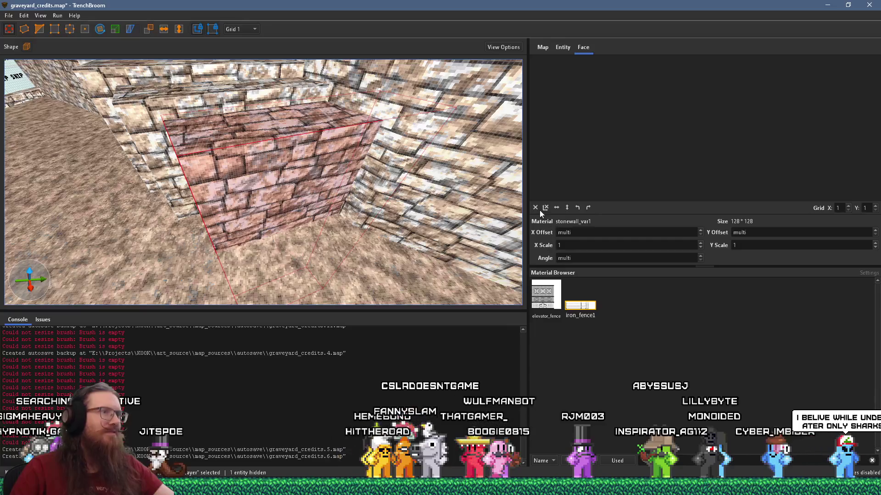
scroll(357, 210, "down", 5)
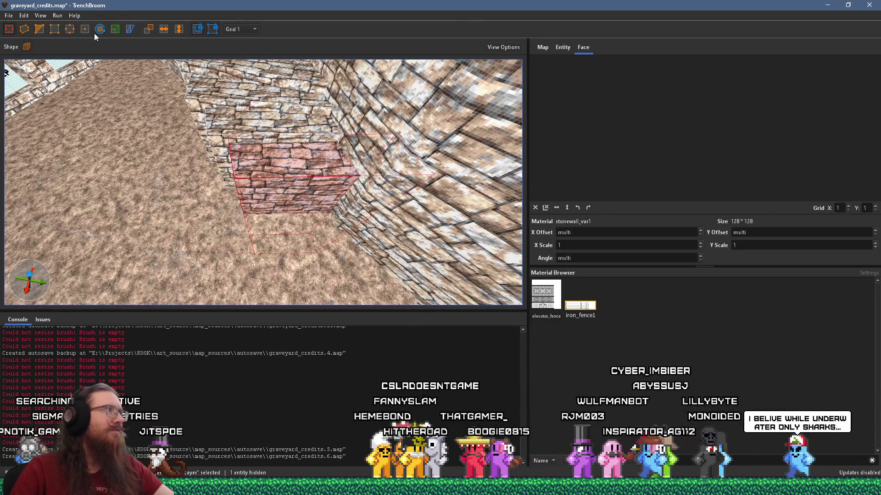
left_click_drag(274, 255, 274, 252)
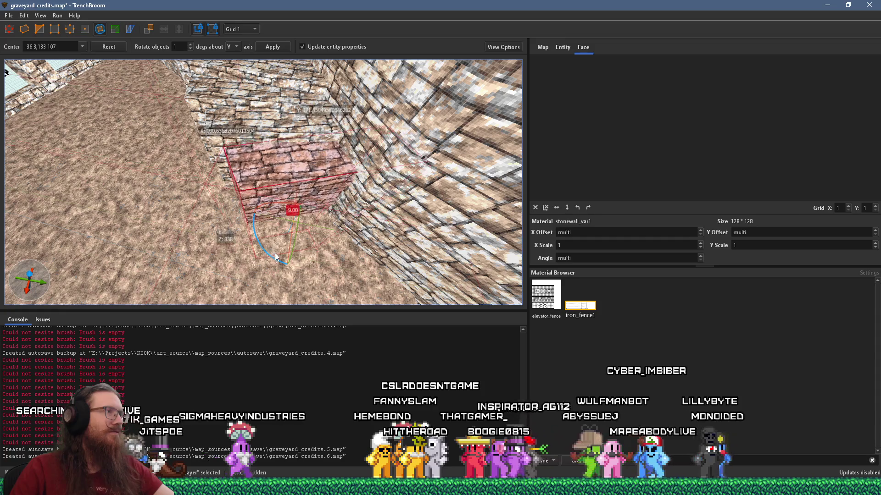
key("Escape")
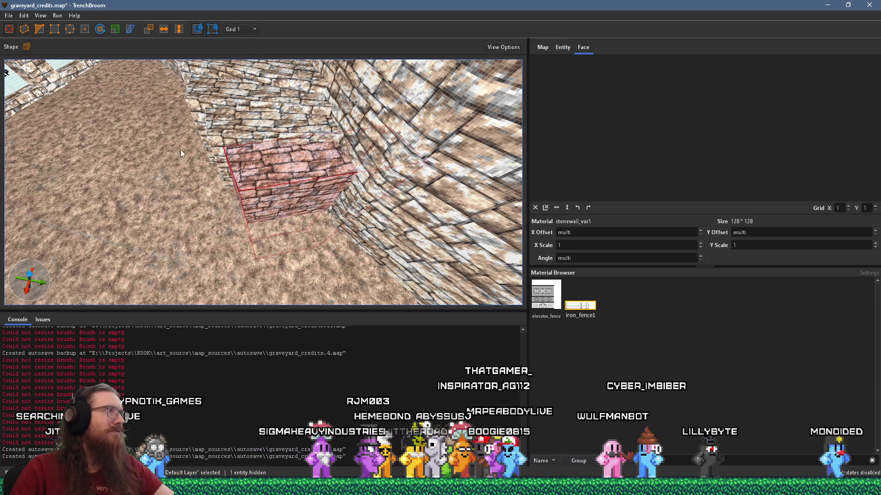
scroll(317, 190, "down", 3)
left_click_drag(304, 185, 304, 182)
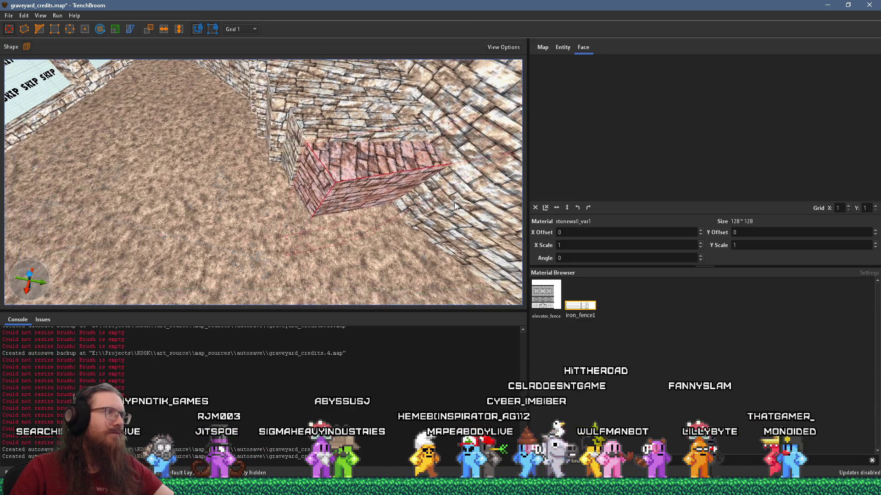
Step: Rotate the corner block about its vertical axis to line it up with the wall
left_click(348, 188, "shift")
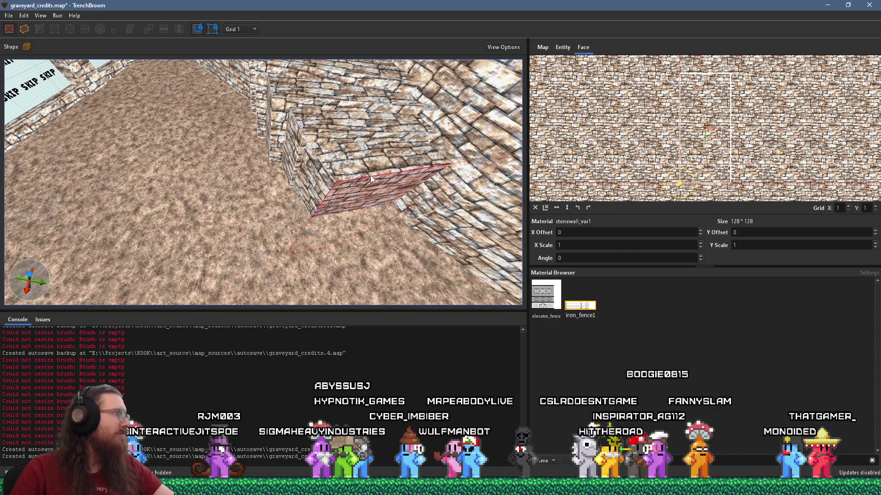
scroll(301, 183, "up", 3)
scroll(302, 183, "down", 3)
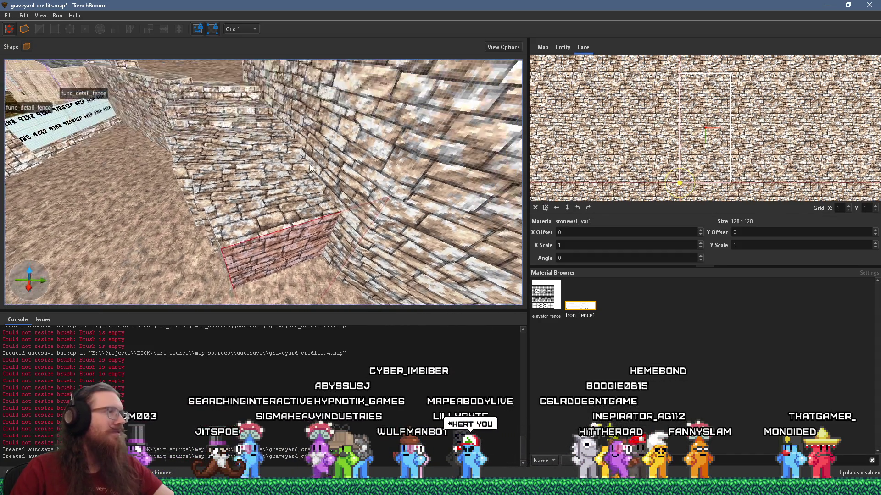
left_click(285, 188)
mouse_move(284, 188)
left_mouse_down()
mouse_move(303, 219)
mouse_move(325, 227)
mouse_move(329, 213)
left_mouse_up()
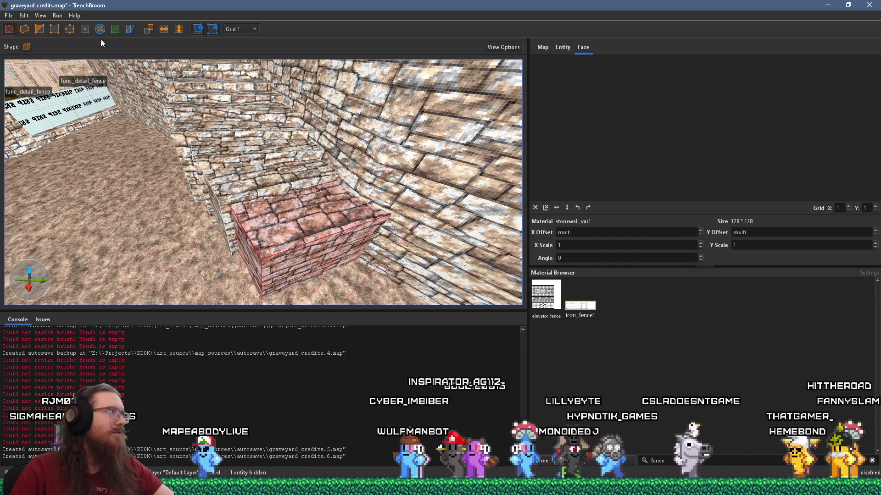
scroll(288, 243, "down", 5)
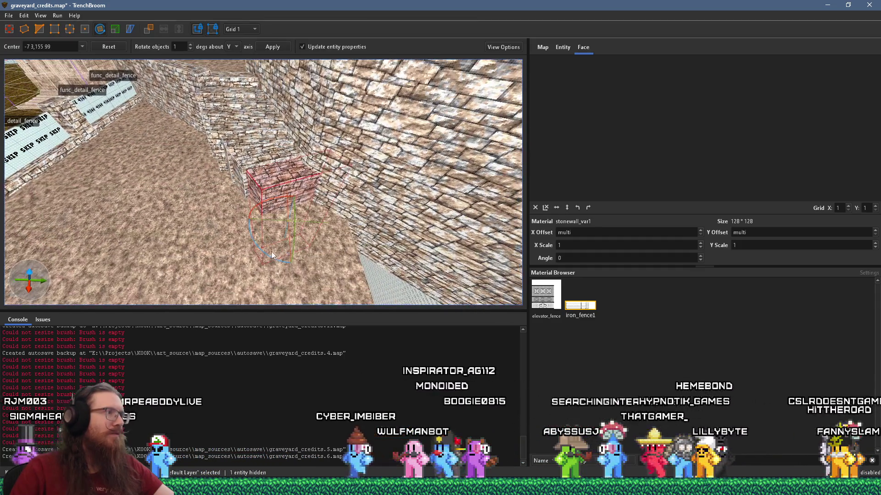
left_click_drag(270, 259, 289, 208)
scroll(289, 208, "up", 2)
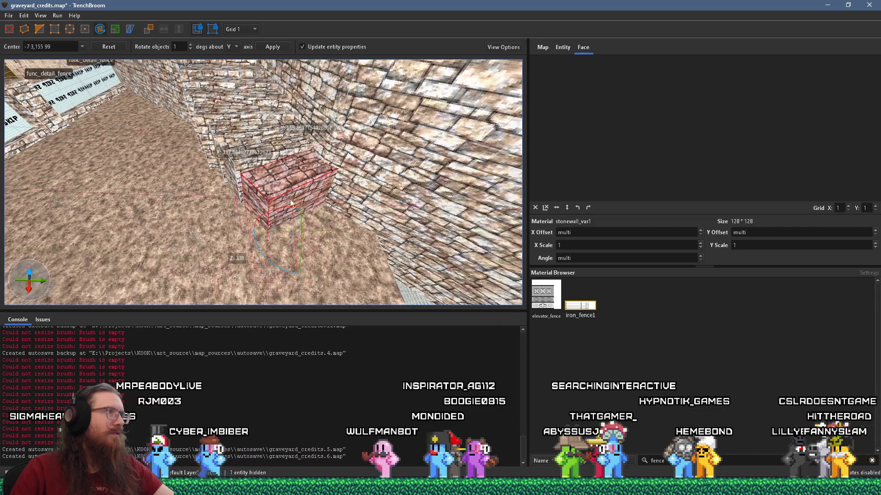
Step: Stretch the block's left side outward toward the wall
left_click(10, 29)
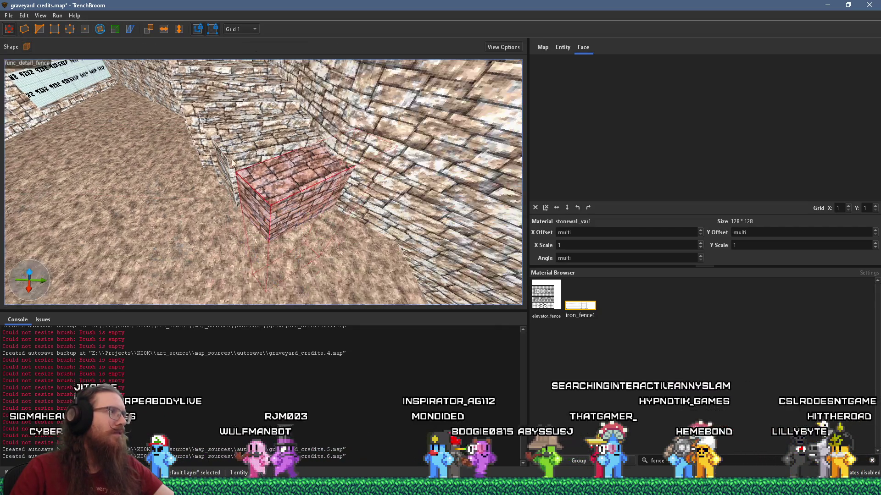
mouse_move(254, 180)
left_mouse_down()
mouse_move(239, 183)
mouse_move(306, 210)
left_mouse_up()
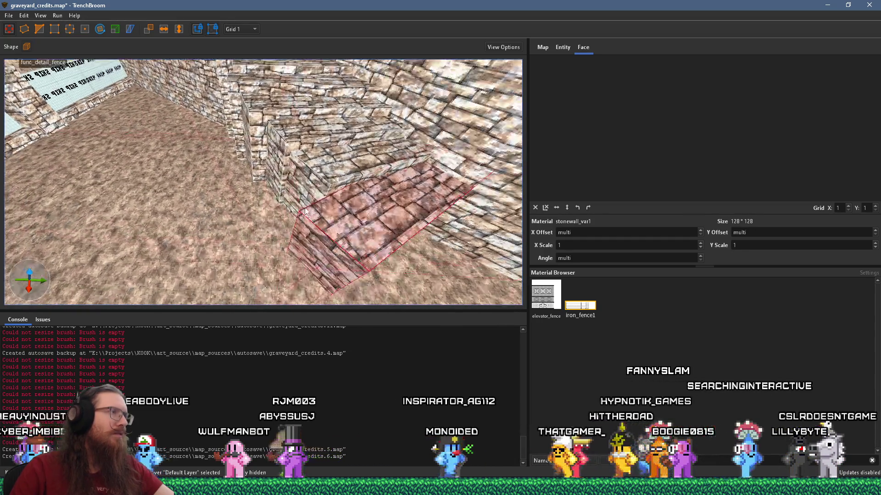
left_click(40, 28)
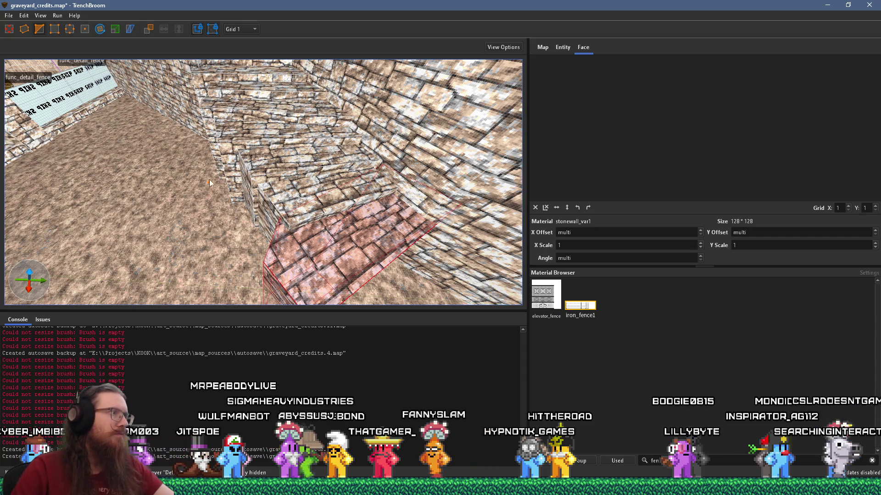
left_click_drag(267, 252, 300, 244)
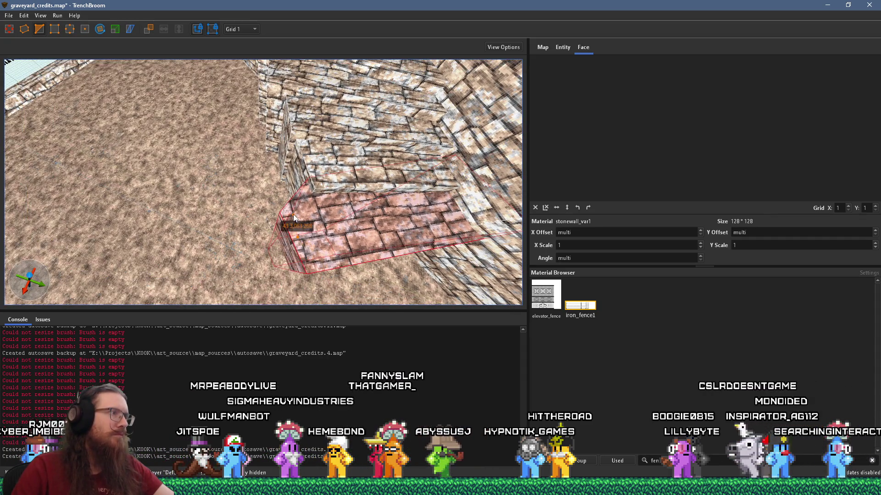
key("Escape")
mouse_move(310, 207)
left_mouse_down()
mouse_move(291, 154)
mouse_move(271, 174)
mouse_move(265, 153)
mouse_move(455, 206)
mouse_move(344, 226)
mouse_move(274, 195)
mouse_move(212, 181)
mouse_move(274, 202)
mouse_move(265, 216)
mouse_move(213, 209)
mouse_move(245, 203)
left_mouse_up()
left_click(272, 175, "shift")
left_click(274, 194)
Step: Turn the block's texture to 270 degrees and reset its alignment, undoing an extra 90-degree turn
key("alt+Page_Down")
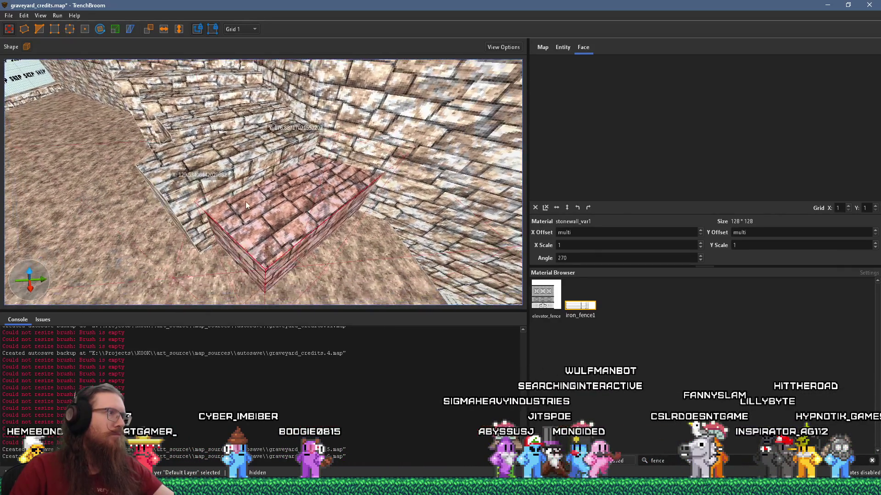
mouse_move(90, 45)
left_mouse_down()
mouse_move(192, 138)
mouse_move(258, 181)
mouse_move(265, 199)
mouse_move(323, 198)
mouse_move(277, 197)
mouse_move(273, 213)
mouse_move(233, 245)
mouse_move(255, 141)
left_mouse_up()
mouse_move(246, 171)
left_mouse_down()
mouse_move(283, 190)
mouse_move(245, 129)
left_mouse_up()
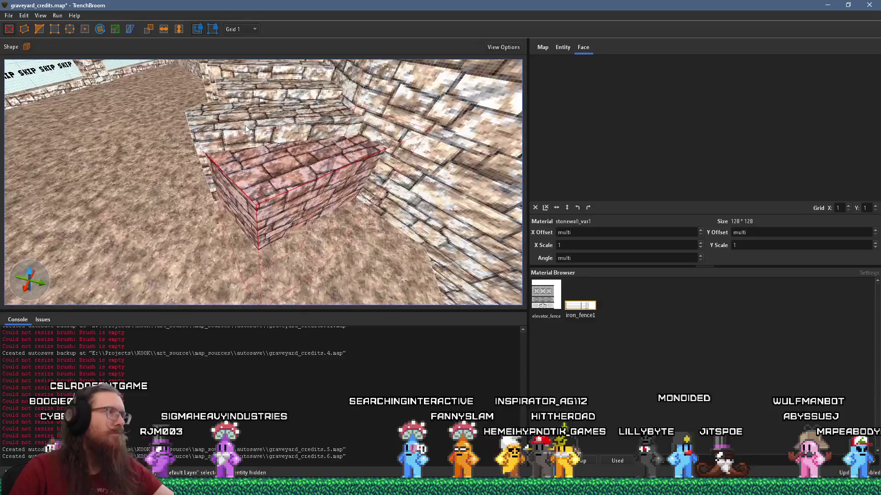
left_click(535, 208)
left_click_drag(436, 201, 399, 200)
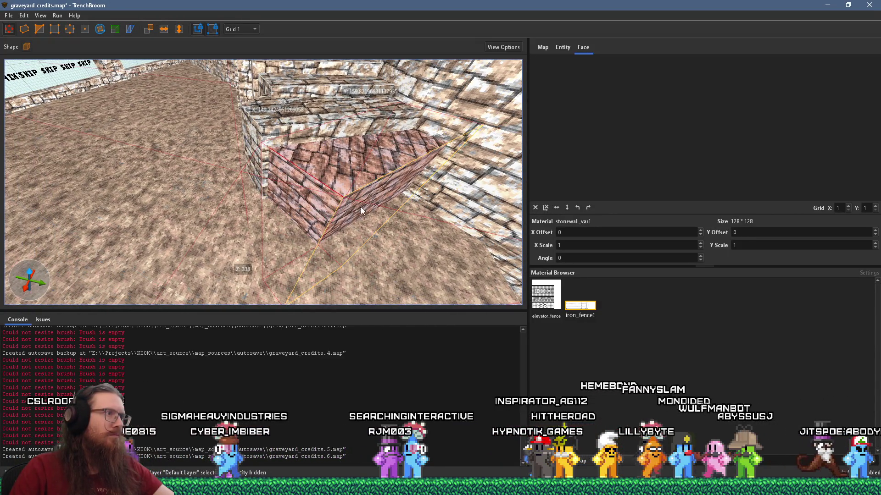
left_click(360, 207, "shift")
mouse_move(334, 175)
left_mouse_down()
mouse_move(364, 196)
mouse_move(405, 202)
mouse_move(293, 186)
mouse_move(274, 143)
left_mouse_up()
left_click(273, 143)
key("alt+Page_Down")
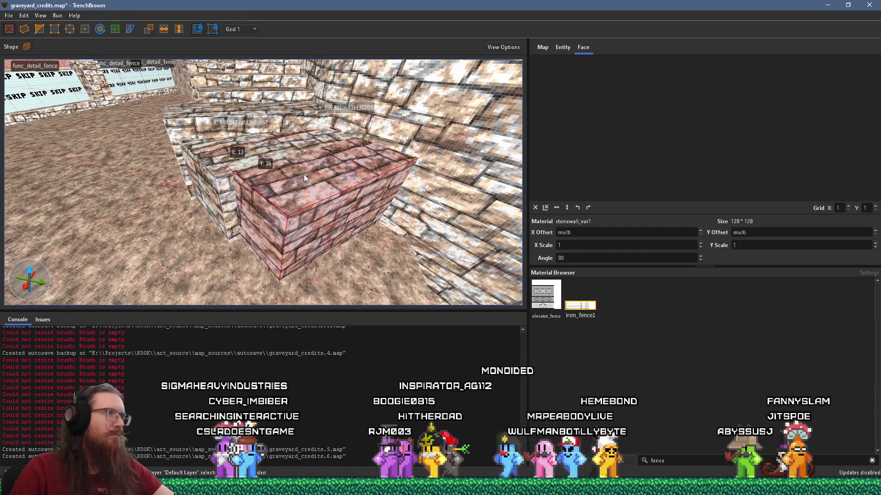
mouse_move(284, 215)
left_mouse_down()
mouse_move(262, 224)
mouse_move(272, 206)
mouse_move(279, 228)
left_mouse_up()
key("ctrl+z")
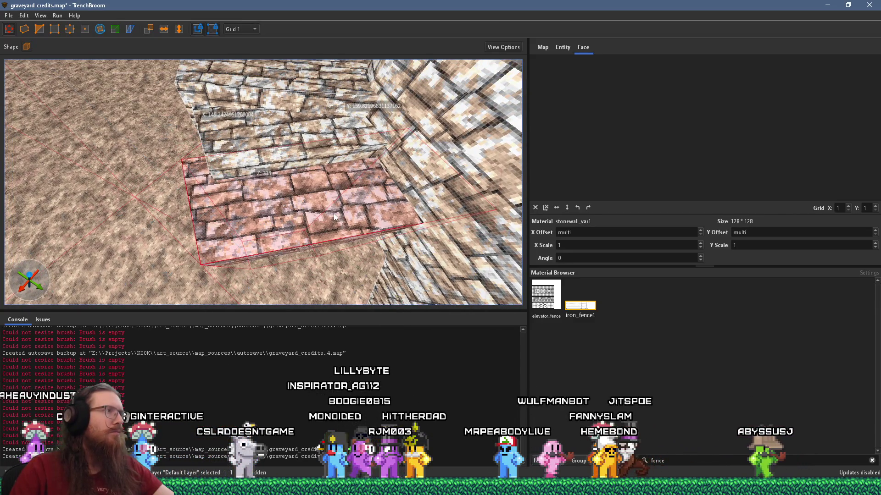
Step: Lower the block's top into a thin slab and reset its texture alignment
left_click(202, 199, "shift")
mouse_move(202, 199)
left_mouse_down()
mouse_move(203, 186)
mouse_move(227, 181)
left_mouse_up()
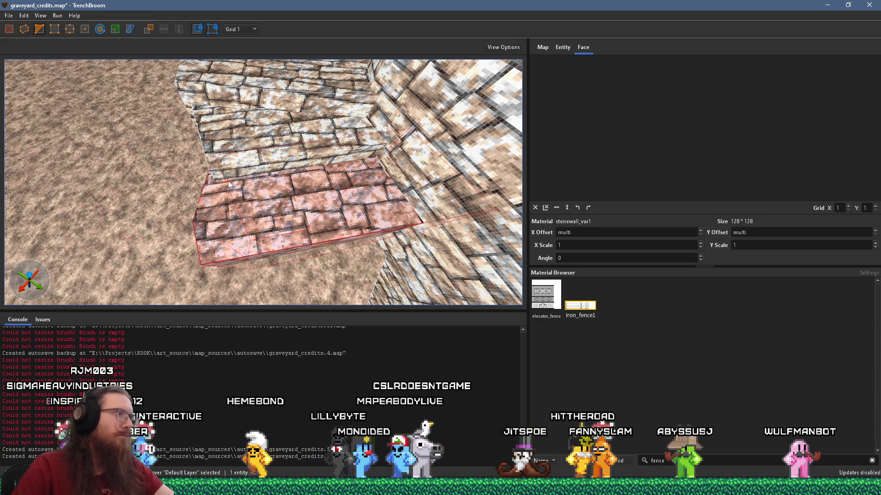
left_click_drag(431, 211, 386, 122)
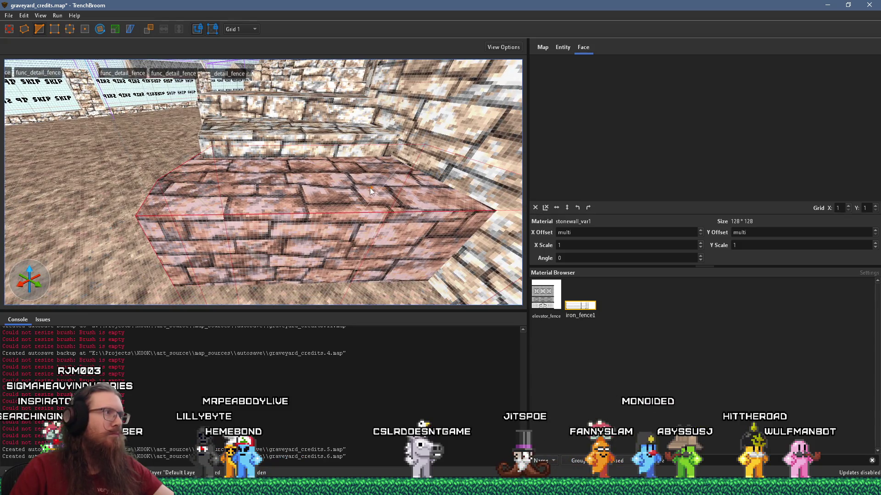
left_click(535, 208)
left_click_drag(497, 215, 376, 225)
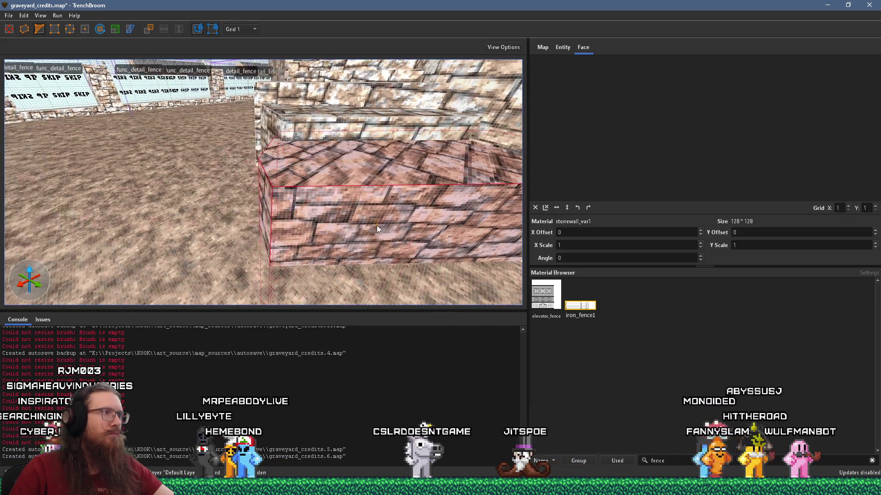
left_click(374, 216, "shift")
left_click_drag(317, 193, 427, 222)
Step: Rotate the slab slightly so it fits flush against the wall
key("Escape")
mouse_move(402, 197)
left_mouse_down()
mouse_move(288, 202)
mouse_move(283, 189)
mouse_move(269, 244)
left_mouse_up()
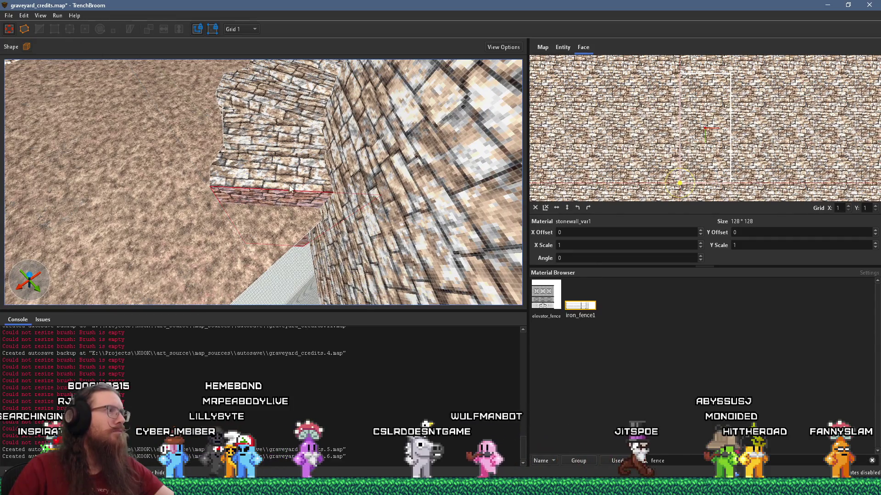
left_click(290, 188)
key("r")
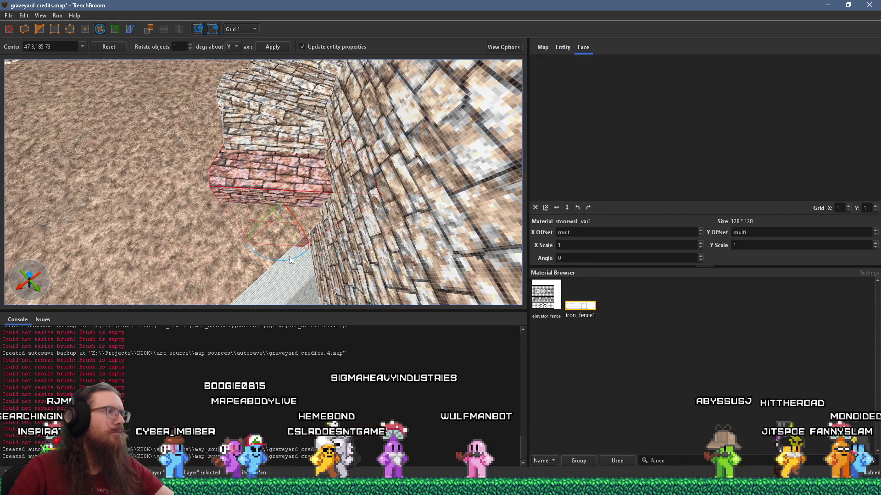
left_click_drag(290, 260, 298, 261)
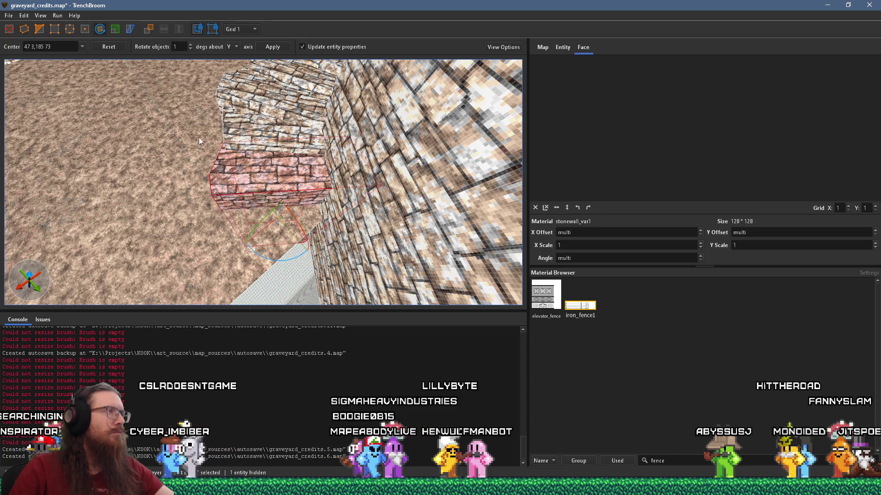
Step: Move the iron fence panel from the right wall onto the angled wall stretch
scroll(247, 145, "up", 3)
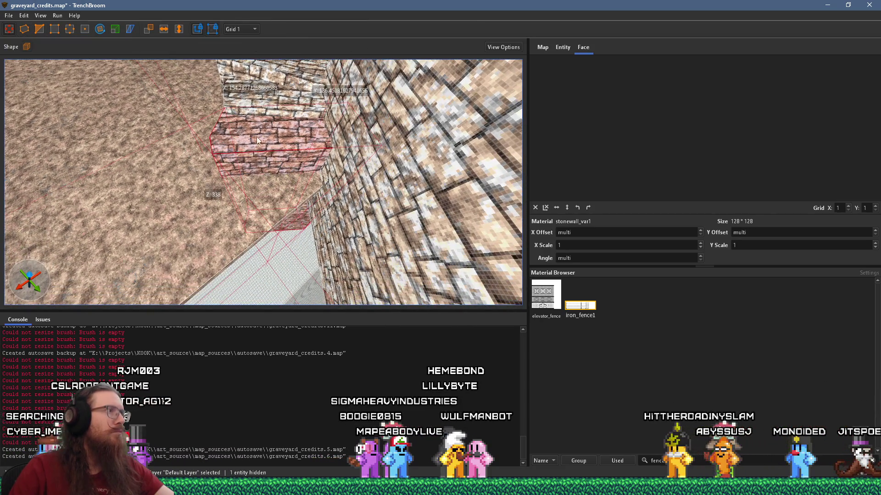
scroll(253, 141, "up", 5)
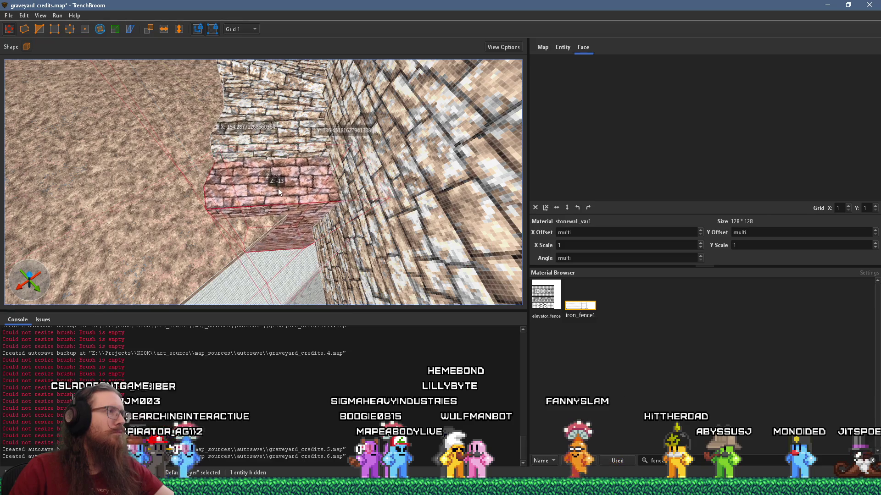
scroll(285, 191, "up", 3)
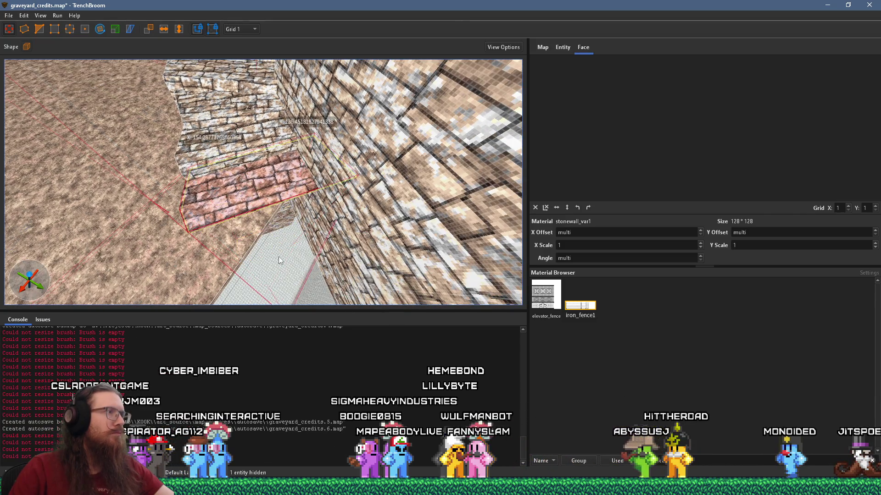
scroll(263, 218, "down", 3)
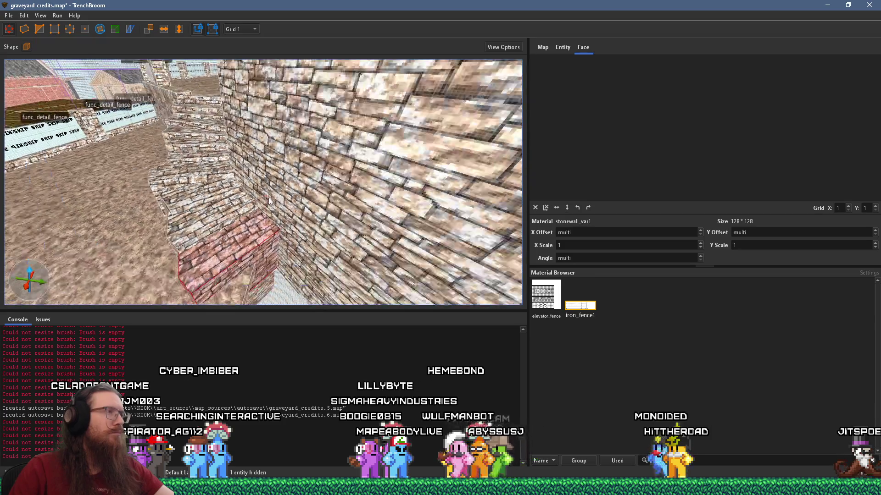
scroll(269, 200, "down", 3)
scroll(402, 131, "down", 3)
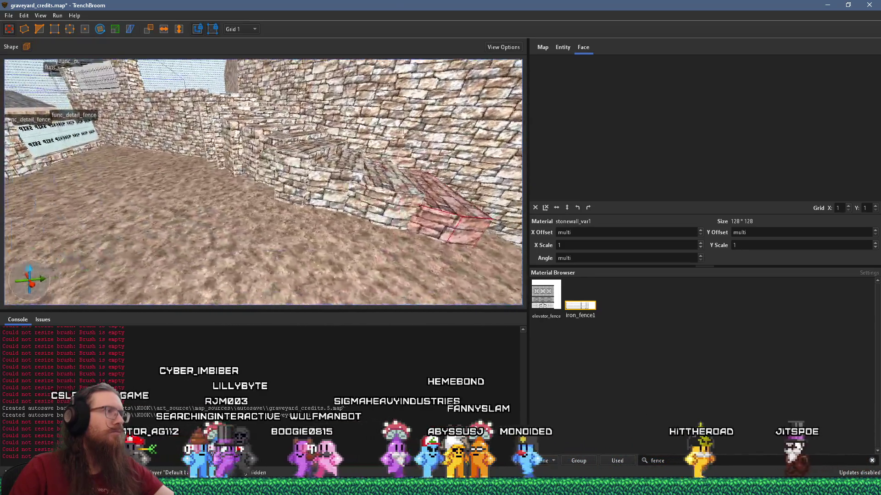
scroll(313, 168, "down", 3)
scroll(436, 216, "down", 3)
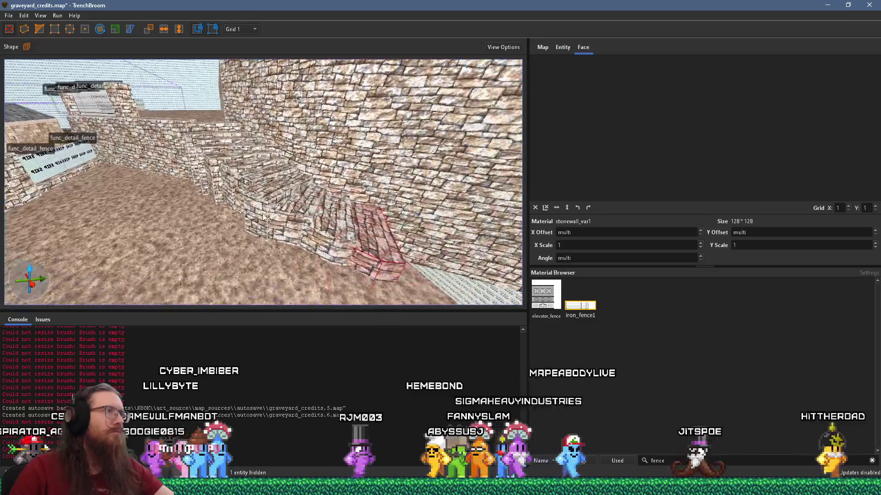
scroll(268, 220, "down", 3)
scroll(133, 176, "down", 3)
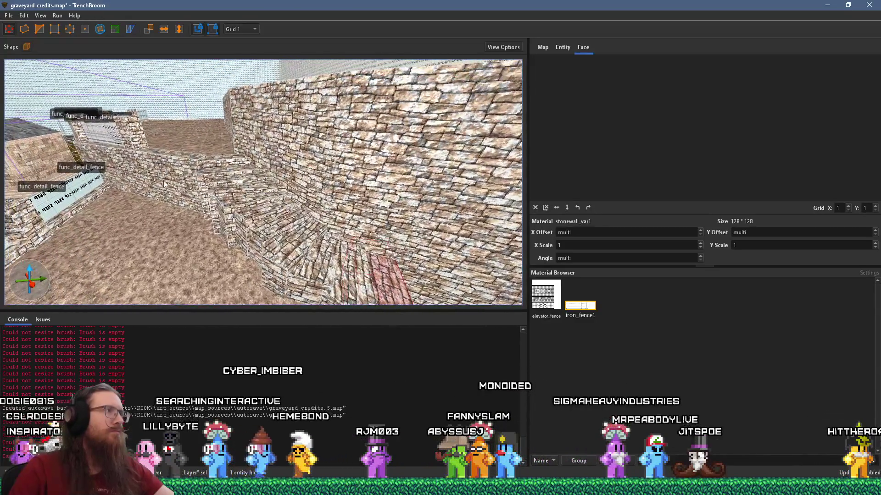
scroll(166, 185, "up", 5)
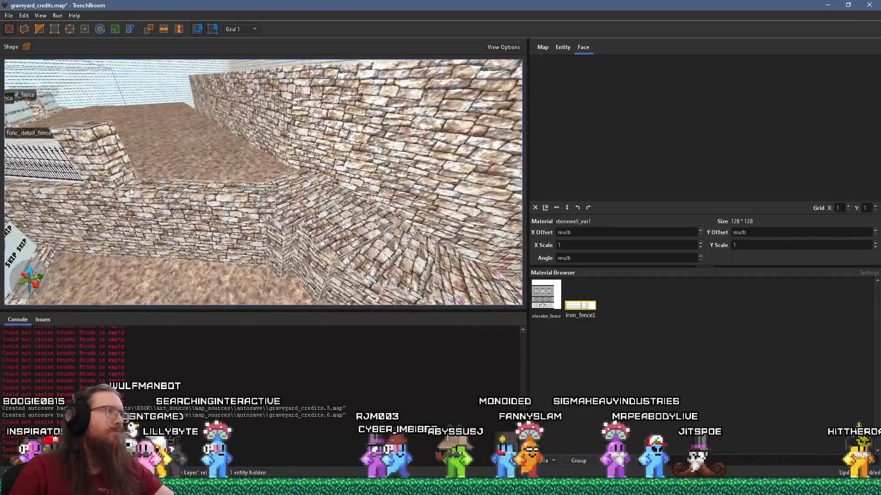
scroll(130, 194, "down", 5)
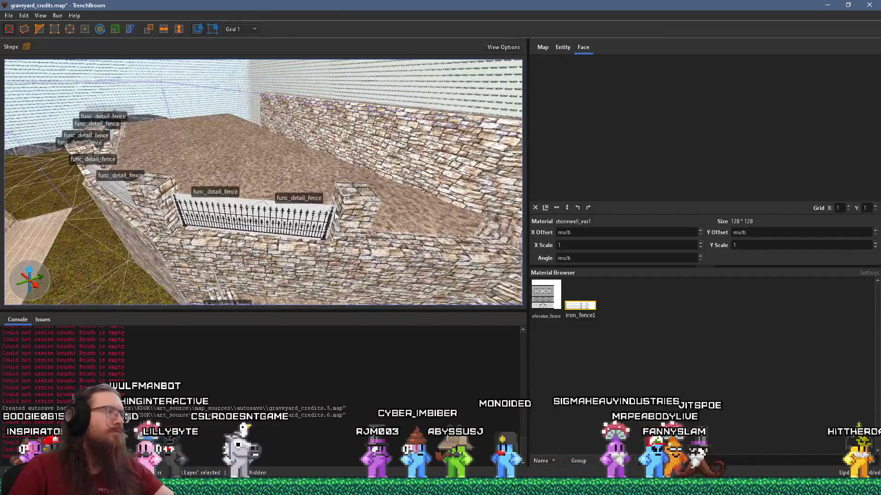
scroll(330, 220, "up", 5)
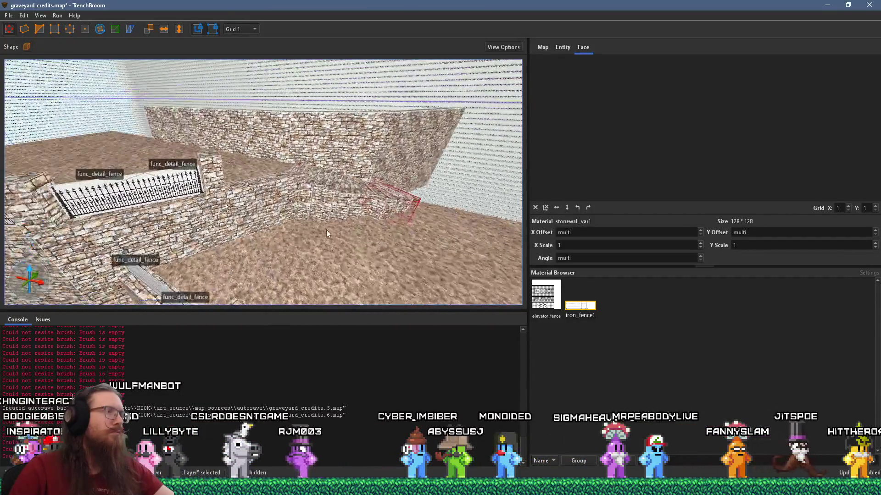
scroll(326, 229, "down", 5)
left_click(313, 238)
mouse_move(344, 237)
left_mouse_down()
mouse_move(110, 167)
mouse_move(87, 114)
mouse_move(225, 259)
mouse_move(204, 223)
mouse_move(170, 198)
left_mouse_up()
Step: Check the fence placement and select the stone pillar between the fences
scroll(285, 208, "down", 3)
scroll(279, 202, "up", 8)
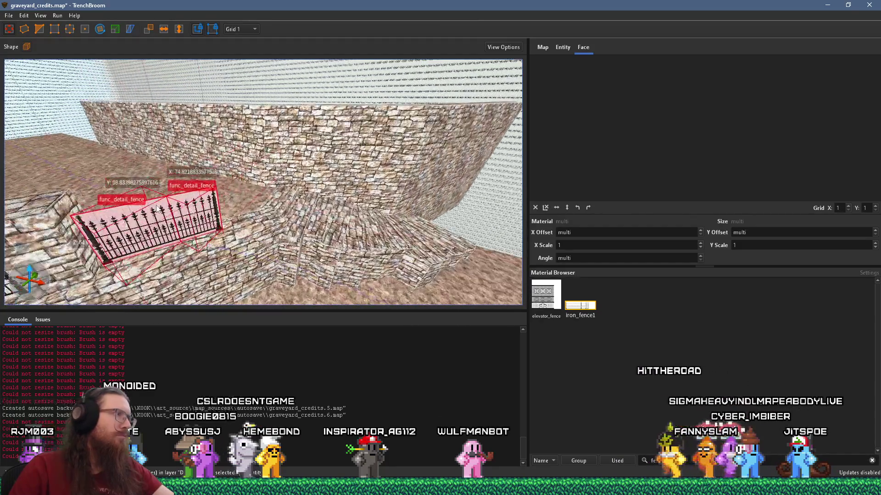
scroll(269, 182, "down", 5)
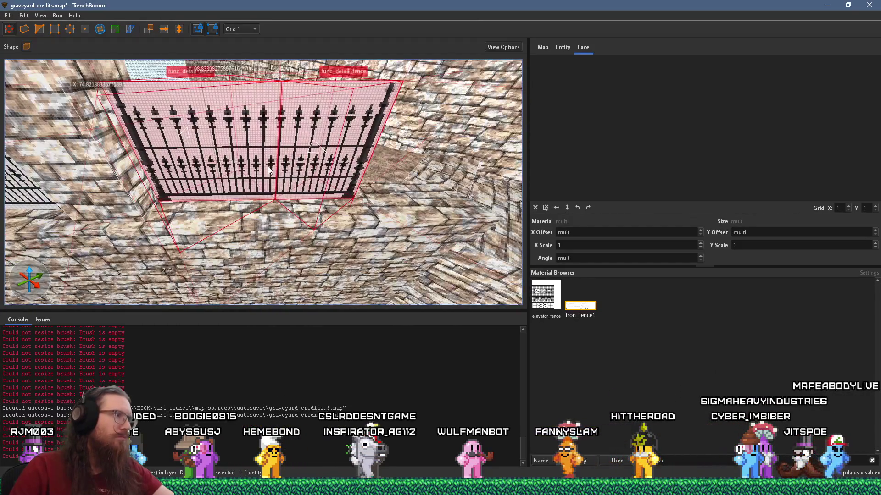
scroll(300, 153, "up", 1)
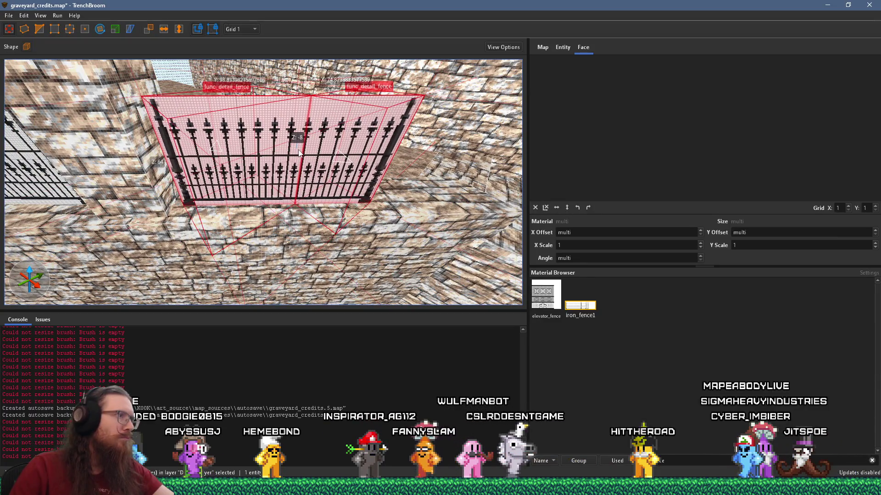
scroll(299, 153, "down", 5)
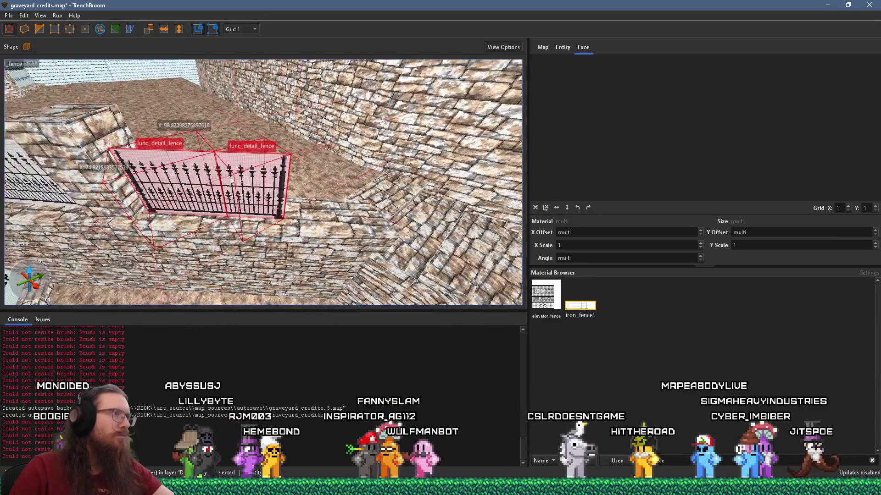
scroll(155, 182, "down", 5)
left_click(258, 206)
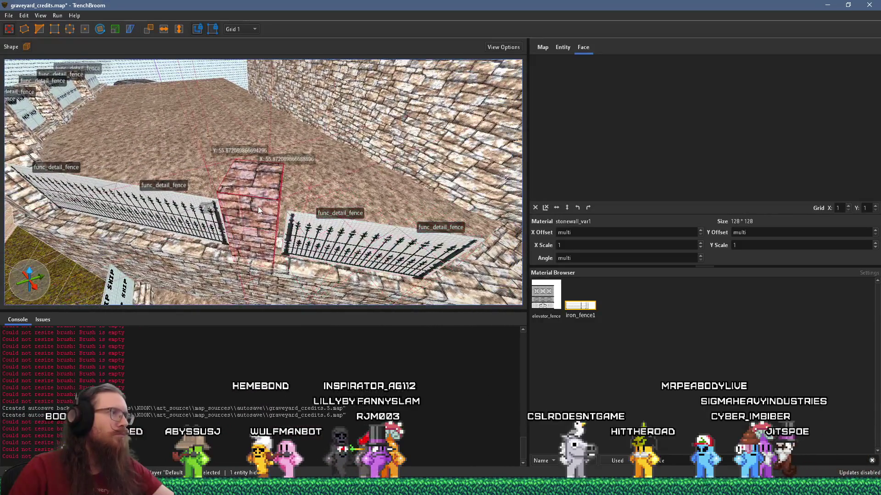
Step: Move the stone pillar to the fence end and reset its texture alignment
scroll(258, 206, "up", 2)
mouse_move(253, 194)
left_mouse_down()
mouse_move(429, 215)
mouse_move(241, 169)
mouse_move(268, 178)
mouse_move(279, 194)
mouse_move(228, 175)
mouse_move(243, 183)
left_mouse_up()
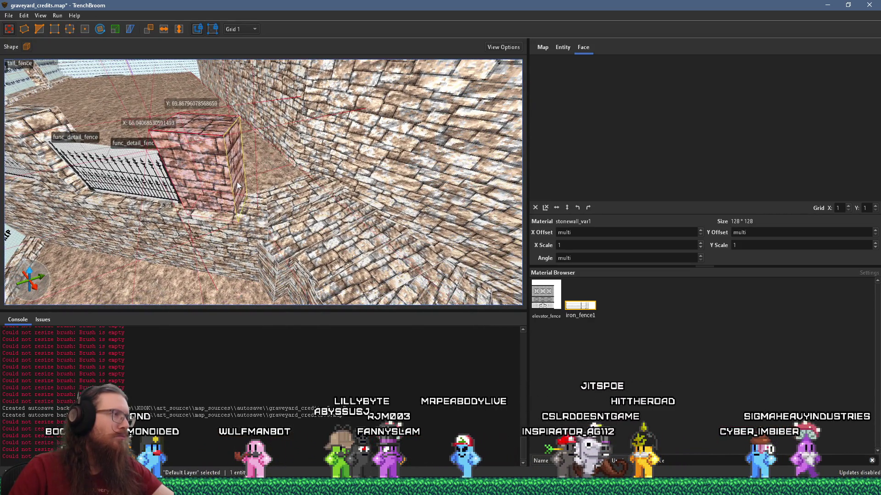
scroll(287, 189, "up", 3)
left_click(535, 207)
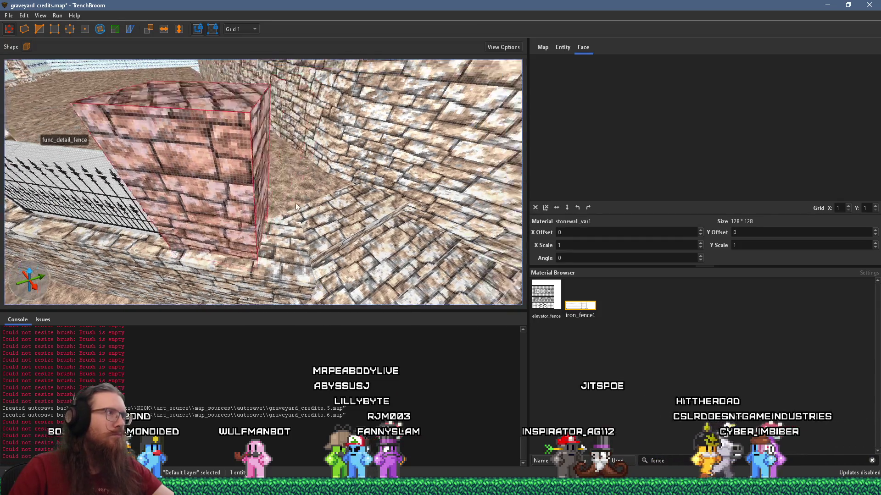
left_click(213, 203, "shift")
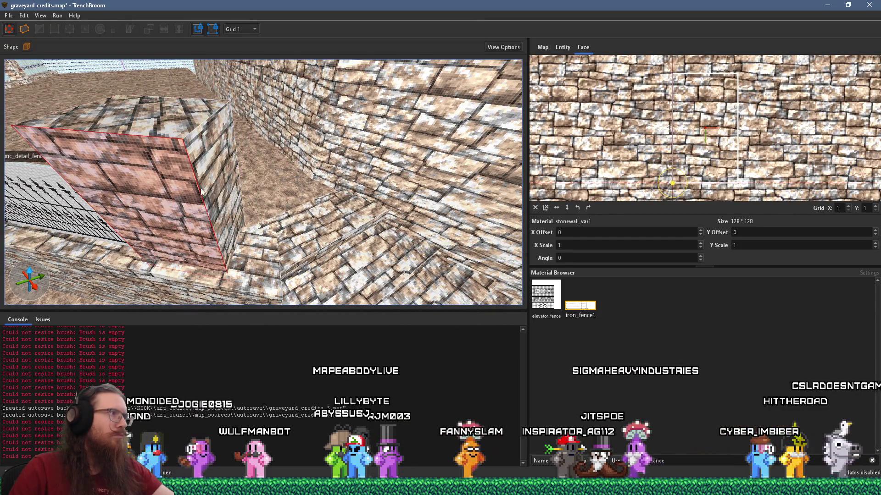
mouse_move(218, 178)
left_mouse_down()
mouse_move(348, 184)
mouse_move(289, 198)
mouse_move(219, 178)
mouse_move(223, 211)
mouse_move(250, 197)
left_mouse_up()
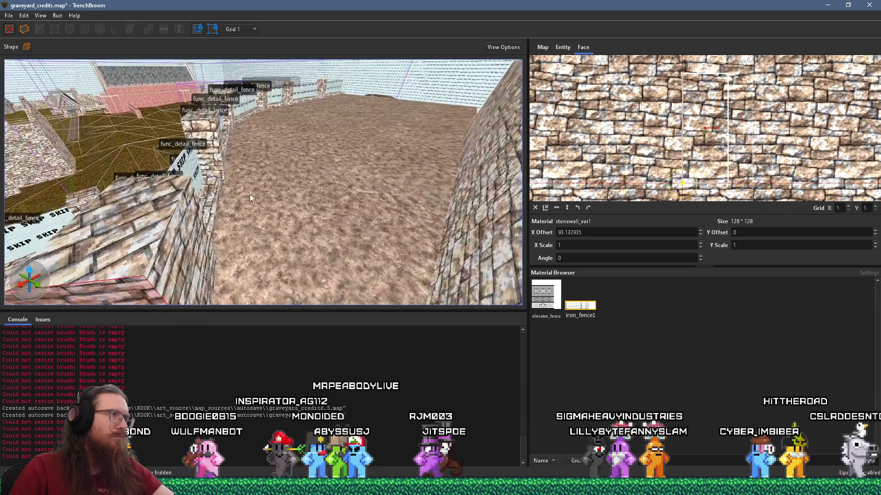
left_click(168, 242, "shift")
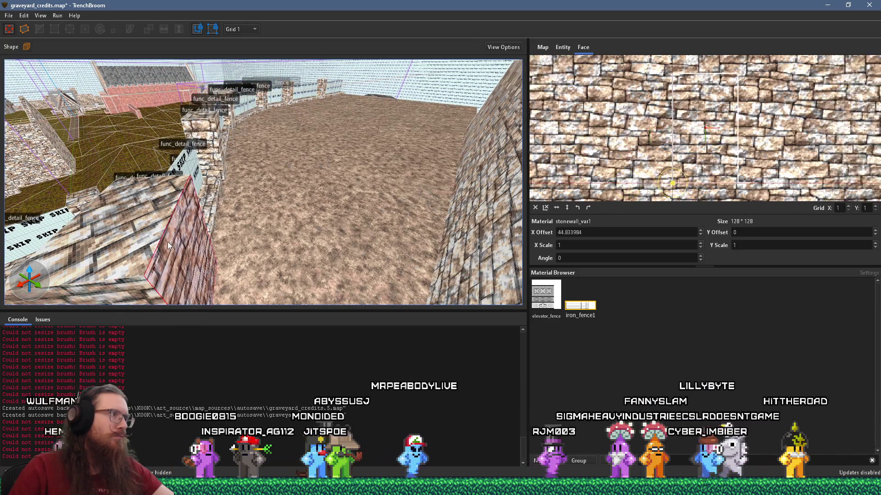
Step: Fly along the wall to the next corner and select the stone step block
mouse_move(152, 243)
left_mouse_down()
mouse_move(238, 218)
mouse_move(465, 197)
left_mouse_up()
key("Escape")
mouse_move(390, 197)
left_mouse_down()
mouse_move(153, 118)
mouse_move(116, 202)
mouse_move(229, 193)
mouse_move(161, 222)
mouse_move(214, 189)
mouse_move(240, 197)
mouse_move(220, 203)
mouse_move(238, 232)
mouse_move(298, 206)
mouse_move(259, 219)
left_mouse_up()
left_click(240, 197)
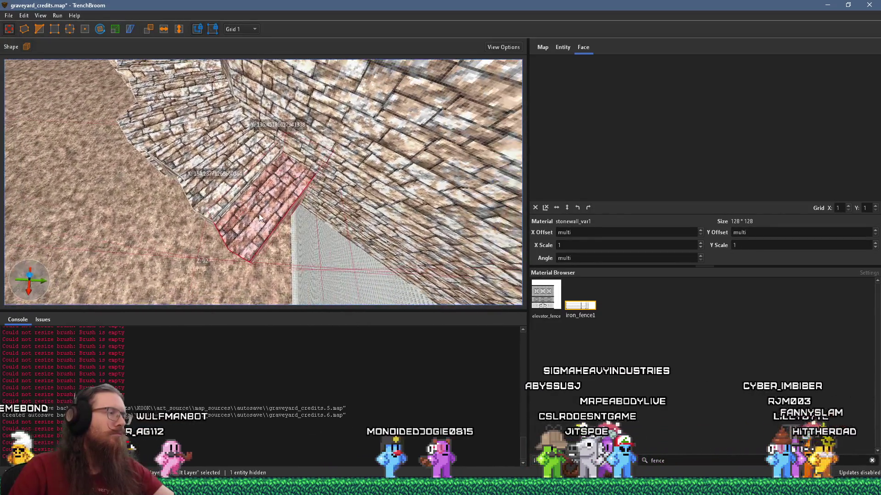
Step: Rotate the corner step block about 2 degrees and reset its texture alignment
left_click_drag(127, 63, 275, 155)
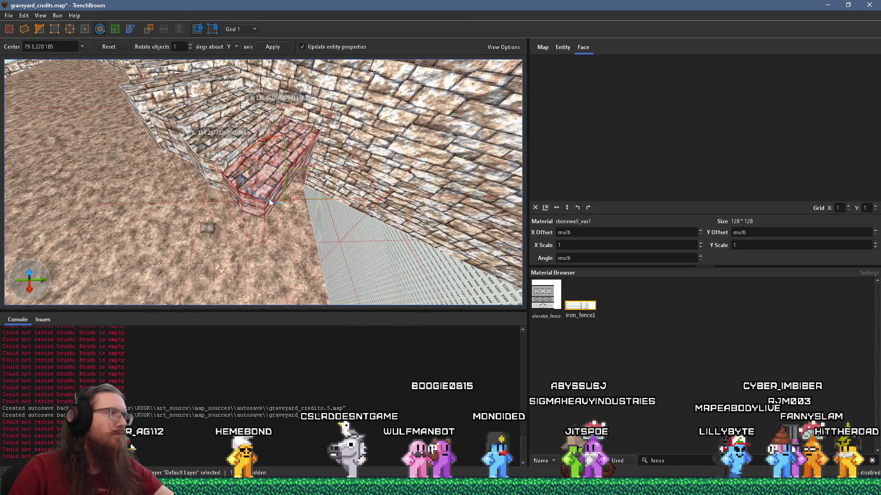
left_click_drag(271, 202, 274, 206)
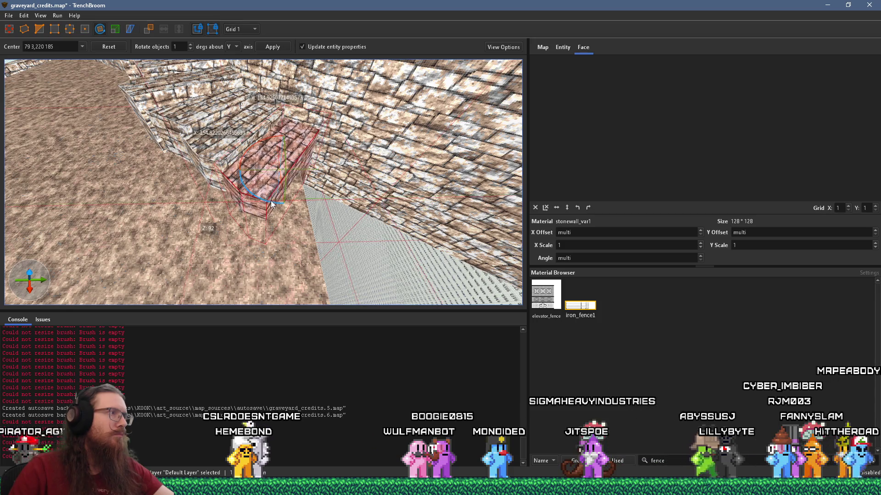
mouse_move(227, 139)
left_mouse_down()
mouse_move(204, 167)
mouse_move(250, 180)
mouse_move(239, 180)
mouse_move(242, 187)
mouse_move(223, 130)
left_mouse_up()
scroll(241, 186, "up", 2)
scroll(223, 130, "down", 2)
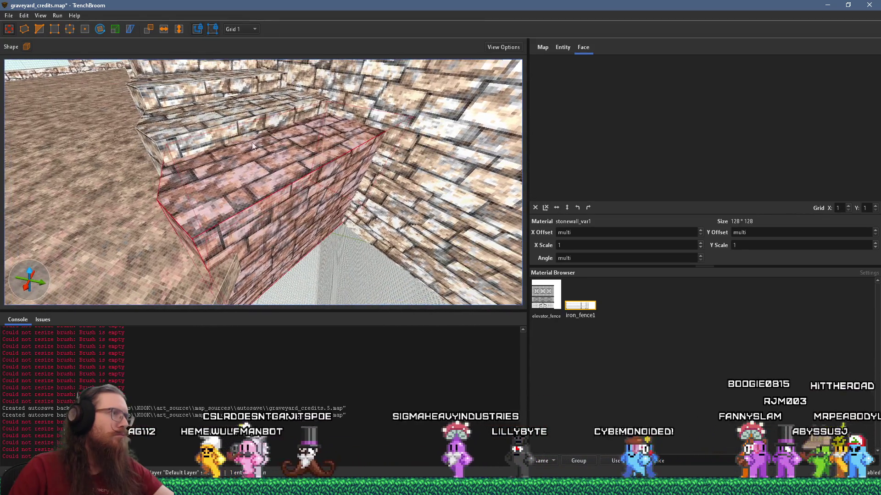
left_click(536, 207)
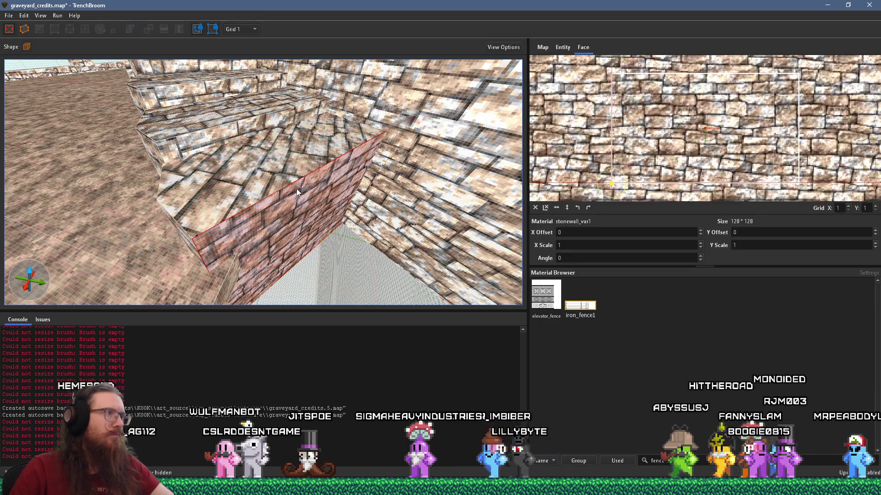
Step: Reselect the corner filler block and save graveyard_credits.map with File > Save
mouse_move(379, 143)
left_mouse_down()
mouse_move(345, 200)
mouse_move(392, 194)
mouse_move(348, 175)
mouse_move(315, 174)
left_mouse_up()
left_click(392, 194)
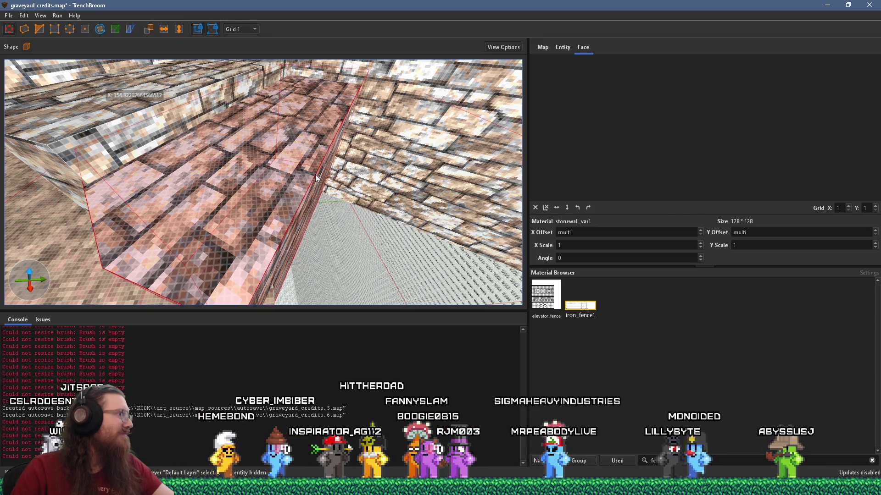
mouse_move(378, 176)
left_mouse_down()
mouse_move(343, 122)
mouse_move(266, 159)
mouse_move(263, 97)
mouse_move(251, 136)
left_mouse_up()
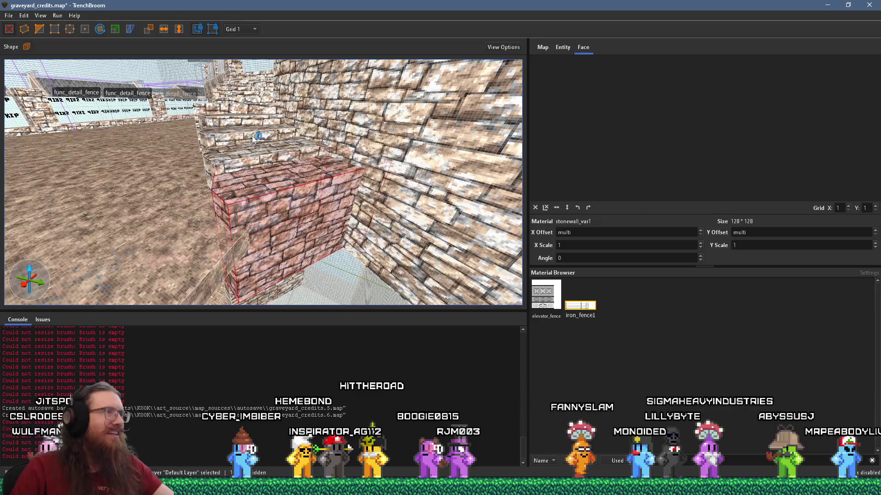
left_click(9, 15)
left_click(36, 58)
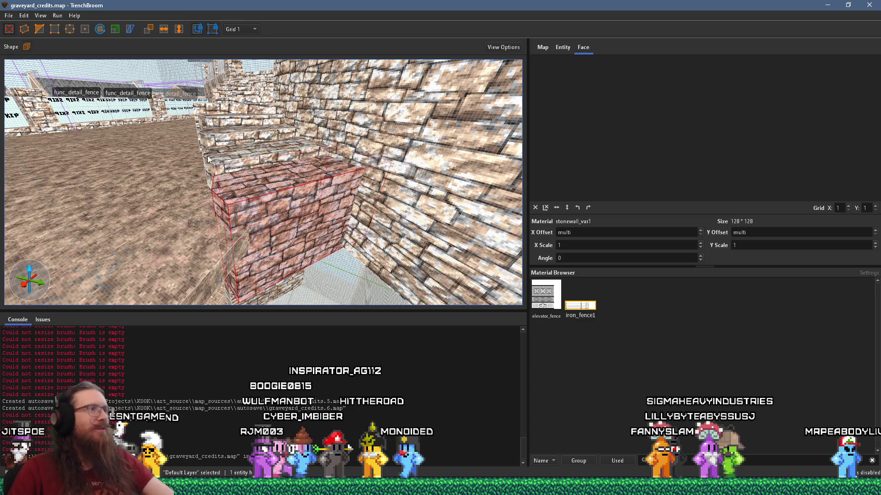
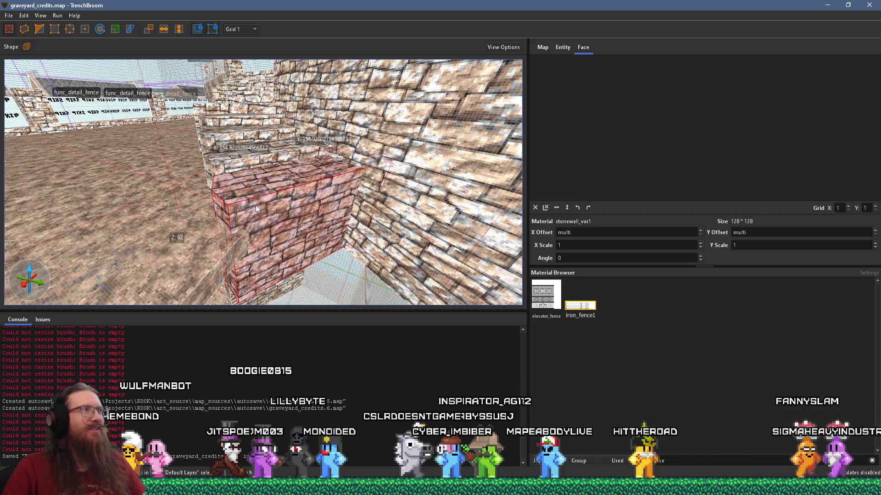
Step: Rotate the stone block's texture 180 degrees, then turn it back to 0
scroll(255, 205, "up", 3)
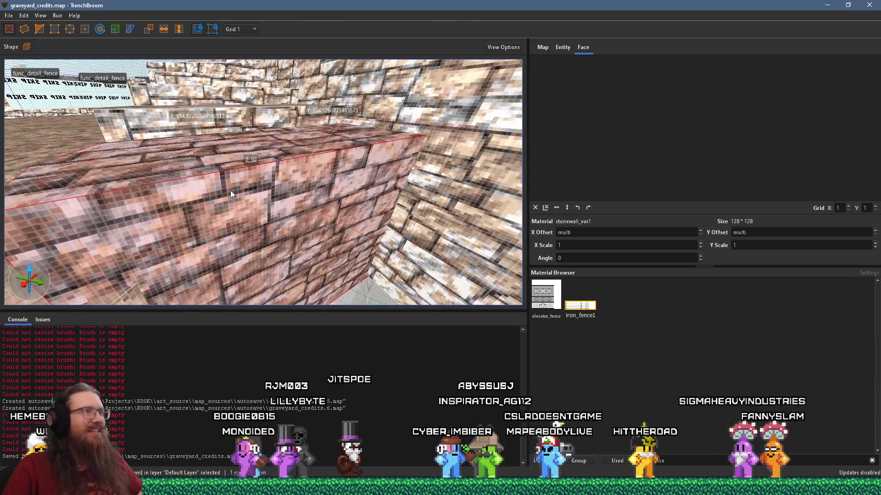
mouse_move(232, 188)
left_mouse_down()
mouse_move(267, 120)
mouse_move(303, 141)
mouse_move(305, 167)
mouse_move(261, 167)
mouse_move(261, 185)
mouse_move(298, 197)
mouse_move(268, 249)
left_mouse_up()
key("shift+Page_Up")
key("shift+Page_Up")
key("shift+Page_Down")
key("shift+Page_Down")
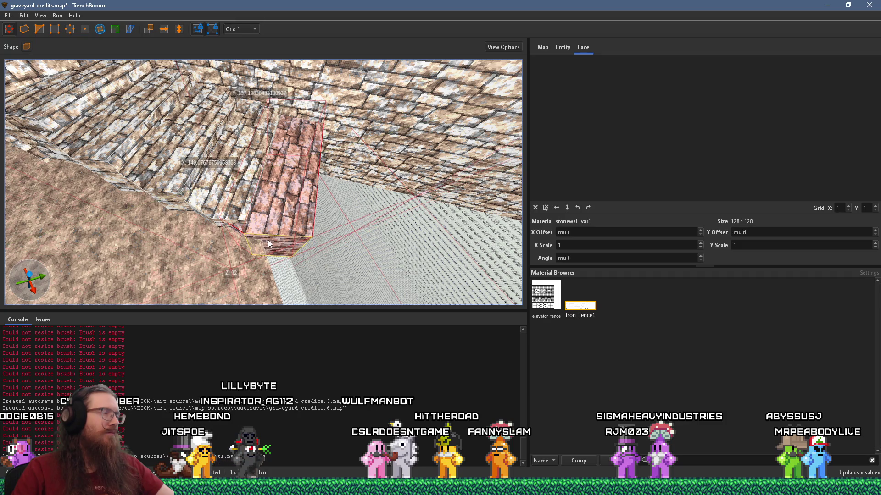
Step: Reset the stonewall_var1 texture's X and Y offsets and angle to 0 on the stone block
left_click_drag(307, 229, 246, 252)
mouse_move(284, 218)
left_mouse_down()
mouse_move(358, 215)
mouse_move(298, 220)
mouse_move(299, 192)
mouse_move(253, 180)
mouse_move(416, 223)
left_mouse_up()
left_click(535, 208)
Step: Select a stone block face, the stone step face, the dirt floor brush, then a stone step brush
left_click(253, 180, "shift")
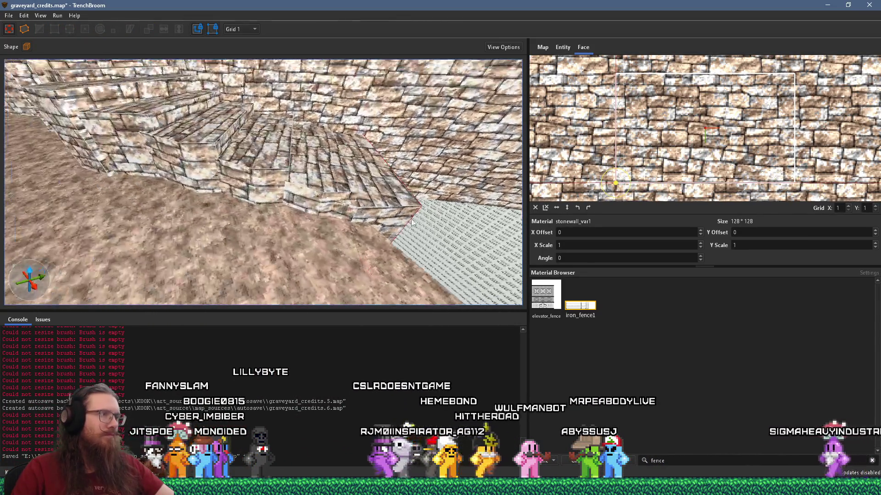
left_click(373, 212, "shift")
mouse_move(356, 207)
left_mouse_down()
mouse_move(368, 199)
mouse_move(308, 129)
mouse_move(263, 203)
mouse_move(281, 184)
mouse_move(282, 154)
mouse_move(265, 170)
mouse_move(225, 134)
mouse_move(293, 154)
mouse_move(307, 179)
mouse_move(287, 171)
mouse_move(283, 181)
mouse_move(274, 117)
mouse_move(378, 206)
mouse_move(362, 170)
left_mouse_up()
left_click(262, 203)
left_click(257, 166)
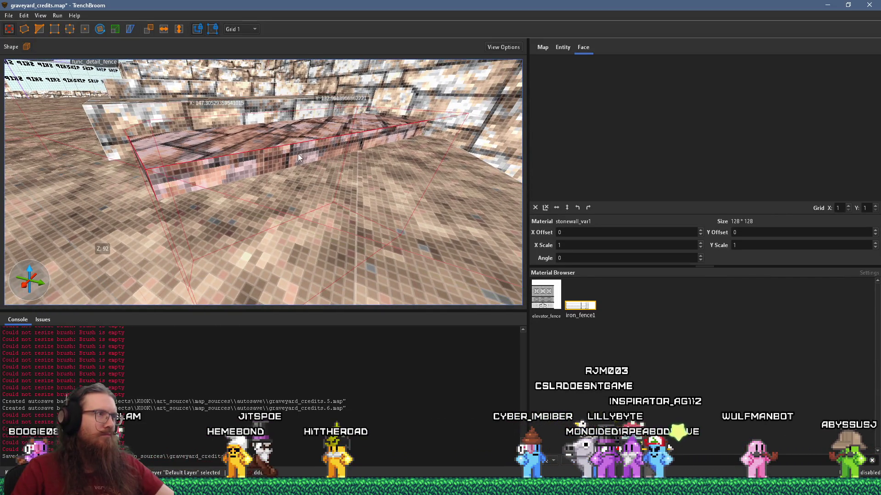
left_click_drag(307, 137, 306, 140)
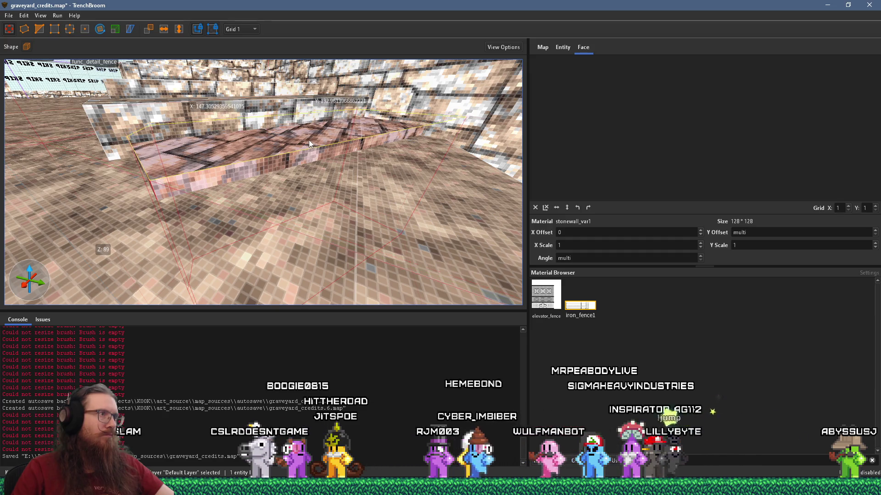
left_click(303, 147, "shift")
key("w")
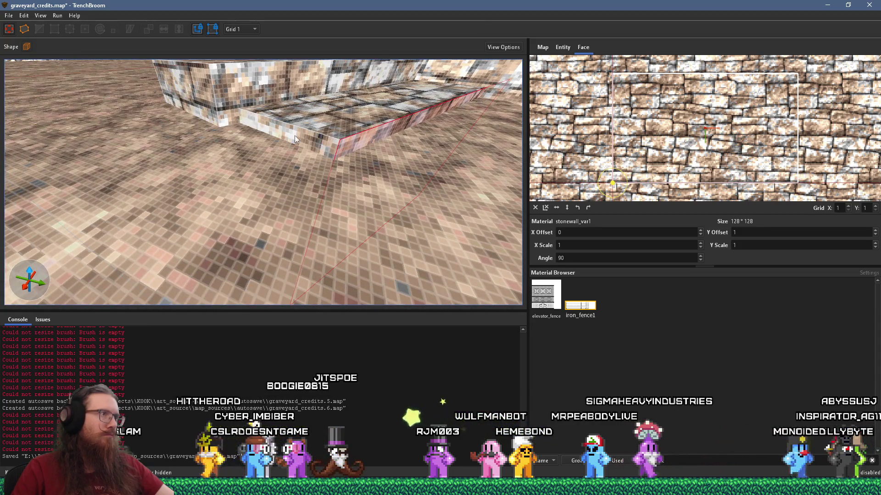
key("w")
key("w")
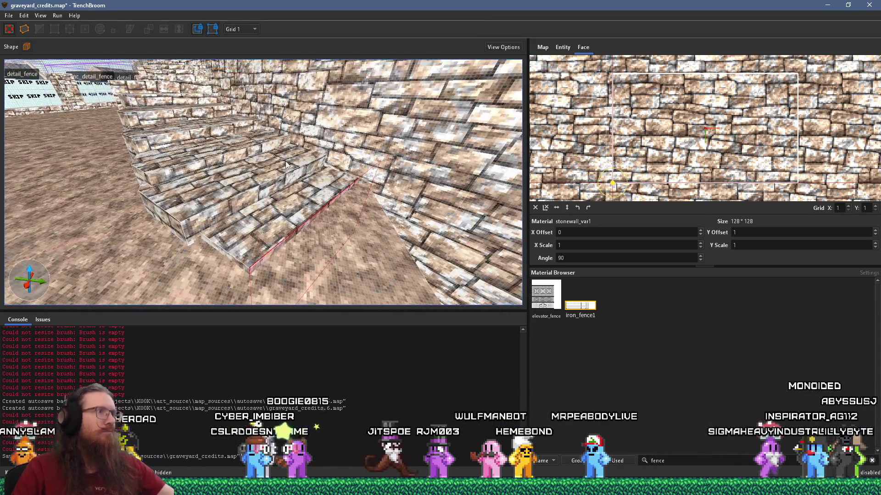
key("Escape")
left_click(295, 210)
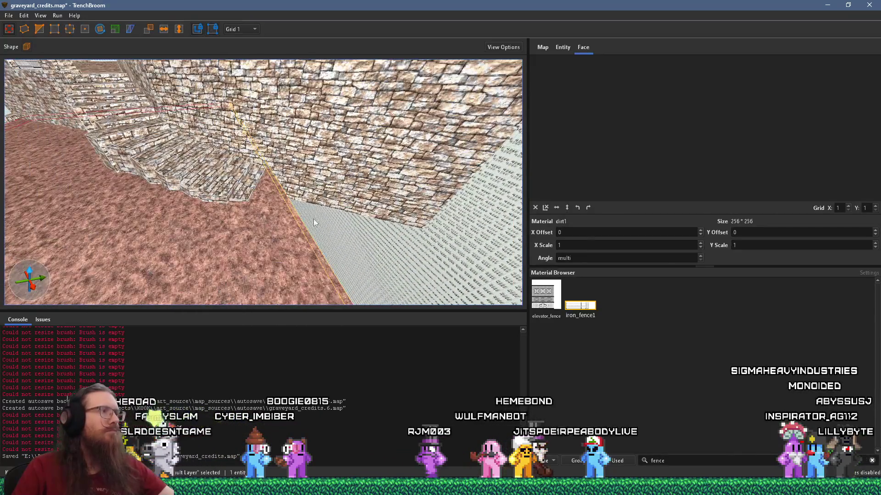
Step: Stretch the dirt1 floor brush out toward the fence wall and curved stone walls
mouse_move(295, 209)
left_mouse_down()
mouse_move(384, 201)
mouse_move(224, 210)
mouse_move(341, 211)
mouse_move(300, 205)
mouse_move(282, 219)
mouse_move(288, 228)
mouse_move(326, 223)
mouse_move(311, 179)
left_mouse_up()
mouse_move(220, 243)
left_mouse_down()
mouse_move(178, 244)
mouse_move(277, 248)
left_mouse_up()
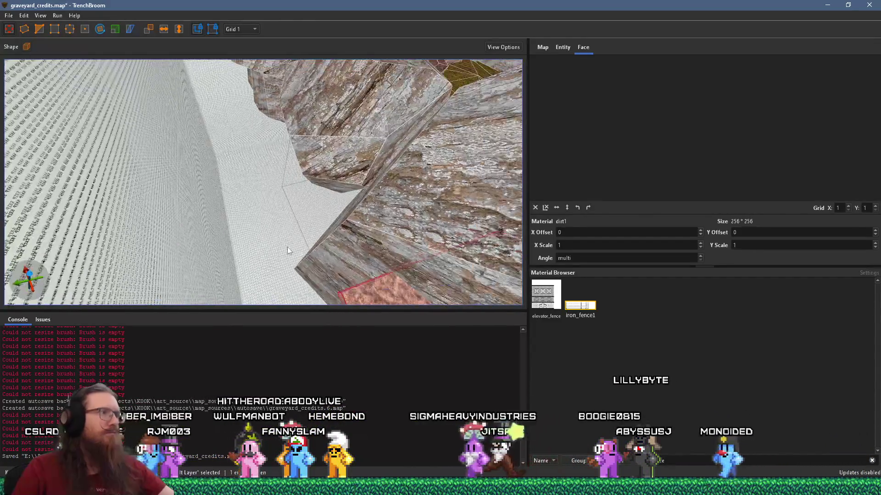
mouse_move(363, 204)
left_mouse_down()
mouse_move(404, 200)
mouse_move(251, 143)
mouse_move(315, 217)
mouse_move(252, 70)
mouse_move(269, 120)
mouse_move(269, 213)
mouse_move(233, 147)
mouse_move(241, 199)
mouse_move(371, 238)
mouse_move(332, 301)
mouse_move(308, 249)
left_mouse_up()
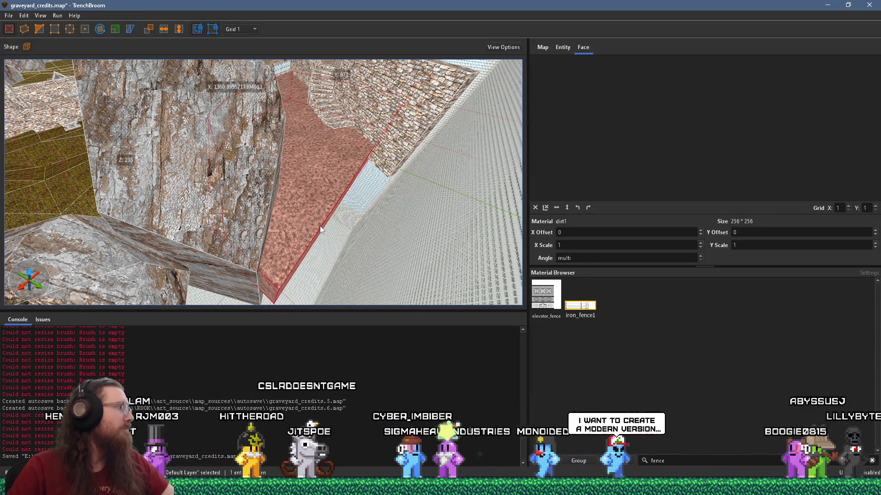
left_click_drag(334, 162, 316, 117)
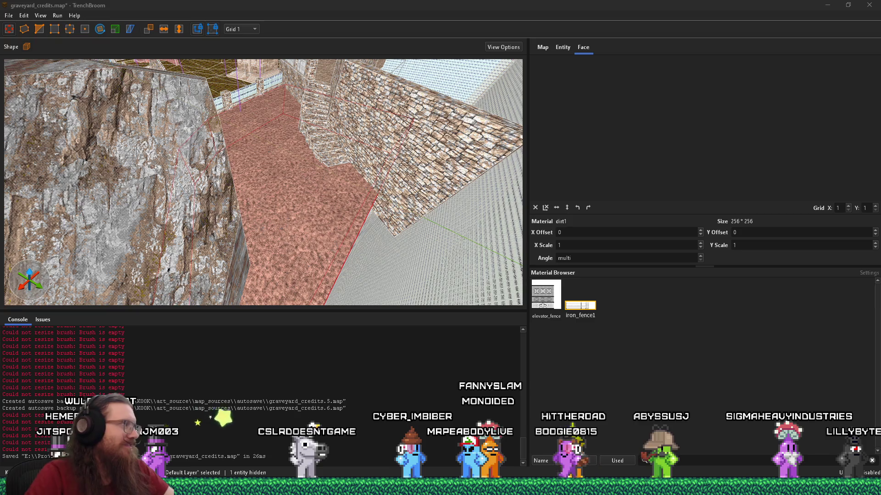
mouse_move(173, 243)
left_mouse_down()
mouse_move(228, 195)
mouse_move(290, 222)
left_mouse_up()
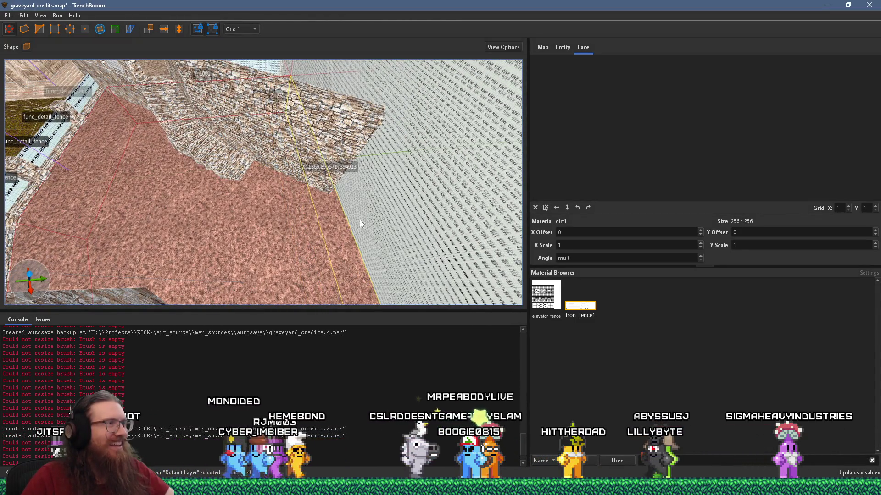
mouse_move(360, 219)
left_mouse_down()
mouse_move(192, 236)
mouse_move(42, 350)
mouse_move(227, 255)
mouse_move(243, 232)
left_mouse_up()
left_click(376, 277)
mouse_move(337, 310)
left_mouse_down()
mouse_move(354, 329)
mouse_move(349, 305)
mouse_move(371, 268)
mouse_move(275, 312)
mouse_move(311, 233)
mouse_move(261, 289)
mouse_move(284, 275)
mouse_move(235, 289)
mouse_move(109, 192)
mouse_move(187, 197)
mouse_move(191, 189)
mouse_move(209, 199)
mouse_move(218, 188)
left_mouse_up()
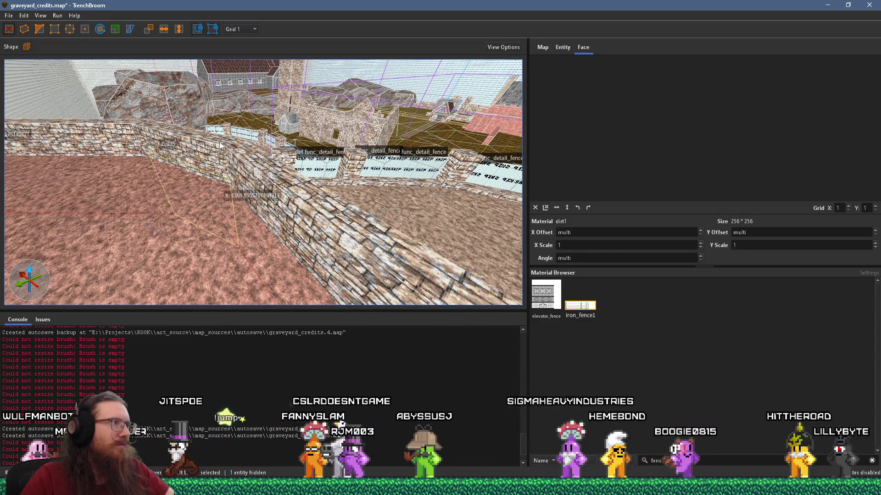
mouse_move(226, 138)
left_mouse_down()
mouse_move(98, 306)
mouse_move(217, 123)
left_mouse_up()
Step: Fly over the dirt terrace and wall corner to inspect the floor, then bring up the window switcher
mouse_move(264, 154)
left_mouse_down()
mouse_move(241, 180)
mouse_move(276, 233)
mouse_move(249, 208)
mouse_move(257, 209)
mouse_move(267, 153)
mouse_move(321, 288)
mouse_move(360, 275)
mouse_move(298, 226)
mouse_move(155, 260)
mouse_move(175, 235)
mouse_move(183, 243)
mouse_move(260, 178)
left_mouse_up()
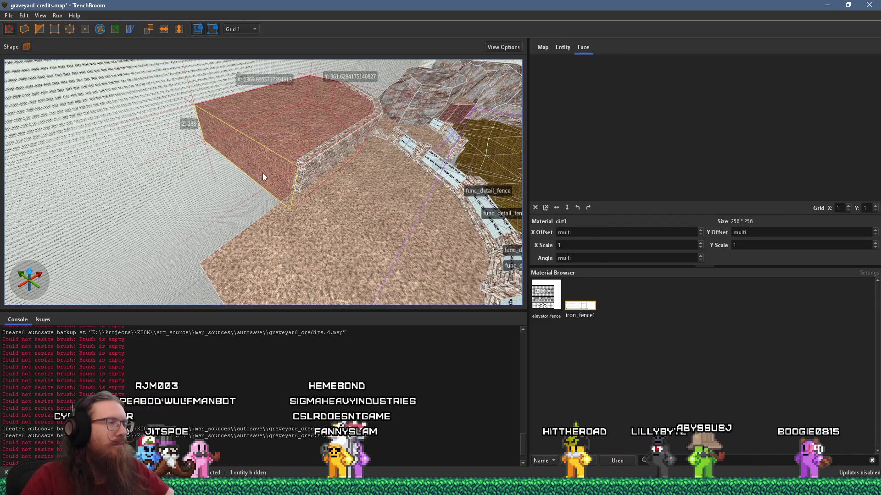
mouse_move(315, 246)
left_mouse_down()
mouse_move(246, 268)
mouse_move(277, 264)
left_mouse_up()
scroll(277, 265, "down", 3)
scroll(295, 249, "down", 2)
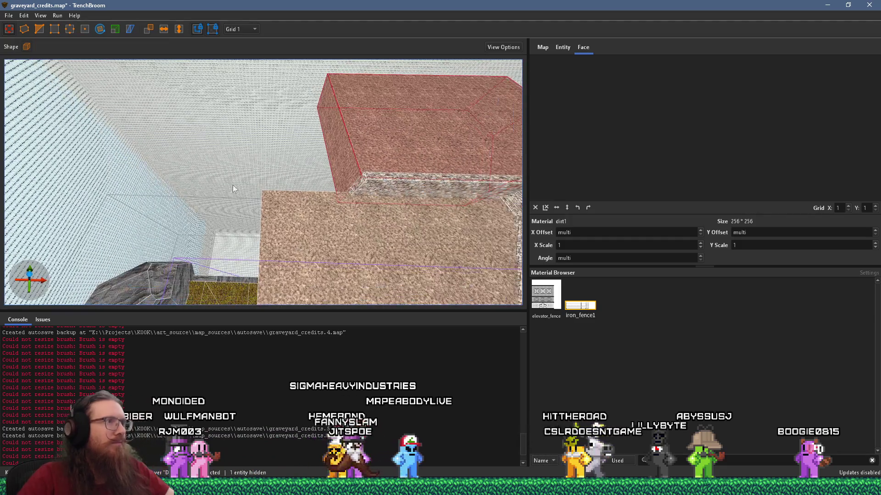
mouse_move(320, 235)
left_mouse_down()
mouse_move(322, 169)
mouse_move(320, 180)
mouse_move(161, 167)
mouse_move(297, 182)
mouse_move(167, 182)
left_mouse_up()
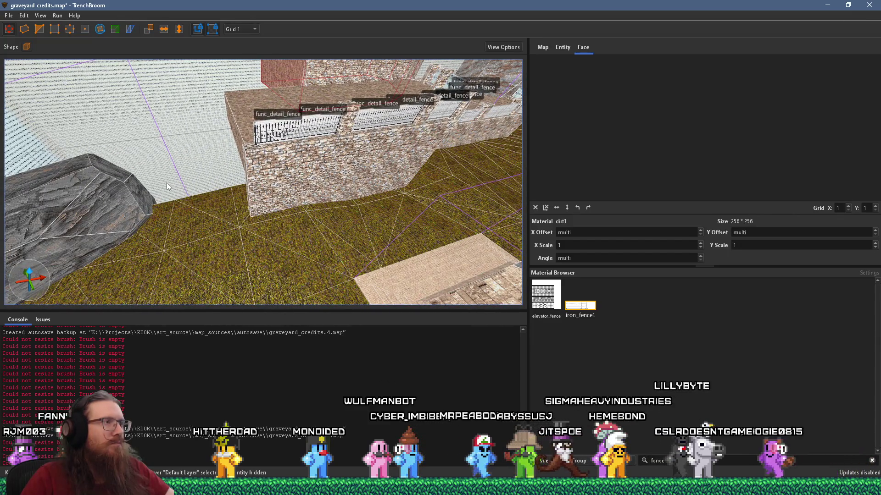
key("alt+Tab")
key("alt+Tab")
key("alt+Tab")
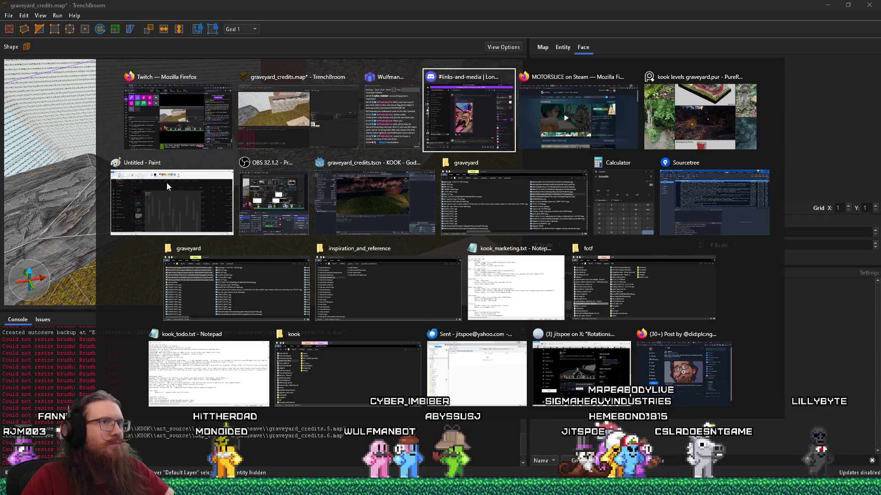
Step: Pan and zoom the PureRef board across the graveyard photos to centre the cemetery-path image
scroll(376, 233, "down", 5)
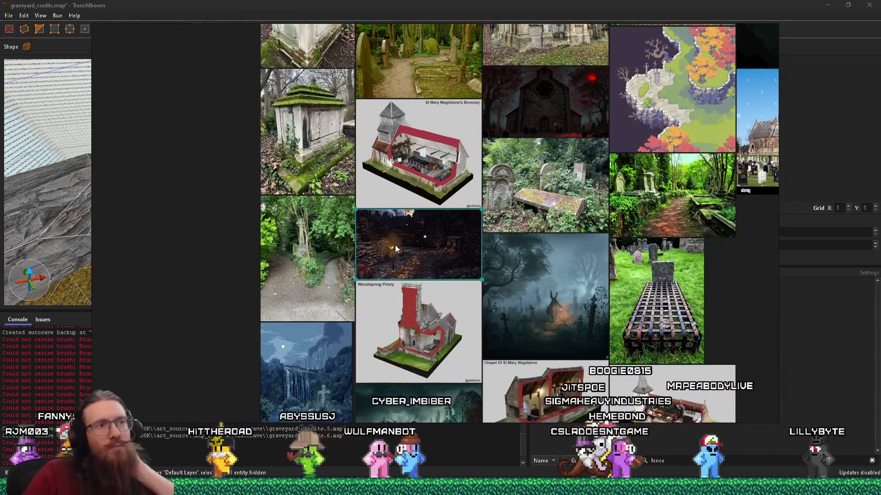
scroll(394, 247, "up", 6)
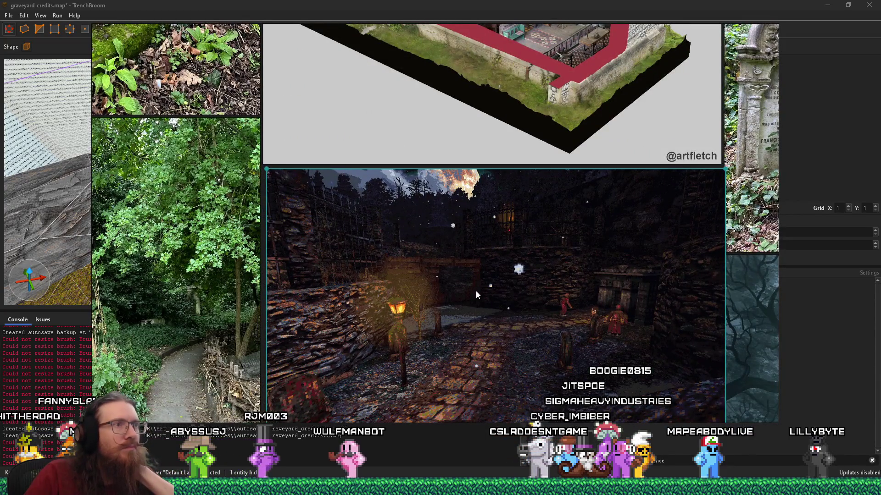
scroll(462, 294, "down", 5)
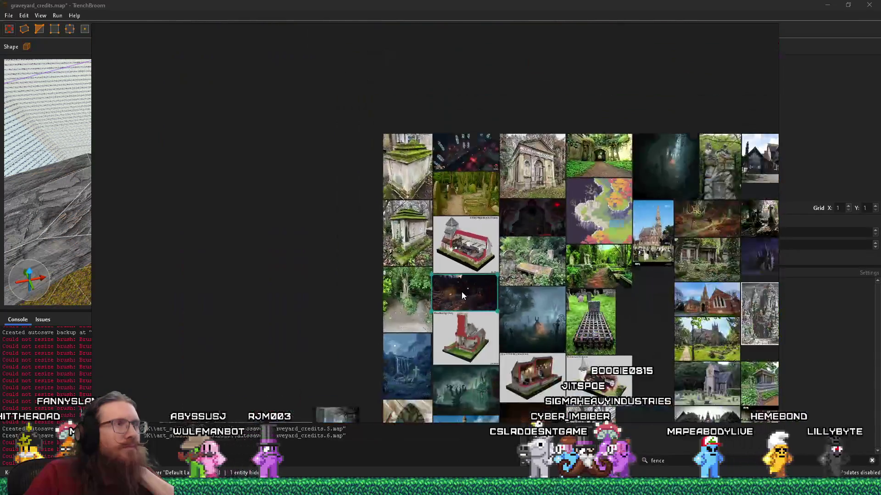
scroll(463, 296, "down", 3)
scroll(463, 294, "down", 2)
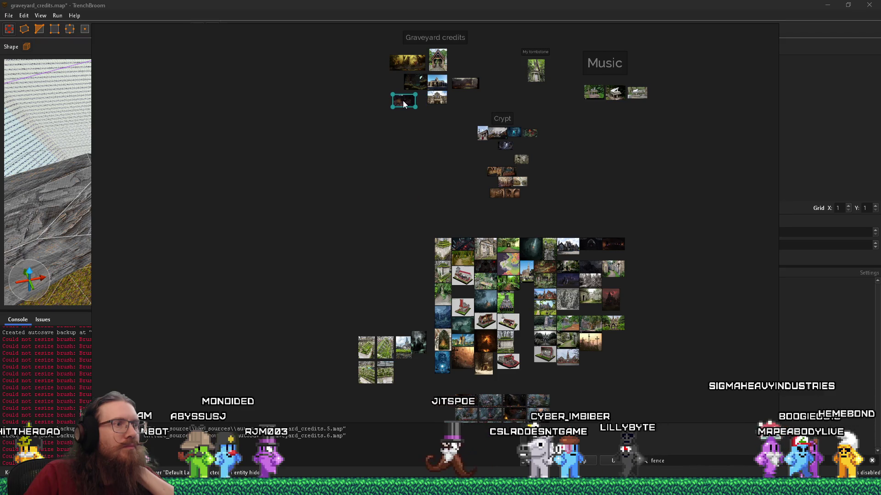
scroll(487, 296, "up", 6)
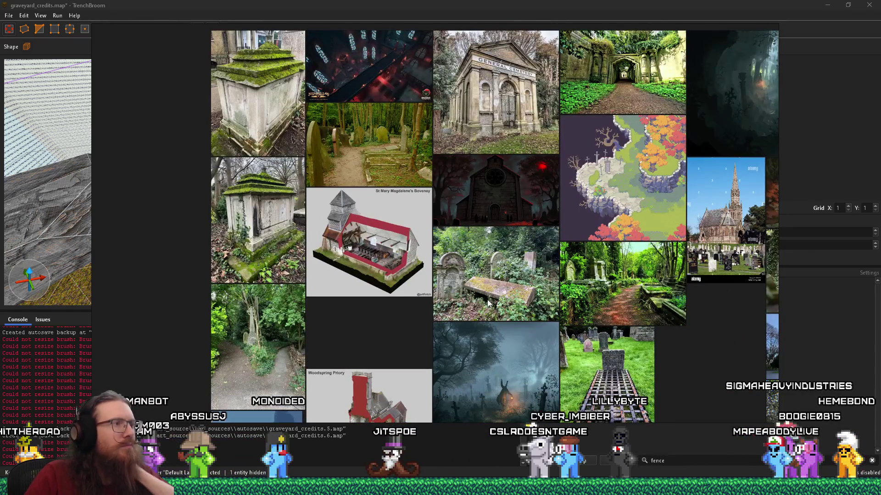
scroll(361, 285, "up", 2)
left_click_drag(840, 285, 419, 276)
scroll(432, 283, "up", 2)
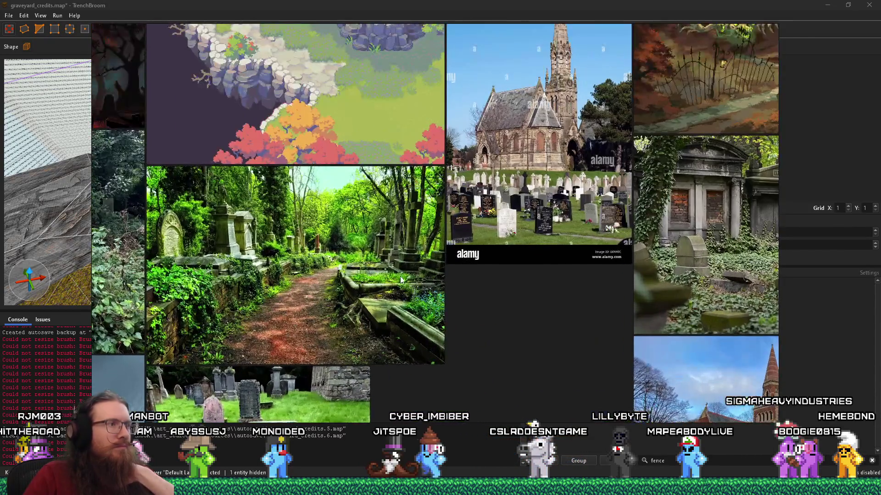
left_click_drag(326, 253, 394, 249)
scroll(395, 250, "up", 1)
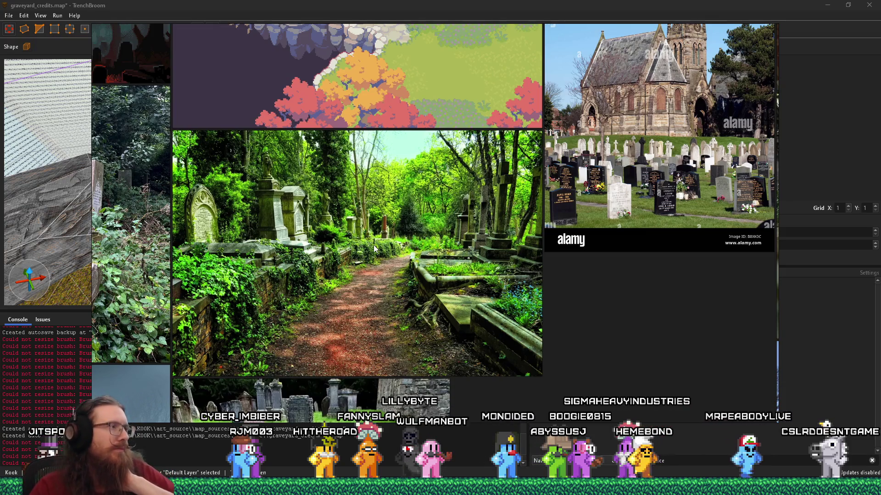
Step: Browse the chapel images, centring the hooded-figures painting and the flint-wall church photo
scroll(374, 248, "down", 3)
left_click_drag(439, 328, 375, 222)
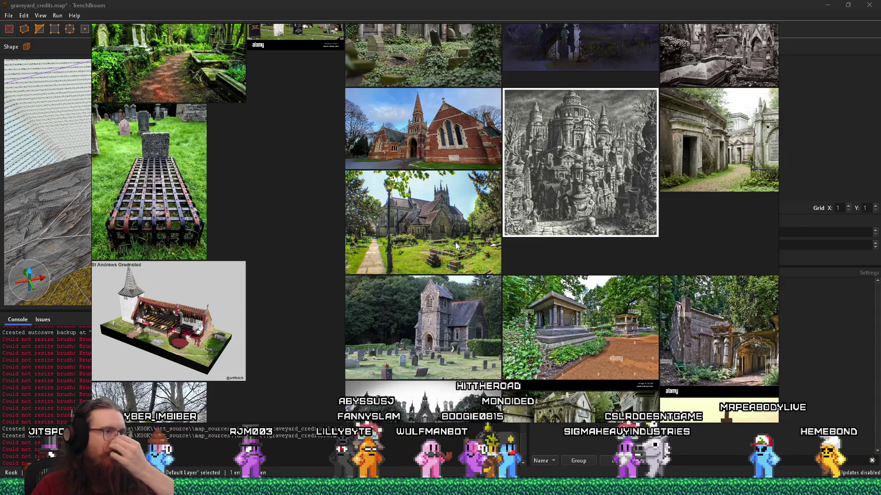
scroll(612, 359, "up", 3)
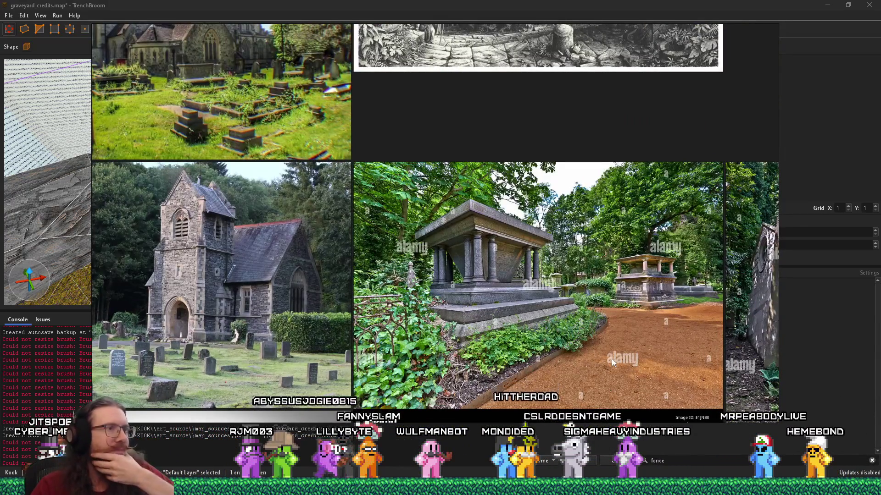
scroll(612, 359, "down", 3)
mouse_move(612, 359)
left_mouse_down()
mouse_move(426, 329)
mouse_move(397, 334)
mouse_move(459, 288)
left_mouse_up()
scroll(459, 288, "down", 5)
scroll(459, 288, "left", 4)
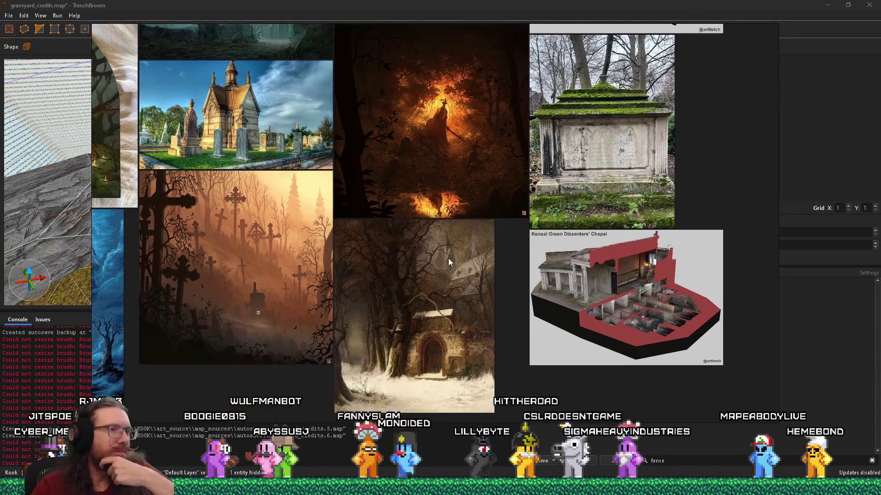
scroll(347, 240, "up", 3)
scroll(358, 250, "left", 3)
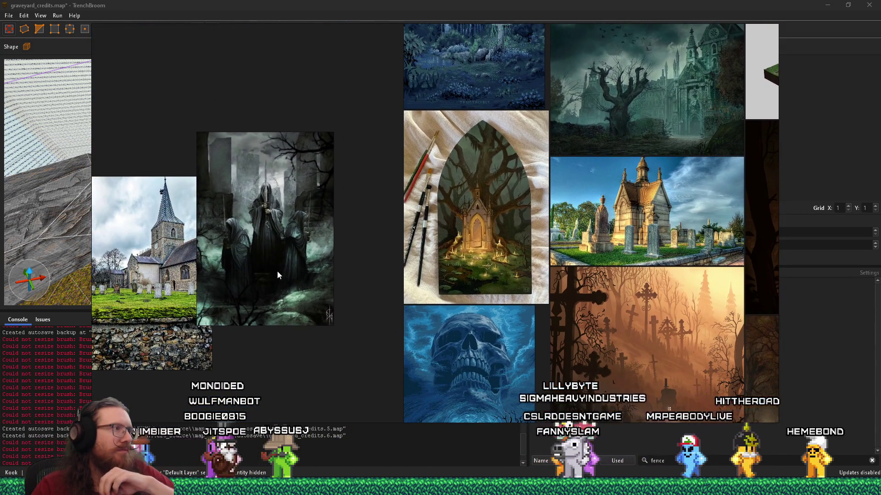
left_click_drag(273, 269, 431, 258)
scroll(458, 279, "up", 2)
left_click(461, 283)
left_click_drag(417, 298, 608, 253)
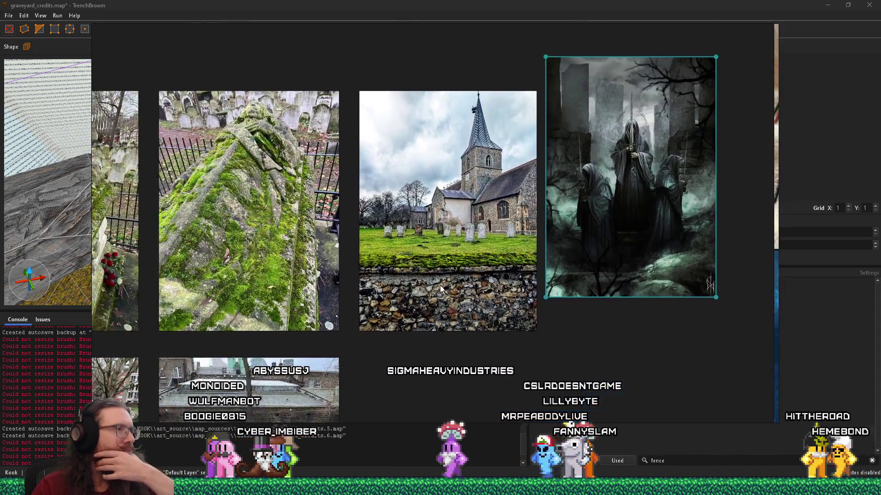
Step: Bring the dark castle and cemetery path photos into view, then open the window switcher
scroll(437, 282, "up", 5)
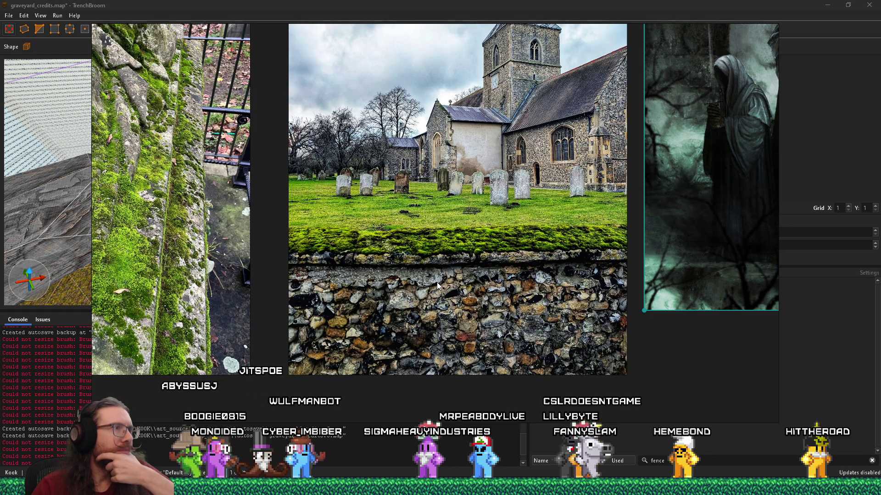
scroll(436, 282, "down", 4)
scroll(436, 259, "up", 2)
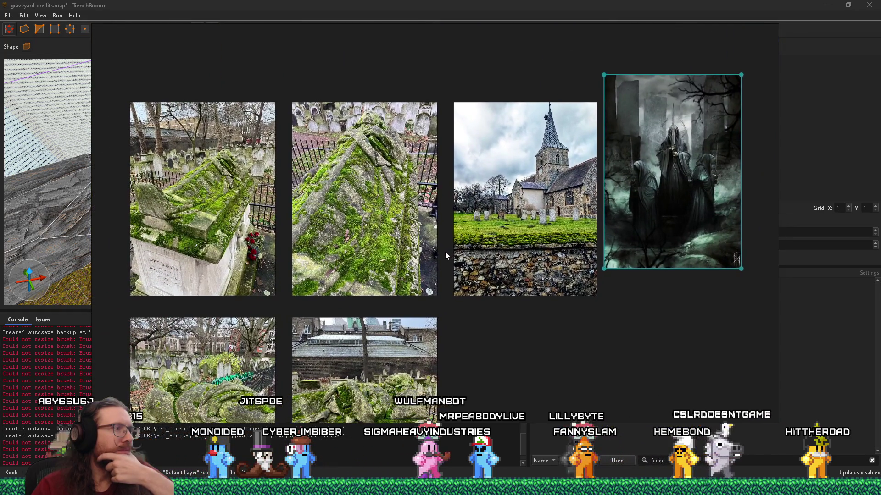
scroll(445, 255, "down", 3)
left_click_drag(474, 297, 433, 387)
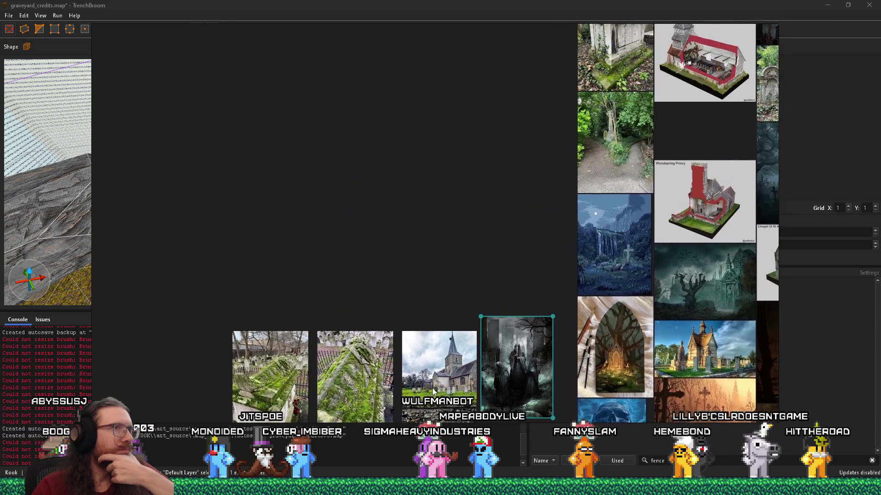
mouse_move(564, 255)
left_mouse_down()
mouse_move(433, 298)
mouse_move(380, 375)
mouse_move(98, 297)
left_mouse_up()
scroll(544, 310, "up", 5)
left_click_drag(546, 307, 404, 477)
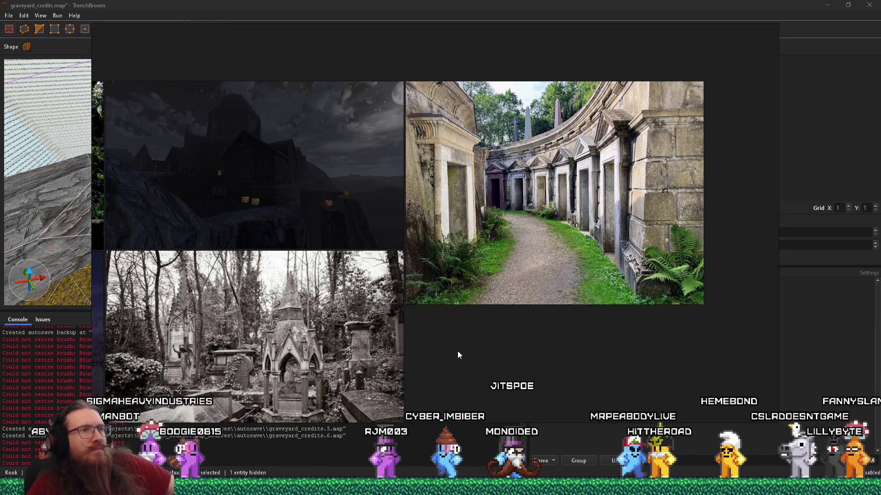
key("alt+Tab")
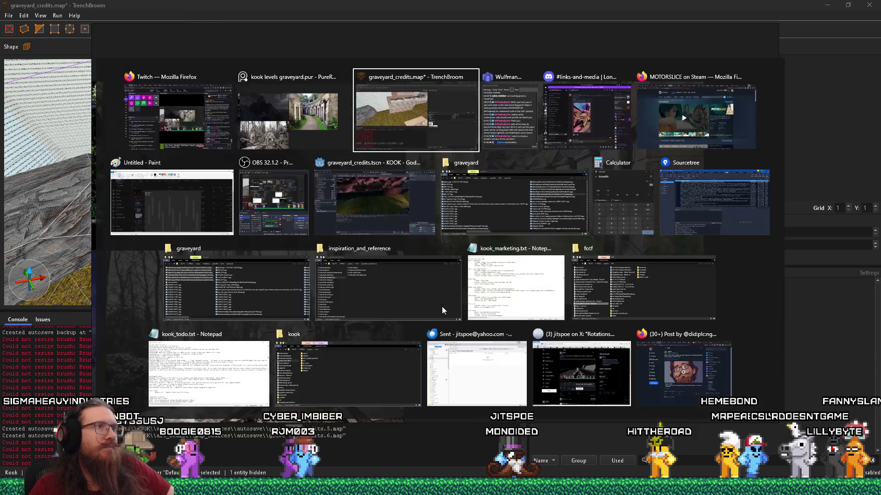
Step: Select the stone-edged block and pull one face of the stone brush inward
scroll(316, 225, "up", 3)
mouse_move(428, 246)
left_mouse_down()
mouse_move(351, 238)
mouse_move(284, 215)
left_mouse_up()
scroll(345, 261, "up", 6)
left_click(346, 270)
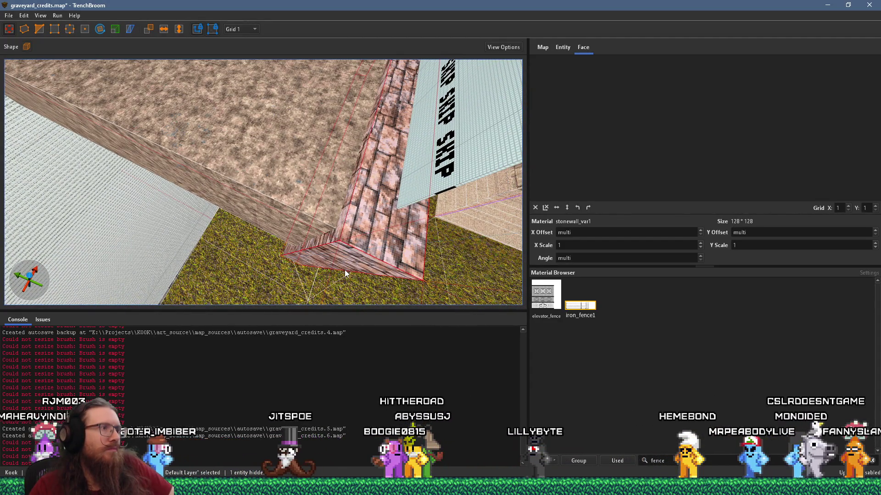
scroll(344, 267, "down", 3)
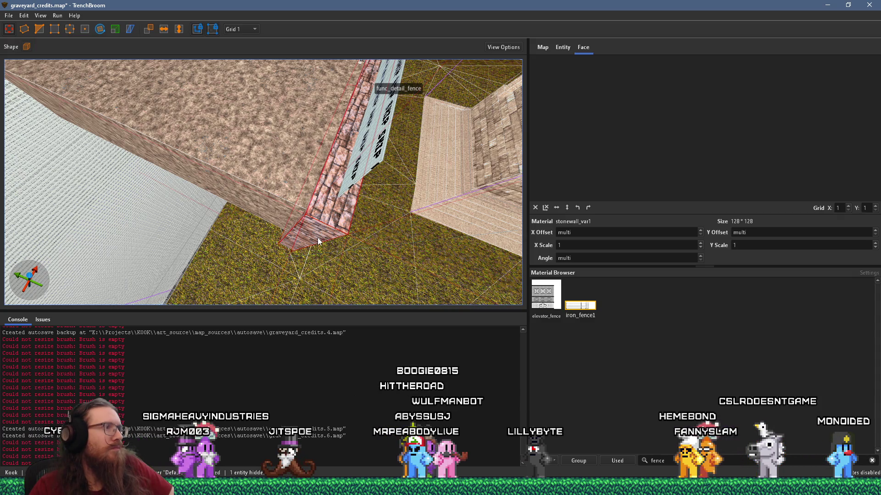
scroll(317, 241, "up", 3)
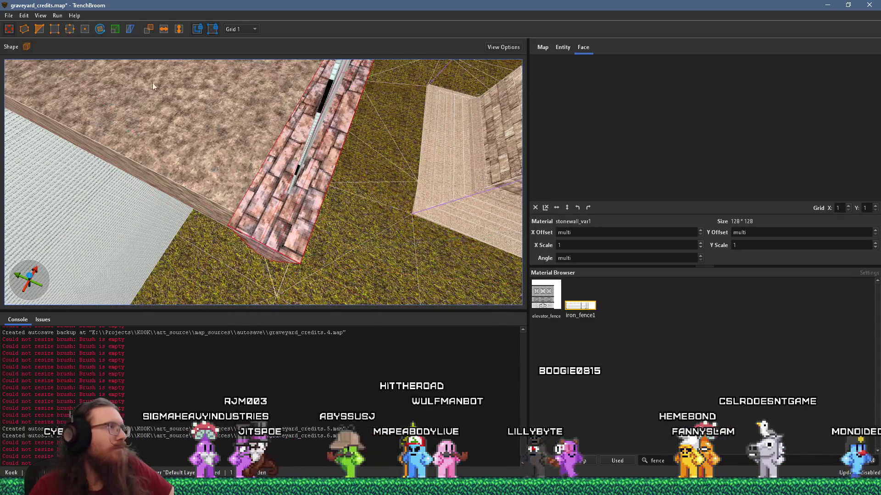
scroll(248, 186, "up", 2)
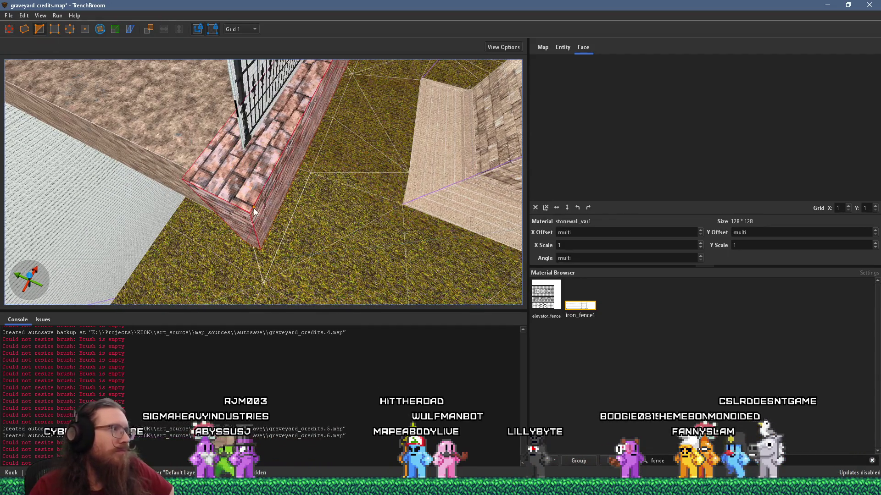
scroll(254, 212, "up", 2)
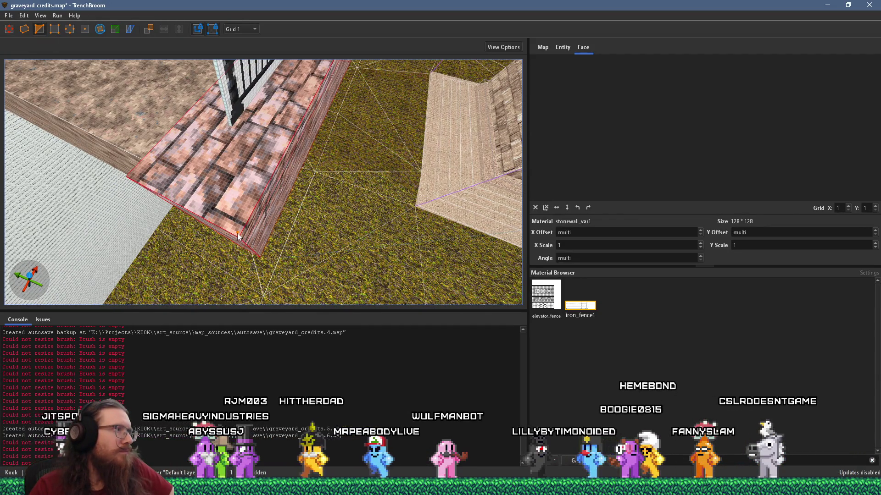
left_click_drag(240, 237, 238, 231)
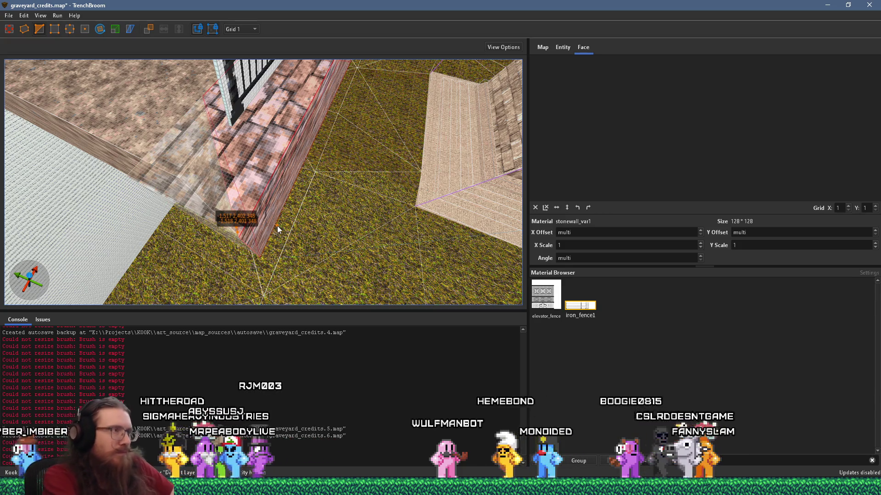
key("Escape")
Step: Duplicate the stone wall brush, flip it horizontally, rotate it 90° and place it at the block's corner
scroll(289, 228, "up", 1)
left_click_drag(317, 200, 191, 213)
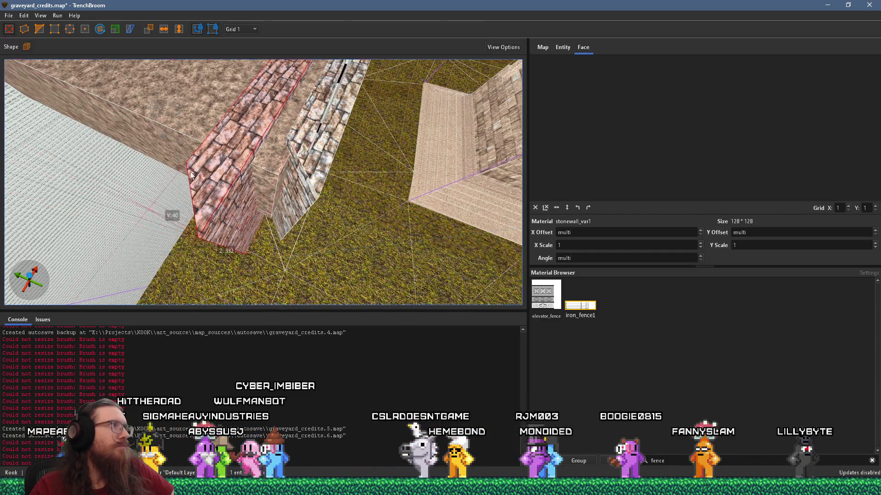
left_click(164, 29)
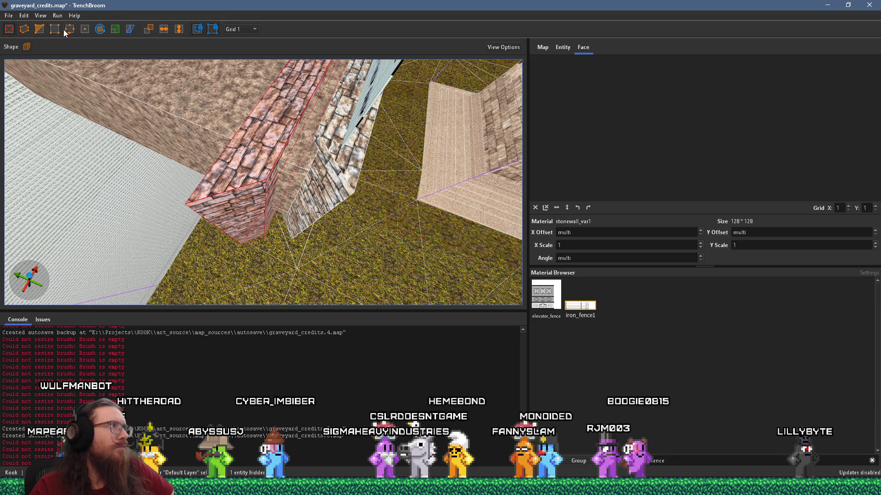
left_click(100, 30)
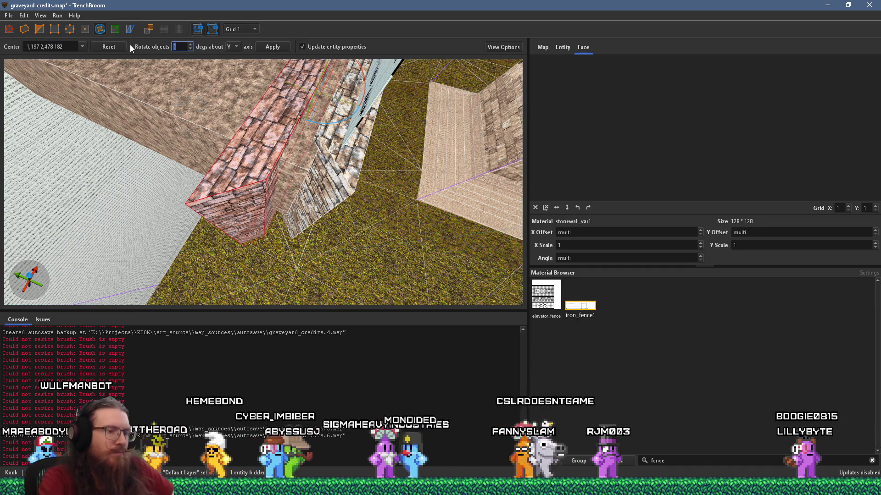
type("90")
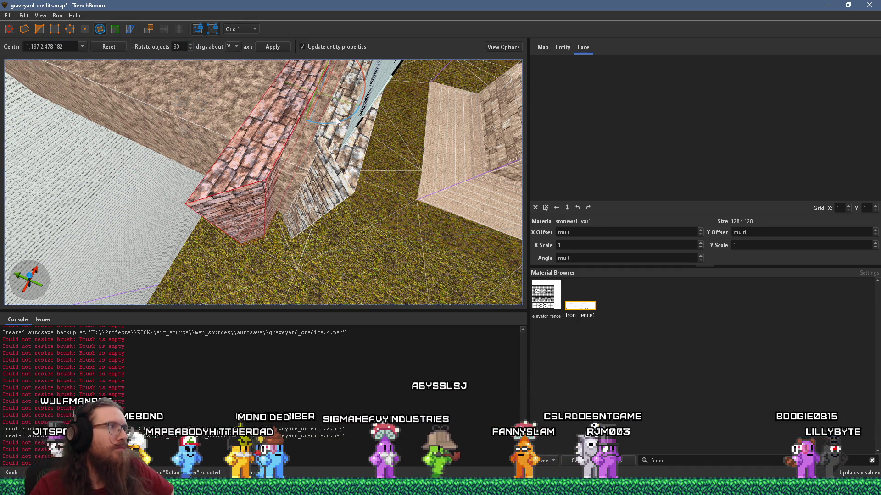
key("alt+Up")
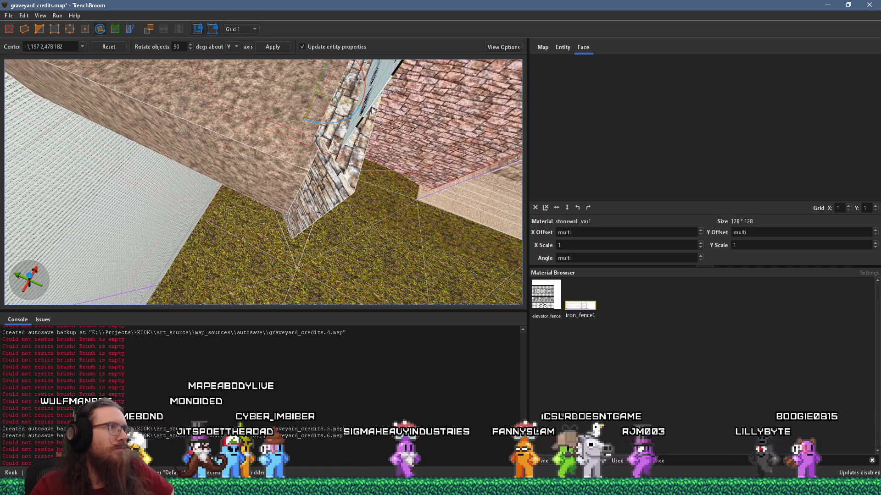
mouse_move(431, 123)
left_mouse_down()
mouse_move(184, 191)
mouse_move(228, 186)
mouse_move(218, 186)
left_mouse_up()
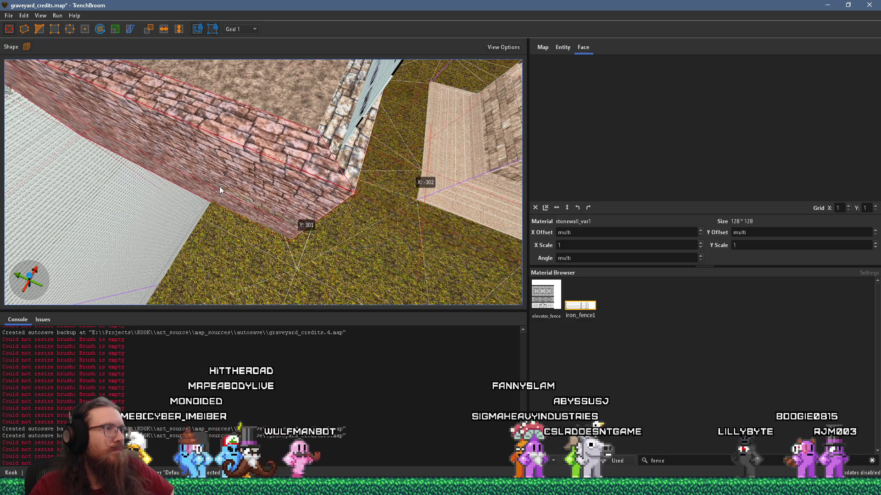
Step: Select one face of the new corner wall to check its texture
scroll(219, 185, "up", 5)
scroll(212, 183, "up", 2)
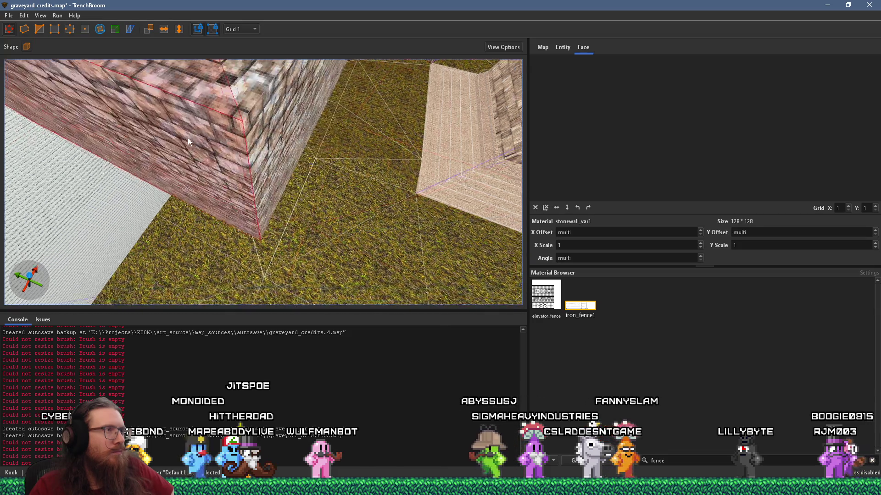
left_click(286, 211, "shift")
left_click(228, 223, "shift")
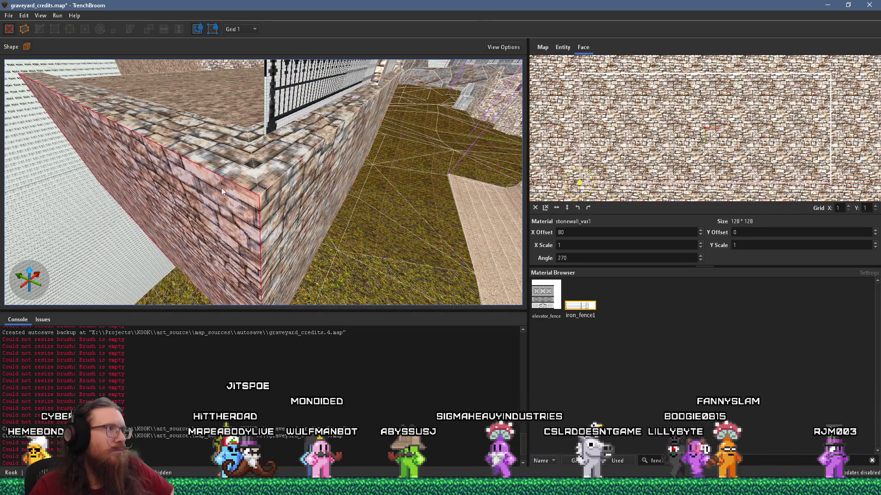
left_click(255, 227, "shift")
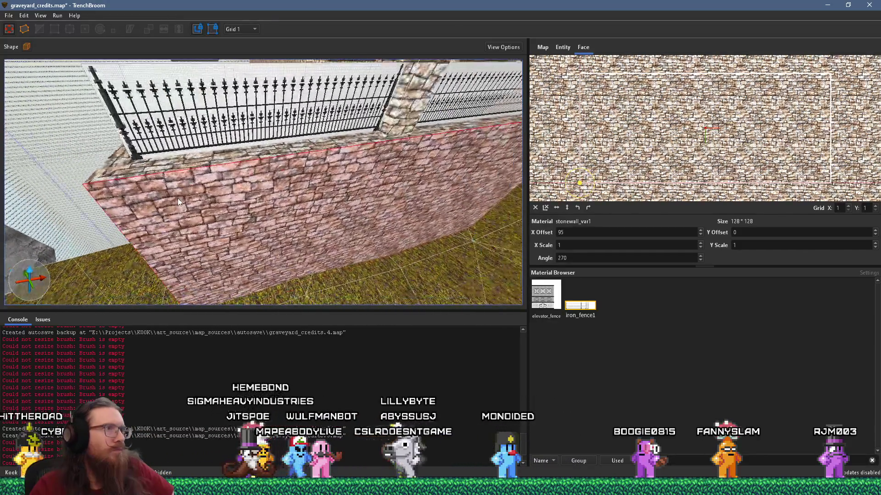
key("Escape")
key("w")
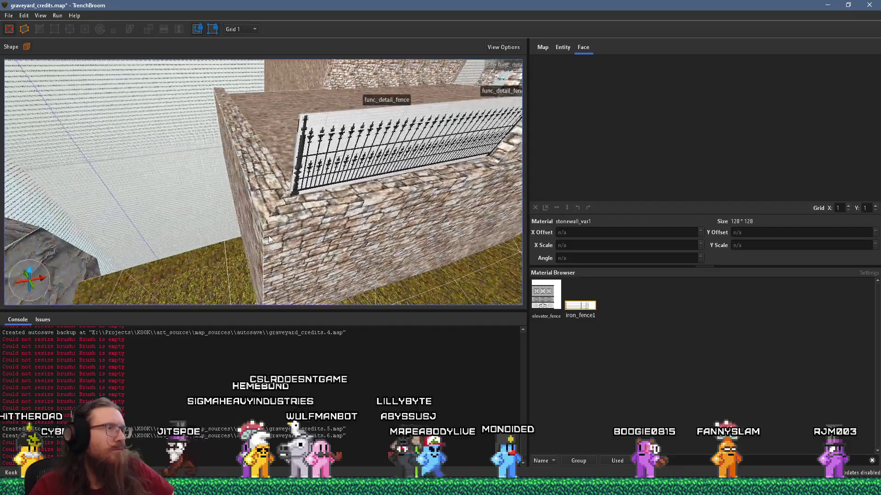
key("s")
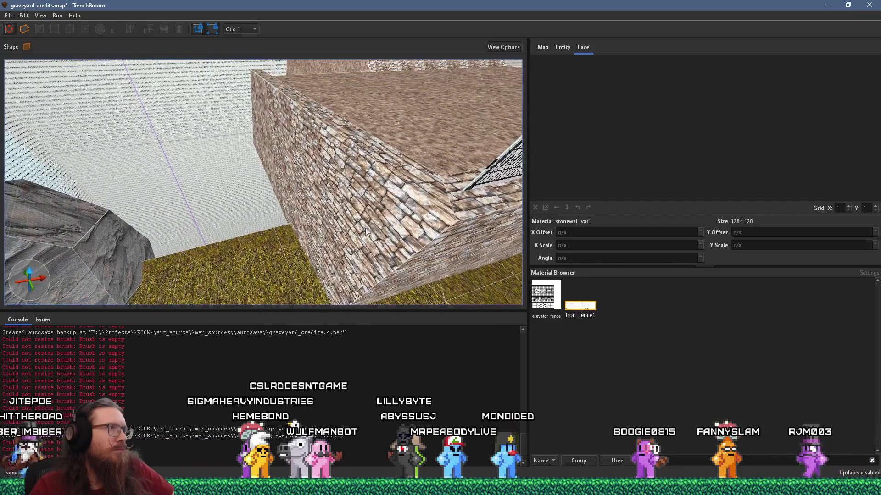
key("a")
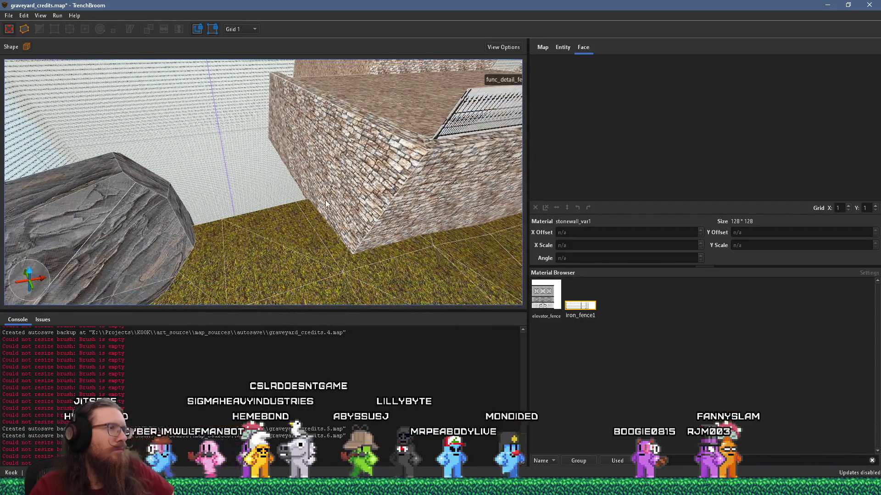
key("d")
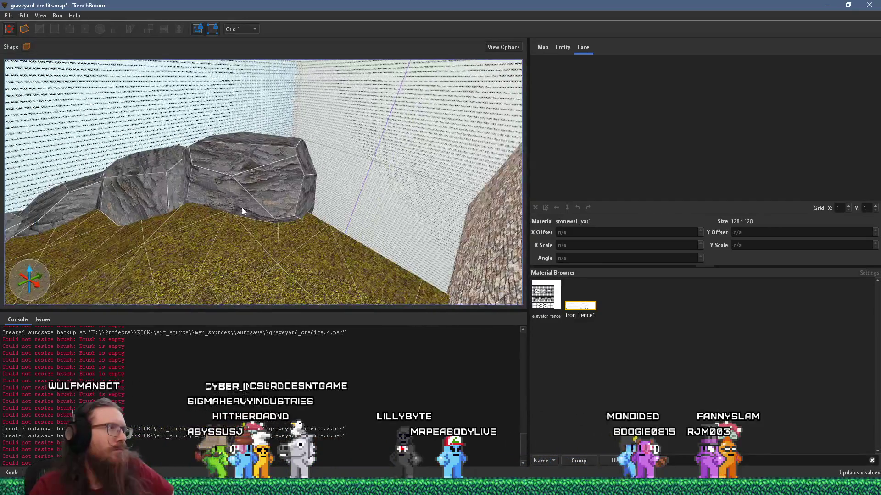
key("a")
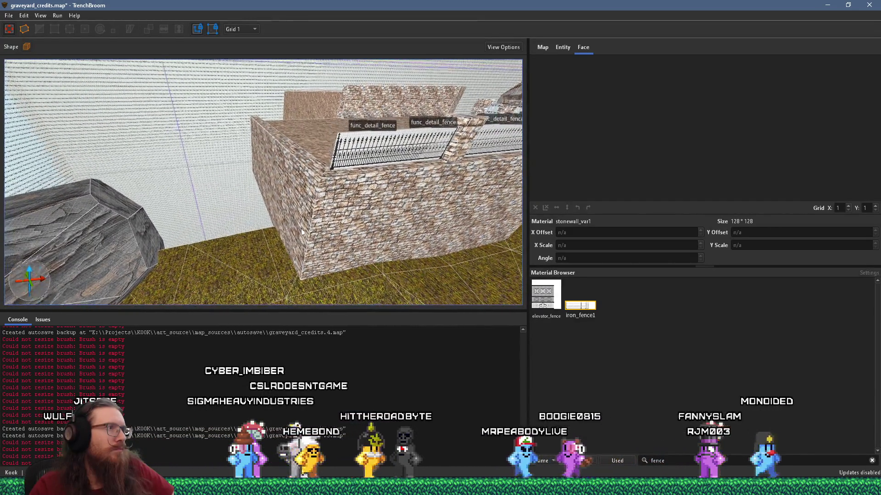
key("d")
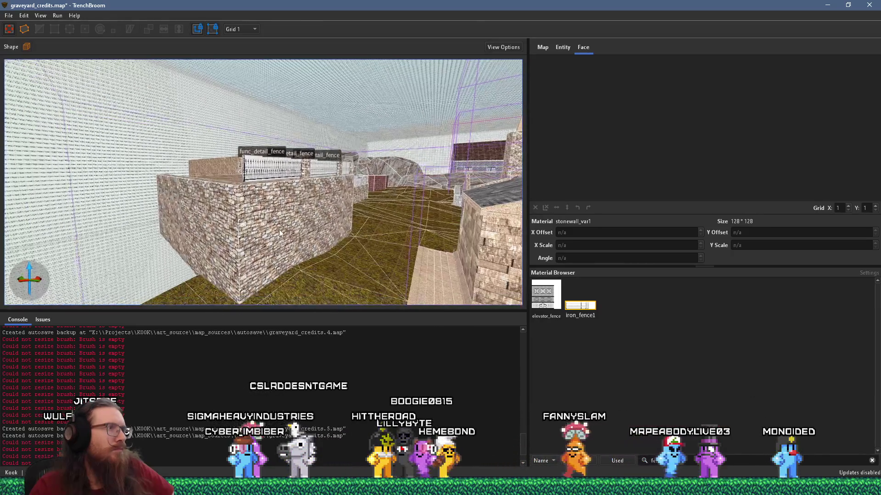
key("w")
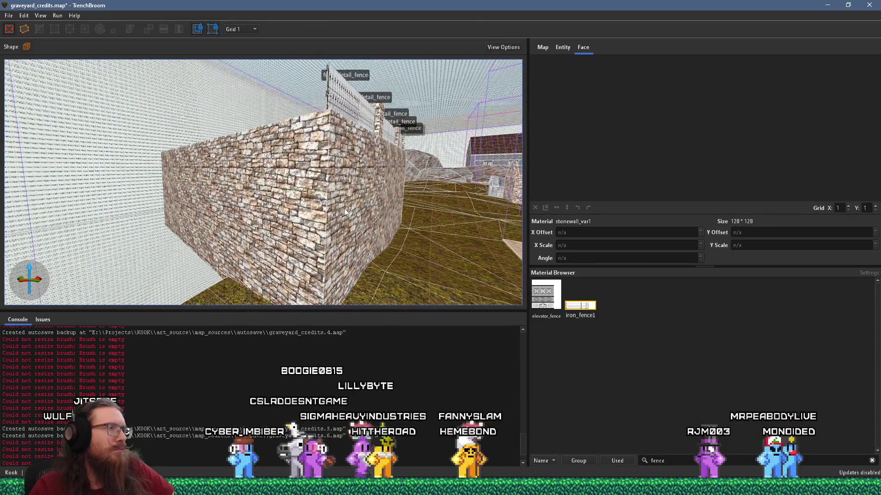
left_click(307, 223)
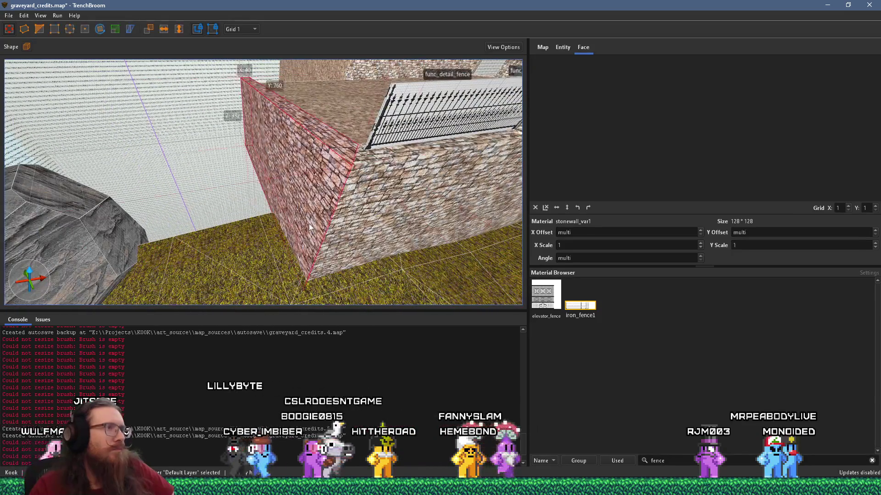
Step: Undo the spiked reshape of the left wall brush and resize it along the dirt terrace edge
key("a")
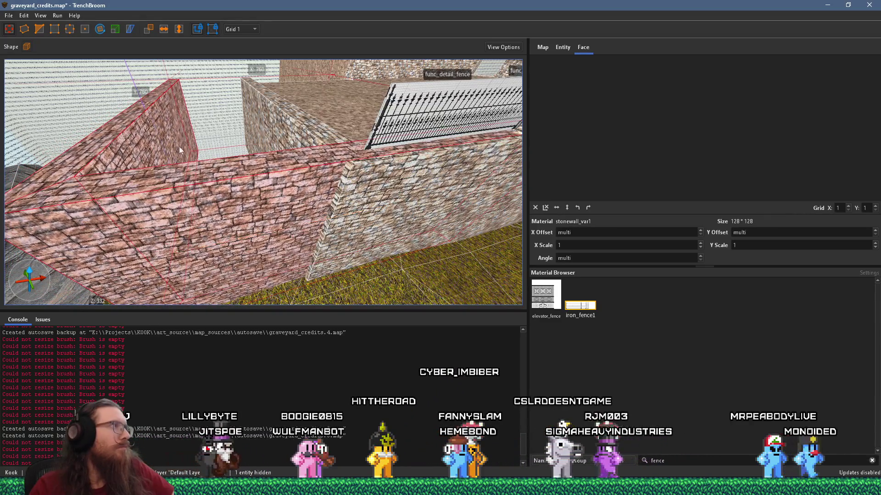
key("w")
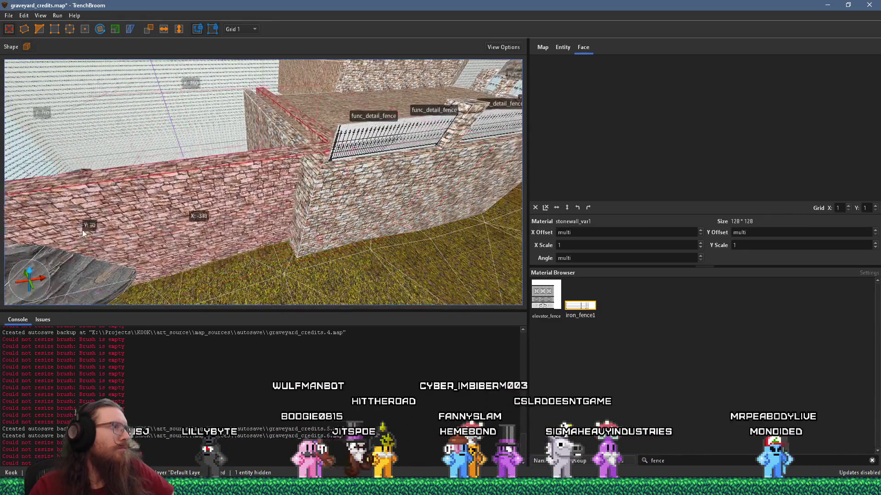
left_click_drag(139, 241, 142, 243)
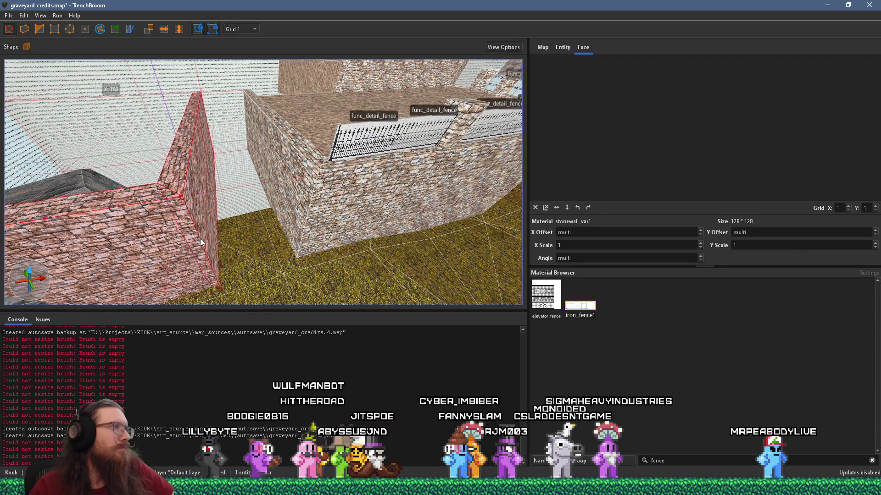
key("w")
left_click_drag(370, 271, 213, 275)
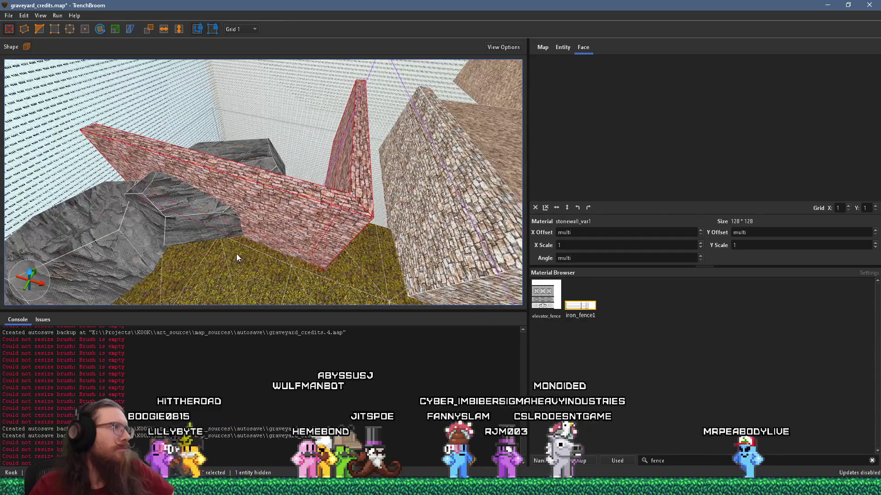
mouse_move(296, 240)
left_mouse_down()
mouse_move(51, 289)
mouse_move(173, 274)
mouse_move(252, 280)
mouse_move(280, 167)
left_mouse_up()
mouse_move(210, 213)
left_mouse_down()
mouse_move(233, 221)
mouse_move(264, 121)
mouse_move(311, 203)
mouse_move(252, 252)
mouse_move(294, 222)
left_mouse_up()
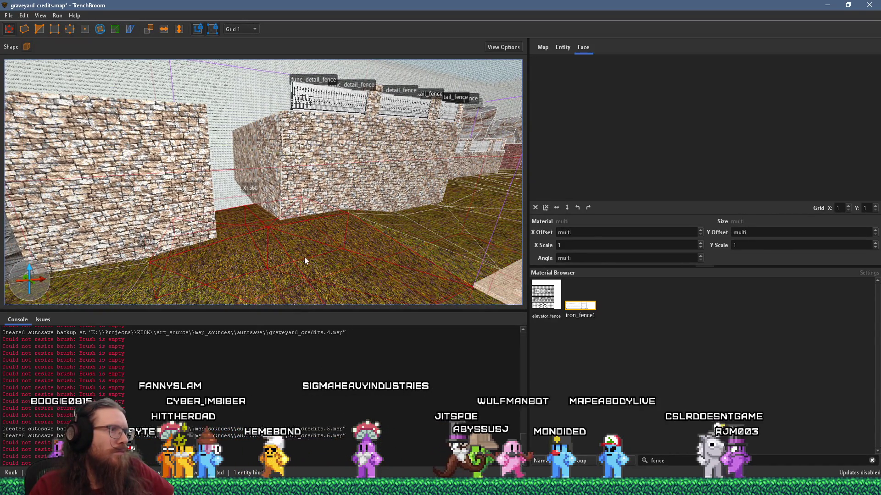
left_click_drag(304, 256, 273, 276)
mouse_move(314, 232)
left_mouse_down()
mouse_move(353, 239)
mouse_move(342, 254)
left_mouse_up()
left_click_drag(289, 252, 302, 249)
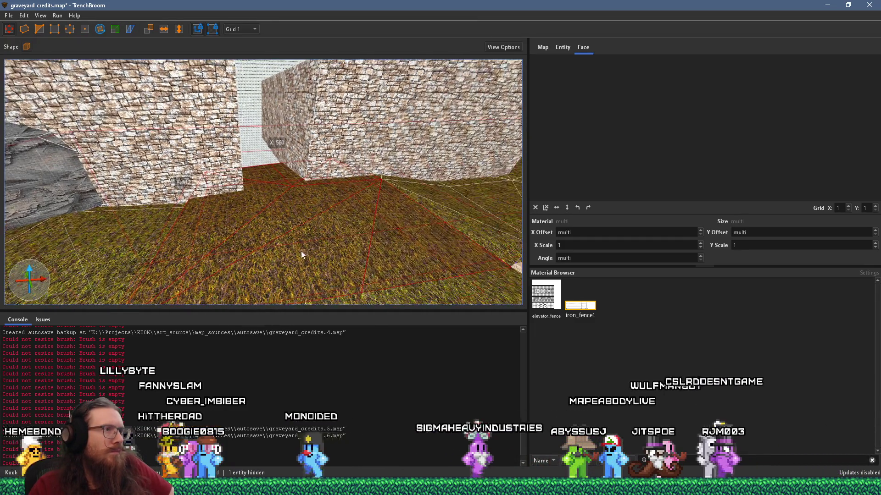
mouse_move(205, 240)
left_mouse_down()
mouse_move(385, 177)
mouse_move(272, 198)
left_mouse_up()
left_click_drag(208, 208, 222, 196)
left_click(238, 181)
mouse_move(282, 188)
left_mouse_down()
mouse_move(291, 227)
mouse_move(123, 228)
mouse_move(198, 214)
mouse_move(199, 244)
mouse_move(254, 219)
left_mouse_up()
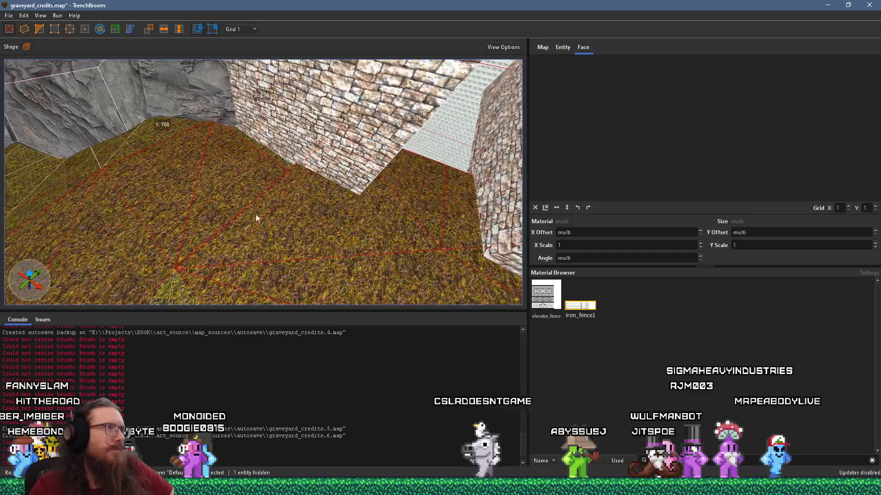
left_click(255, 195)
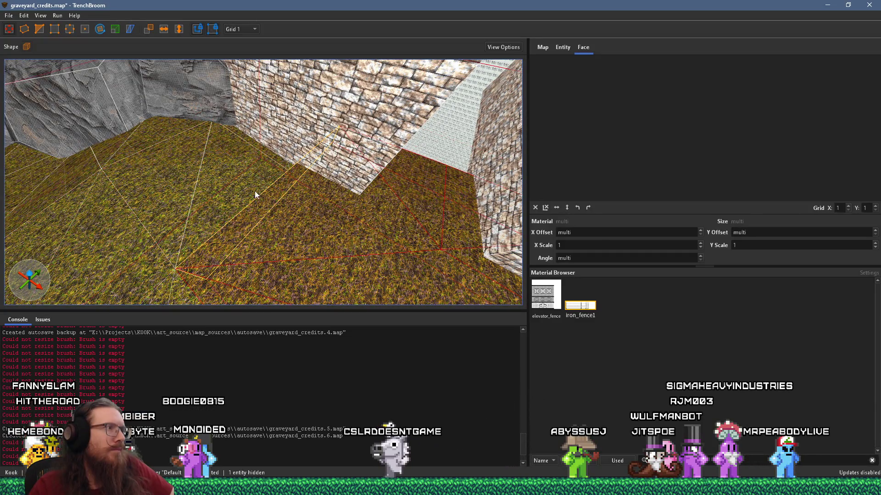
left_click(205, 157)
mouse_move(210, 164)
left_mouse_down()
mouse_move(299, 267)
mouse_move(269, 177)
left_mouse_up()
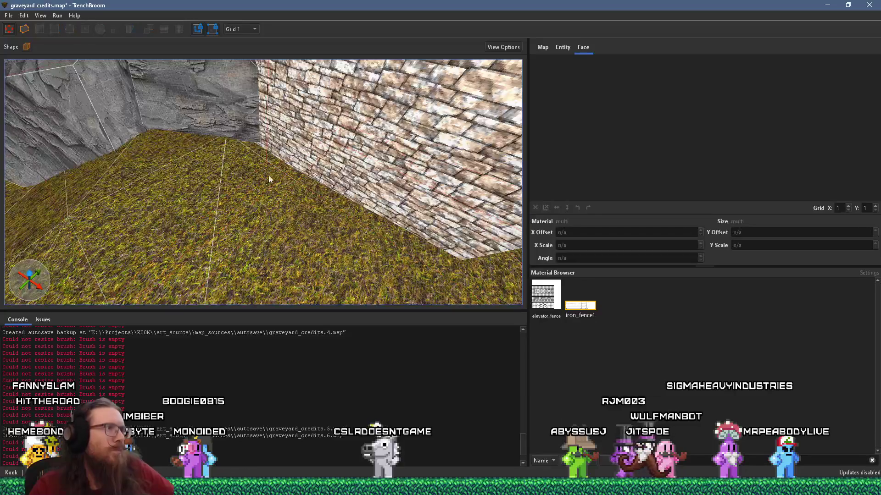
left_click(238, 186)
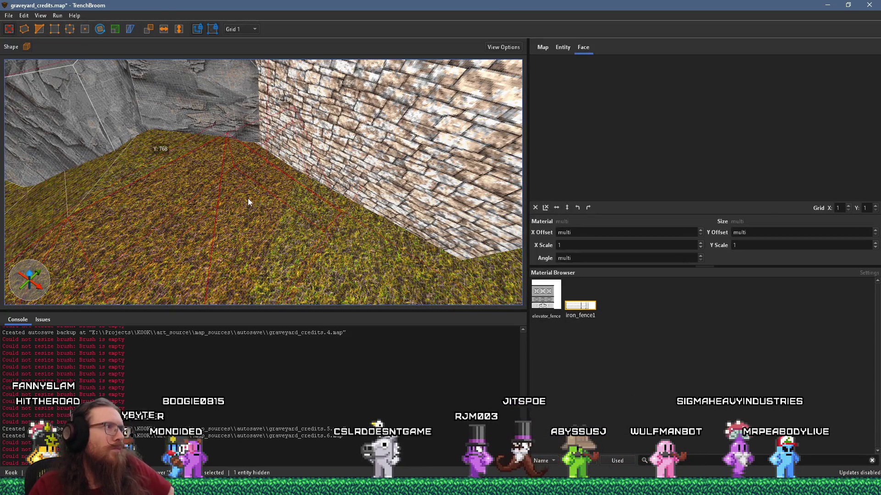
left_click_drag(238, 203, 296, 189)
left_click(259, 158)
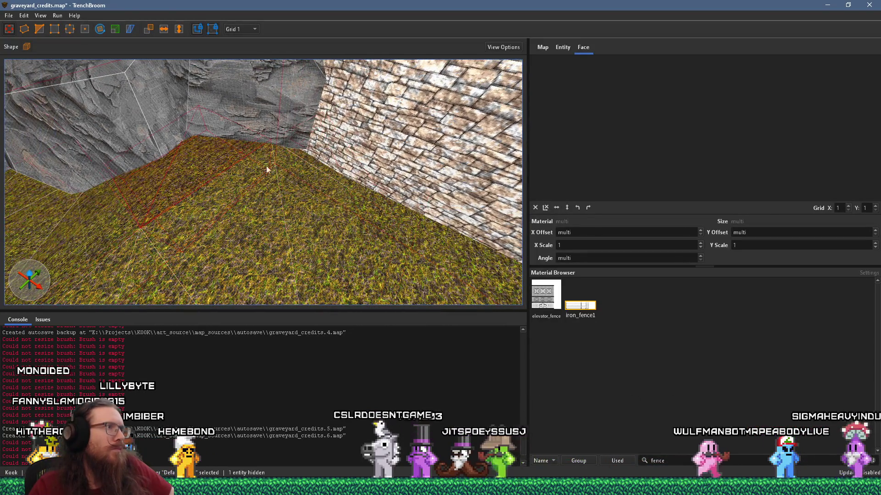
left_click(265, 199)
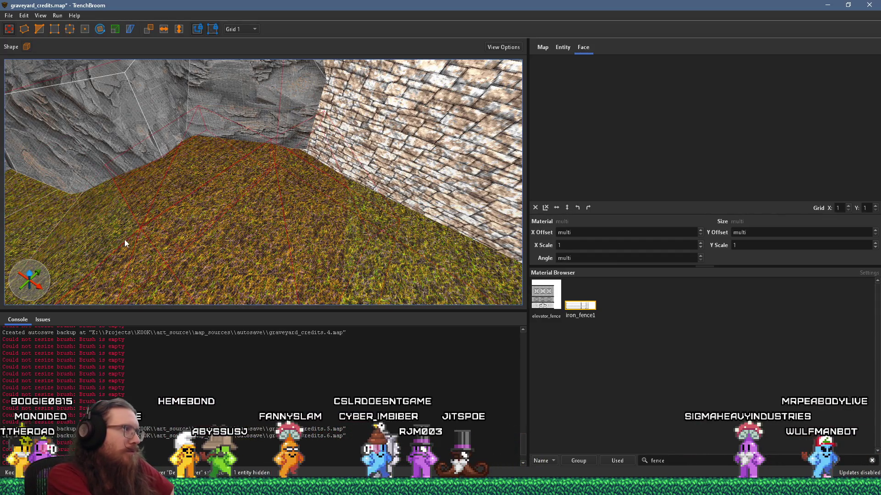
left_click(65, 230)
scroll(145, 258, "down", 5)
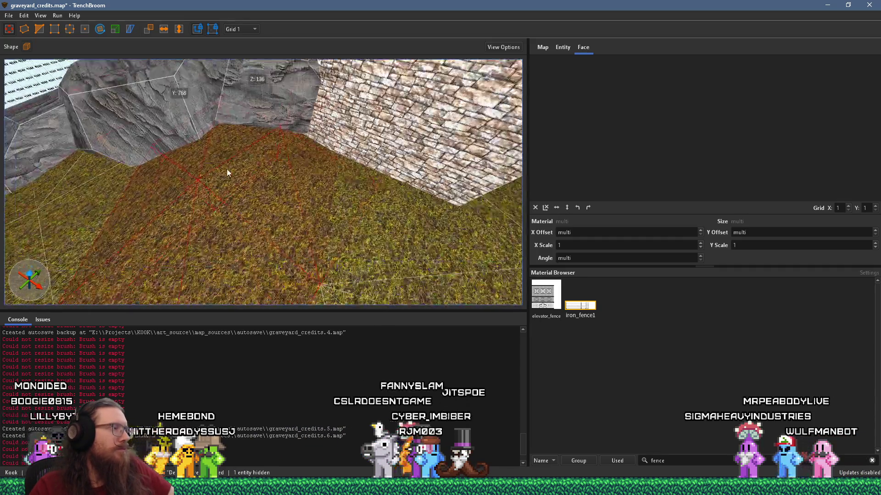
scroll(260, 224, "up", 6)
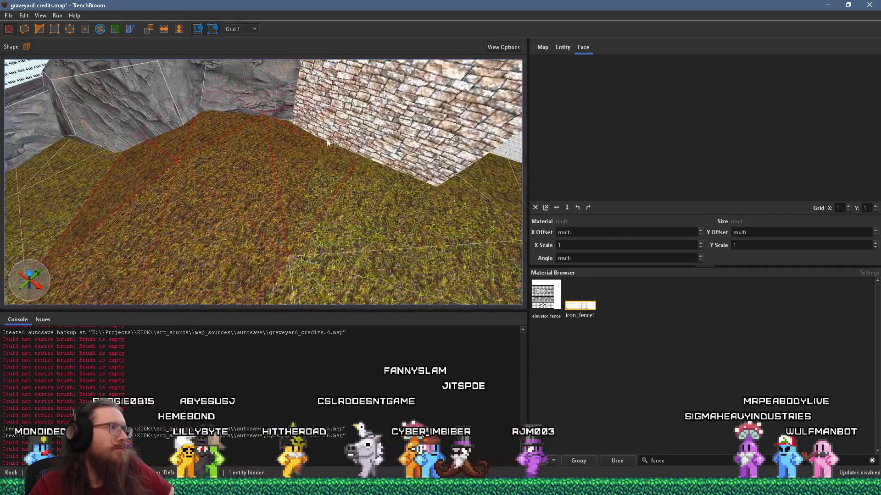
mouse_move(282, 236)
left_mouse_down()
mouse_move(354, 260)
mouse_move(373, 103)
mouse_move(326, 197)
mouse_move(316, 244)
mouse_move(260, 304)
mouse_move(372, 261)
mouse_move(115, 236)
mouse_move(232, 251)
mouse_move(399, 298)
mouse_move(215, 234)
mouse_move(233, 271)
mouse_move(340, 188)
left_mouse_up()
Step: Raise the rock brush up over the wall and reposition it
left_click_drag(248, 216, 249, 175)
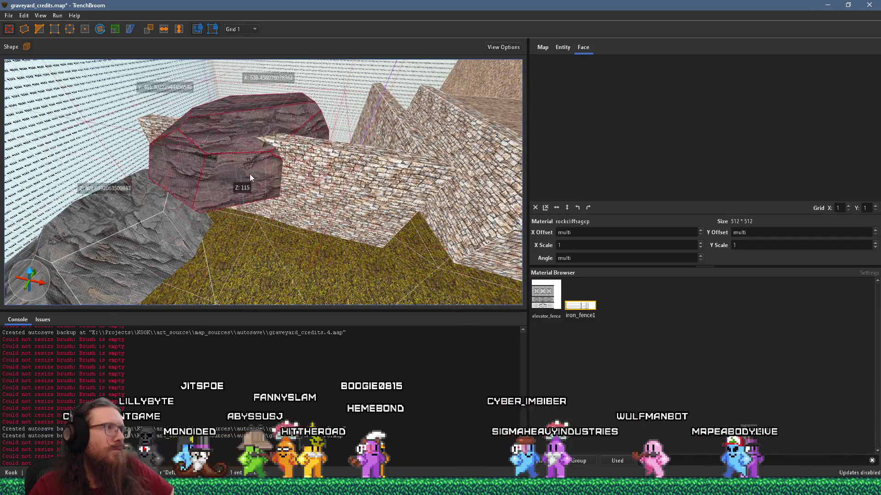
mouse_move(261, 260)
left_mouse_down()
mouse_move(323, 235)
mouse_move(232, 74)
left_mouse_up()
mouse_move(294, 251)
left_mouse_down()
mouse_move(309, 266)
mouse_move(283, 249)
mouse_move(235, 274)
mouse_move(224, 321)
mouse_move(196, 262)
mouse_move(257, 147)
mouse_move(214, 233)
mouse_move(149, 197)
mouse_move(277, 182)
mouse_move(262, 243)
mouse_move(222, 238)
mouse_move(277, 250)
mouse_move(196, 152)
mouse_move(280, 231)
mouse_move(234, 183)
mouse_move(330, 233)
left_mouse_up()
key("Escape")
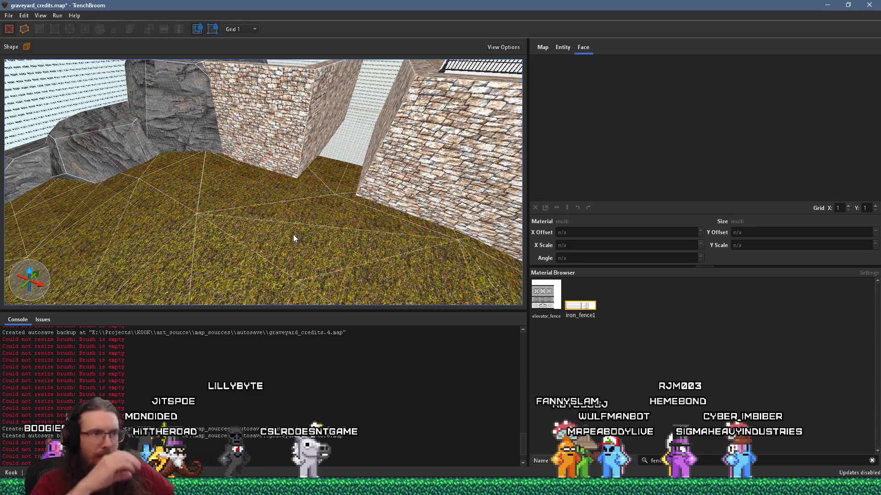
Step: Draw a thin grass box on the floor and move it back against the stone wall
left_click(294, 236)
mouse_move(222, 206)
left_mouse_down()
mouse_move(229, 218)
mouse_move(315, 217)
mouse_move(293, 198)
mouse_move(307, 151)
left_mouse_up()
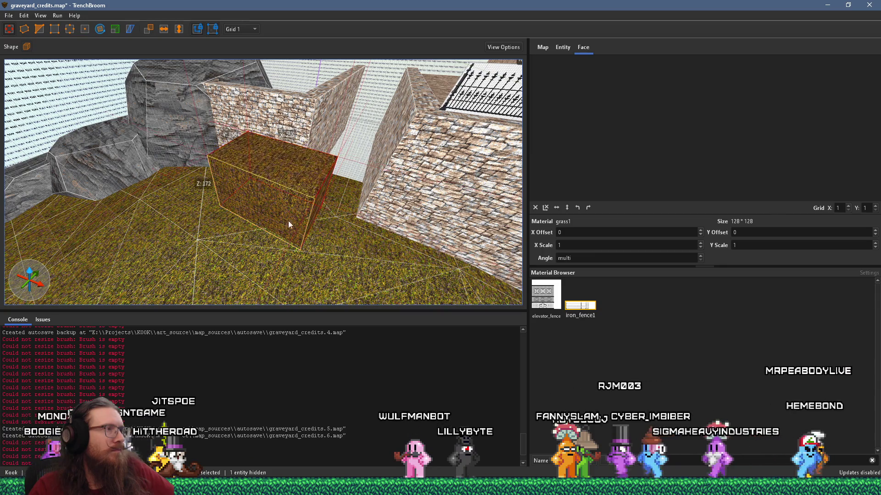
mouse_move(265, 225)
left_mouse_down()
mouse_move(288, 145)
mouse_move(264, 178)
mouse_move(233, 183)
mouse_move(321, 229)
mouse_move(293, 186)
mouse_move(147, 206)
mouse_move(158, 201)
left_mouse_up()
key("a")
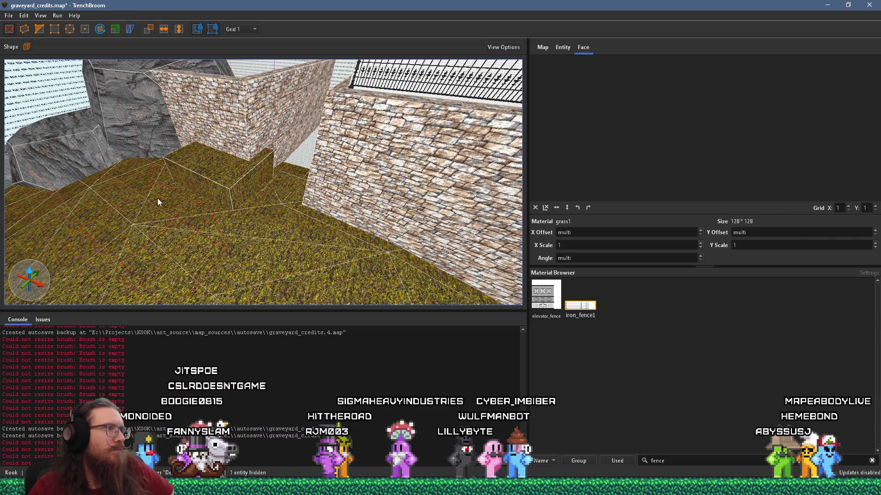
scroll(266, 188, "up", 2)
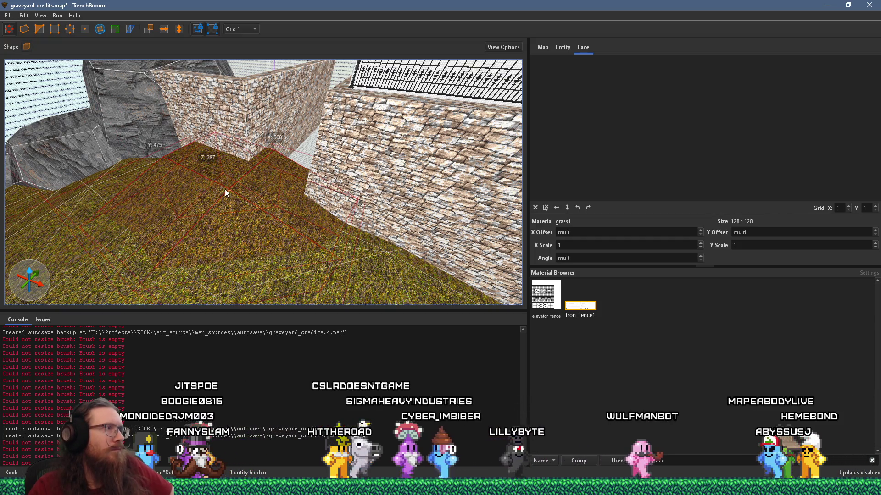
scroll(225, 189, "up", 2)
scroll(301, 198, "down", 4)
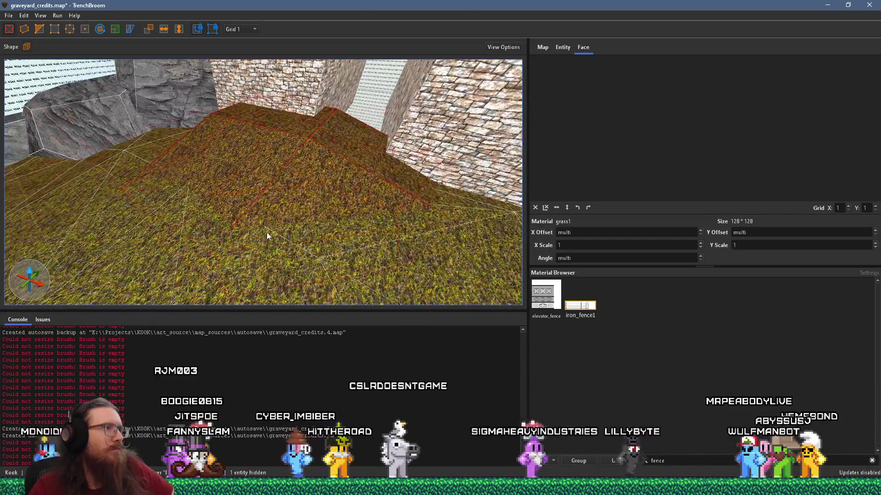
scroll(282, 236, "up", 6)
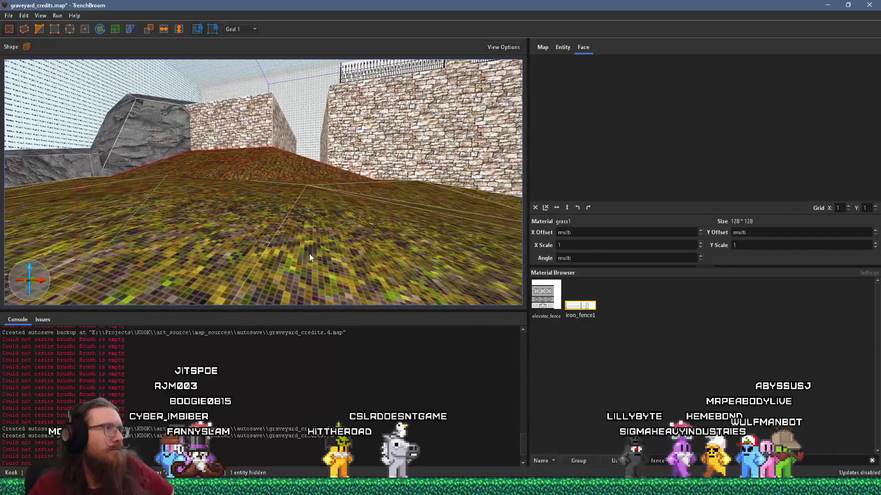
scroll(294, 218, "up", 2)
mouse_move(283, 221)
left_mouse_down()
mouse_move(274, 89)
mouse_move(324, 61)
mouse_move(325, 189)
mouse_move(338, 192)
mouse_move(301, 178)
mouse_move(268, 255)
mouse_move(318, 248)
mouse_move(462, 139)
mouse_move(352, 182)
mouse_move(379, 184)
mouse_move(287, 190)
mouse_move(299, 192)
left_mouse_up()
Step: Draw and extrude a tall grass brush, then reset its texture alignment
mouse_move(221, 228)
left_mouse_down()
mouse_move(265, 199)
mouse_move(288, 159)
left_mouse_up()
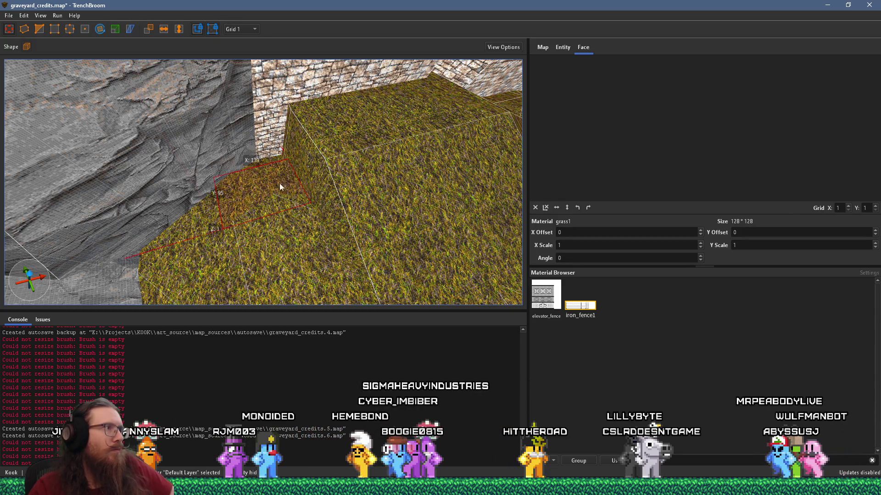
mouse_move(194, 228)
left_mouse_down()
mouse_move(356, 150)
mouse_move(360, 186)
mouse_move(347, 162)
left_mouse_up()
left_click(545, 207)
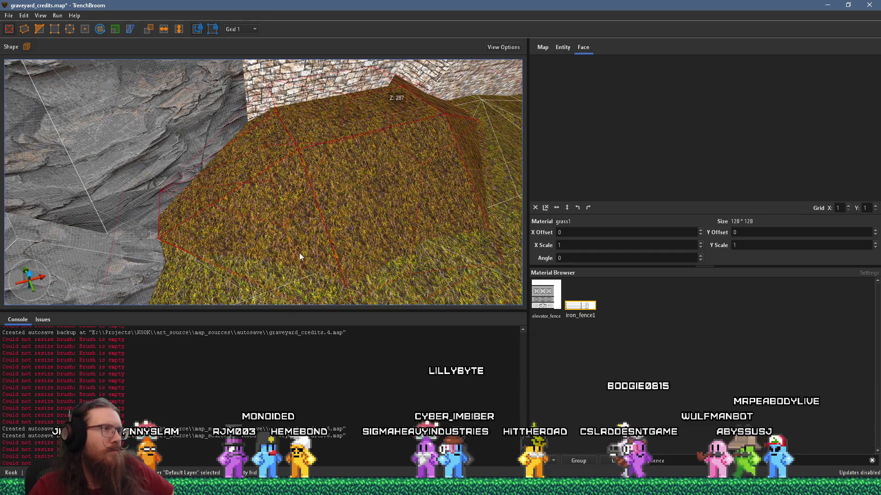
scroll(470, 221, "up", 2)
scroll(350, 181, "up", 2)
scroll(350, 180, "down", 1)
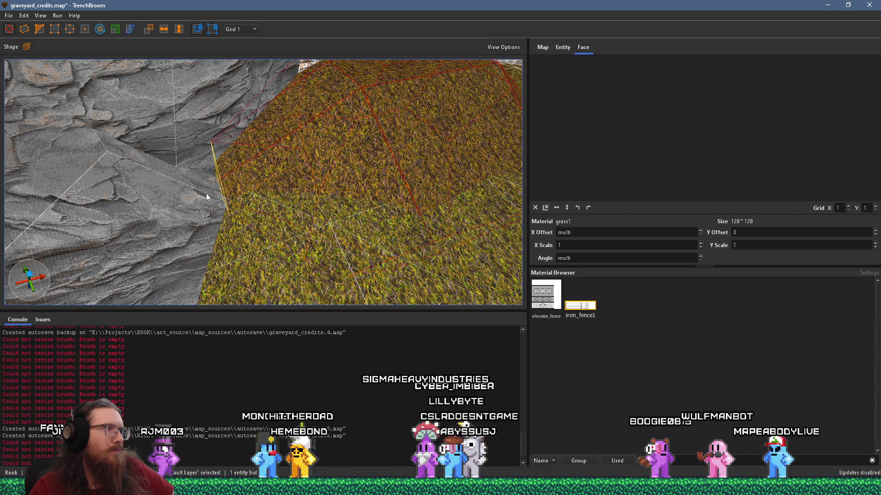
scroll(227, 282, "down", 3)
scroll(227, 282, "up", 5)
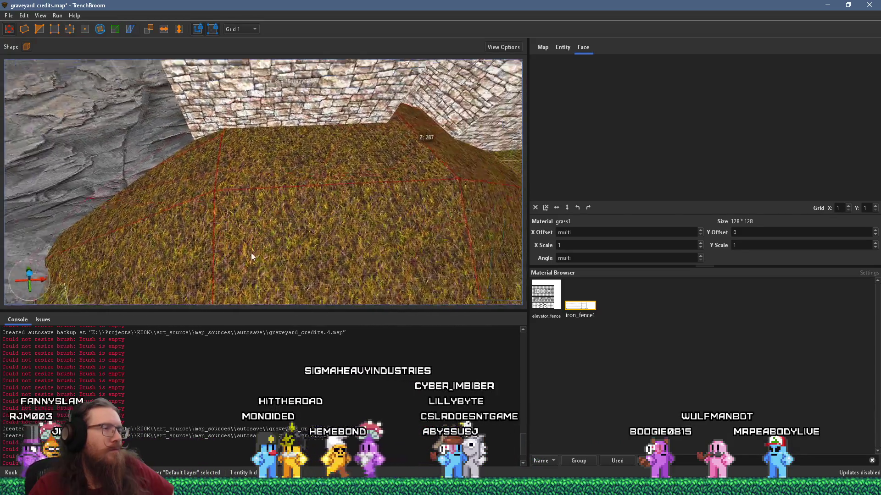
scroll(195, 273, "up", 3)
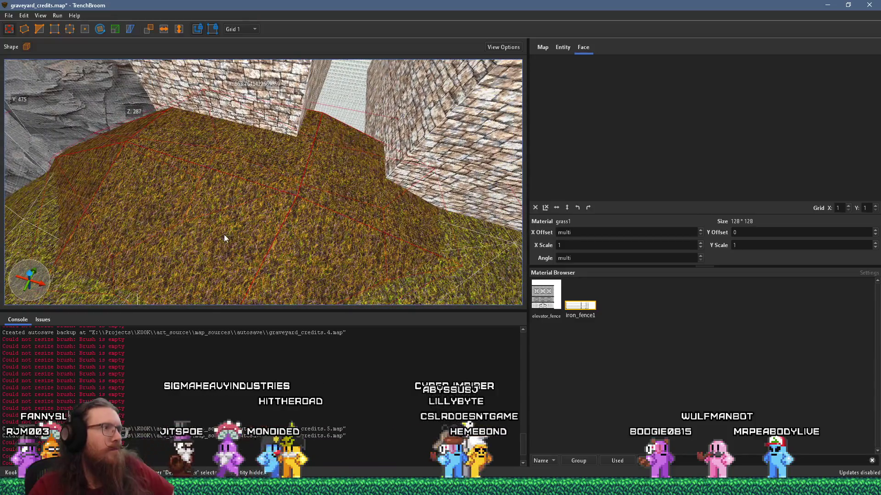
scroll(224, 238, "up", 3)
scroll(235, 182, "up", 4)
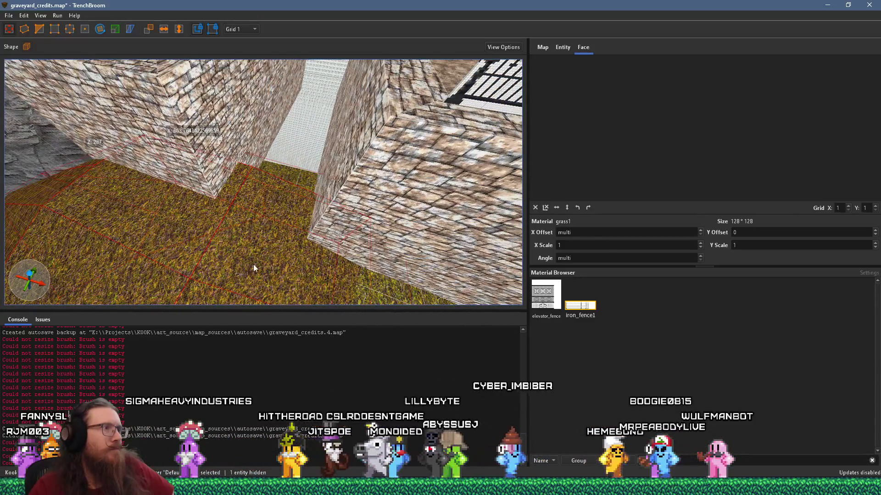
scroll(220, 192, "up", 5)
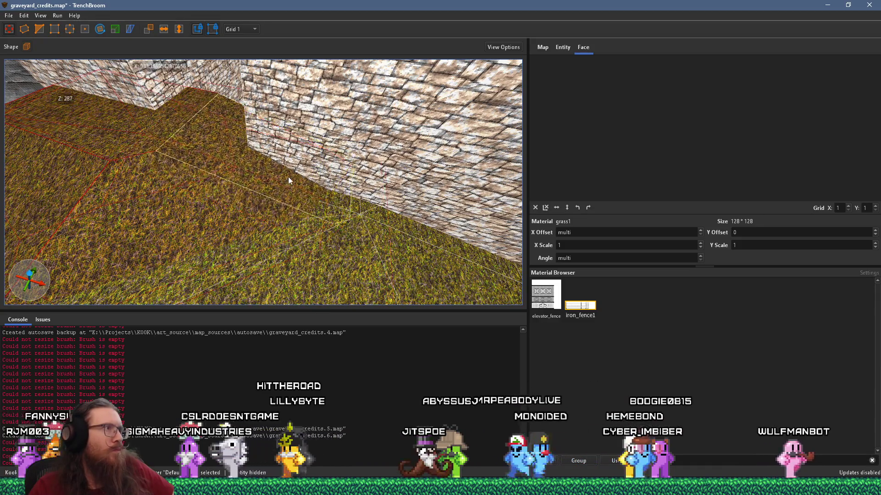
scroll(271, 187, "down", 5)
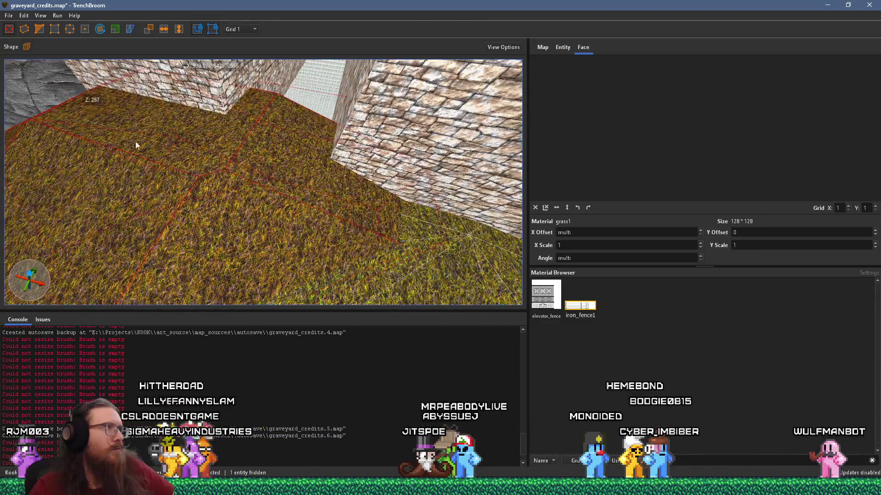
Step: Create a sloped grass brush from placed corner points, reset its texture alignment, then select the corridor floor face
left_click(133, 254)
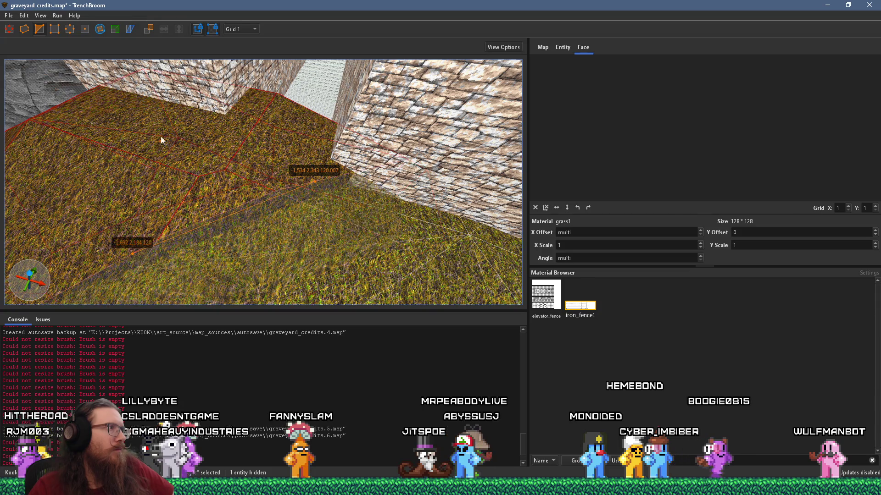
left_click(152, 112)
key("Return")
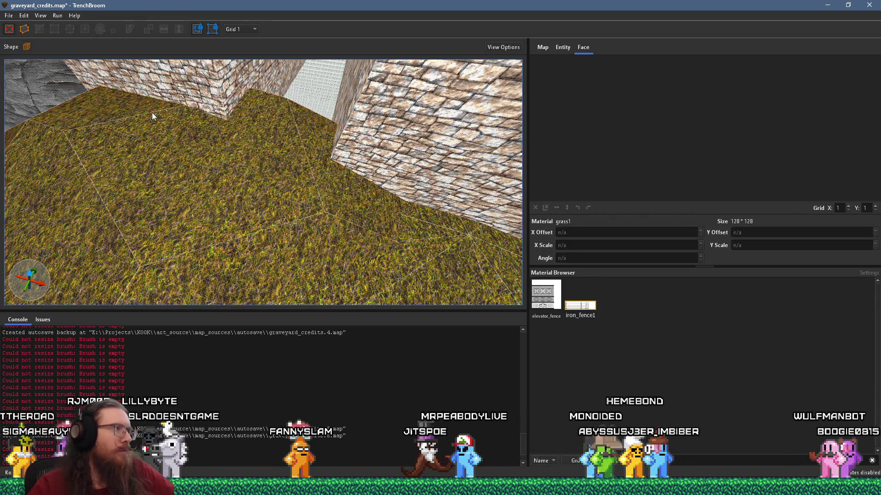
left_click(546, 207)
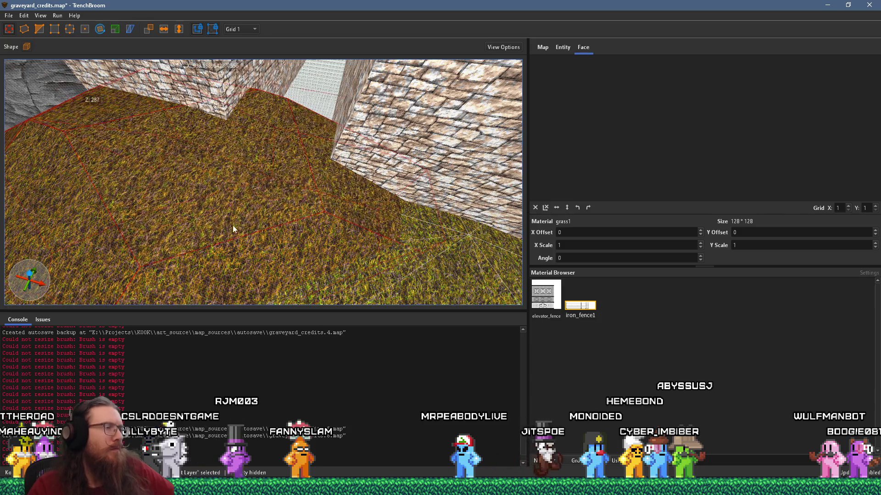
scroll(231, 229, "down", 5)
scroll(287, 146, "up", 8)
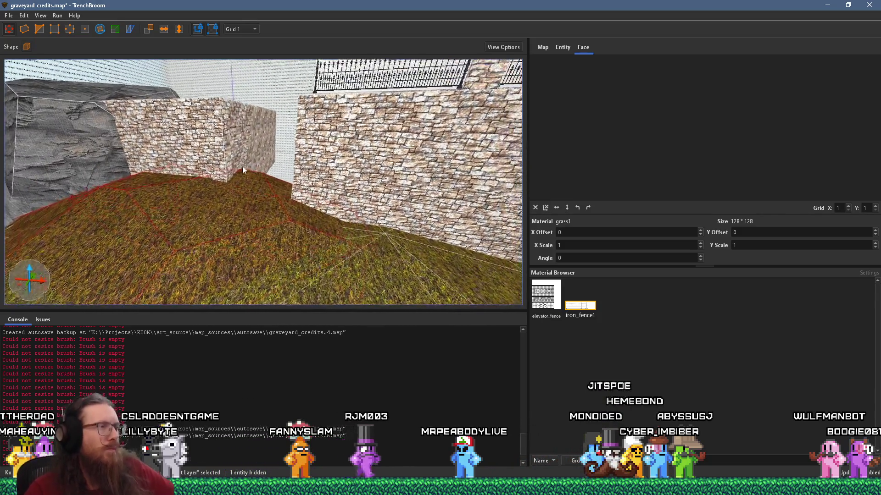
scroll(288, 209, "down", 5)
scroll(256, 242, "up", 8)
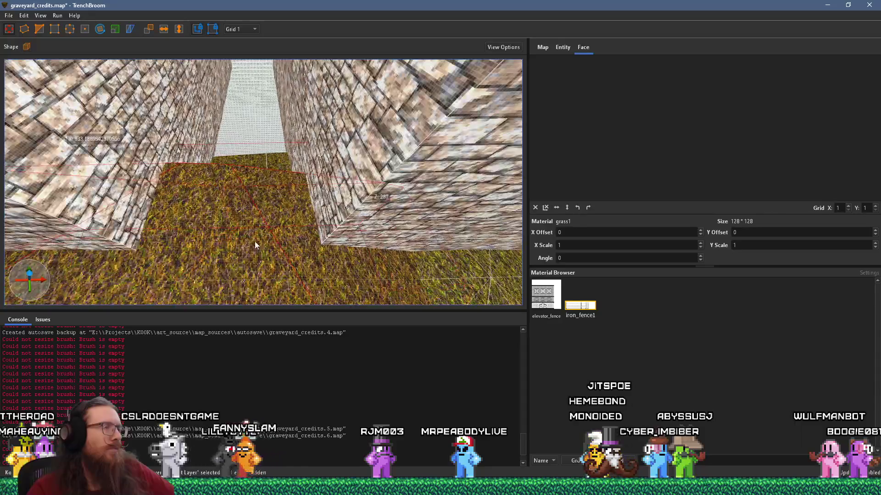
key("ctrl+z")
scroll(291, 205, "down", 5)
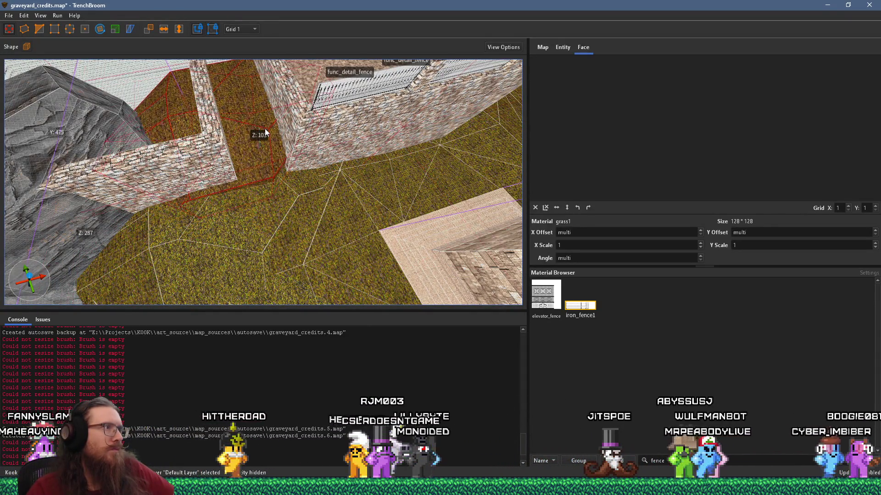
scroll(265, 137, "up", 2)
left_click(264, 158, "ctrl+shift")
mouse_move(262, 158)
left_mouse_down()
mouse_move(260, 151)
mouse_move(242, 173)
mouse_move(241, 210)
mouse_move(282, 180)
mouse_move(294, 160)
mouse_move(285, 174)
mouse_move(289, 138)
mouse_move(259, 123)
mouse_move(265, 153)
mouse_move(284, 159)
mouse_move(280, 133)
mouse_move(282, 183)
mouse_move(256, 163)
left_mouse_up()
mouse_move(224, 189)
left_mouse_down()
mouse_move(246, 188)
mouse_move(317, 139)
mouse_move(255, 153)
mouse_move(367, 173)
mouse_move(275, 230)
mouse_move(307, 230)
mouse_move(287, 268)
mouse_move(247, 227)
mouse_move(308, 270)
mouse_move(275, 258)
mouse_move(301, 229)
mouse_move(414, 227)
mouse_move(253, 260)
mouse_move(130, 228)
mouse_move(244, 180)
mouse_move(226, 142)
left_mouse_up()
left_click(250, 153, "shift")
left_click(370, 179, "shift")
key("Escape")
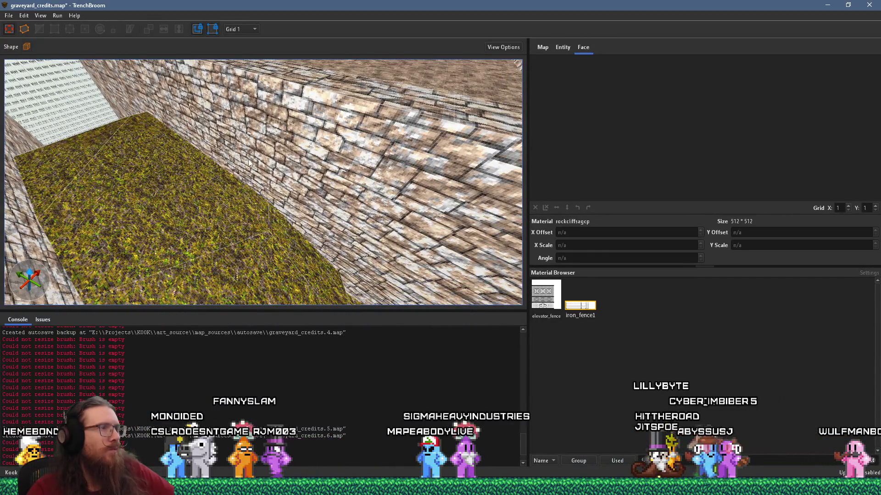
mouse_move(467, 282)
left_mouse_down()
mouse_move(311, 197)
mouse_move(249, 224)
left_mouse_up()
Step: Draw a stone strip across the grass, raise it to 35 units, slide it to the near edge, and save
left_click(311, 197)
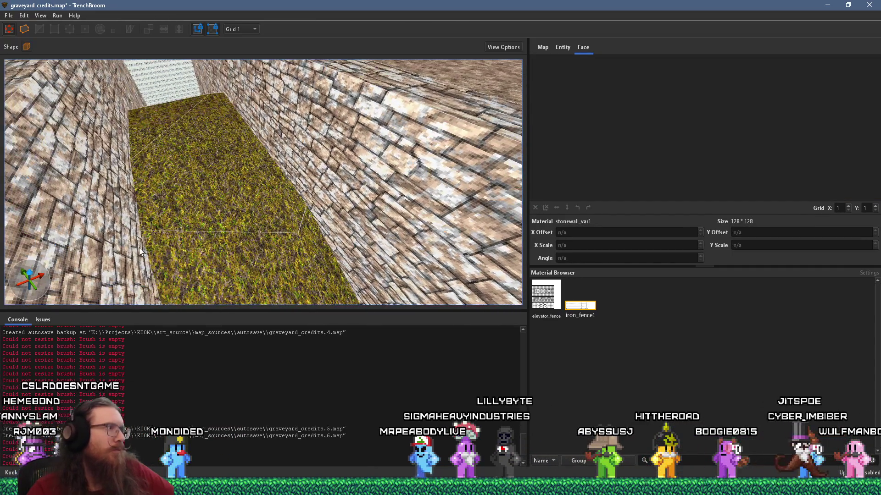
mouse_move(307, 200)
left_mouse_down()
mouse_move(238, 175)
mouse_move(238, 232)
left_mouse_up()
left_click_drag(246, 181, 247, 186)
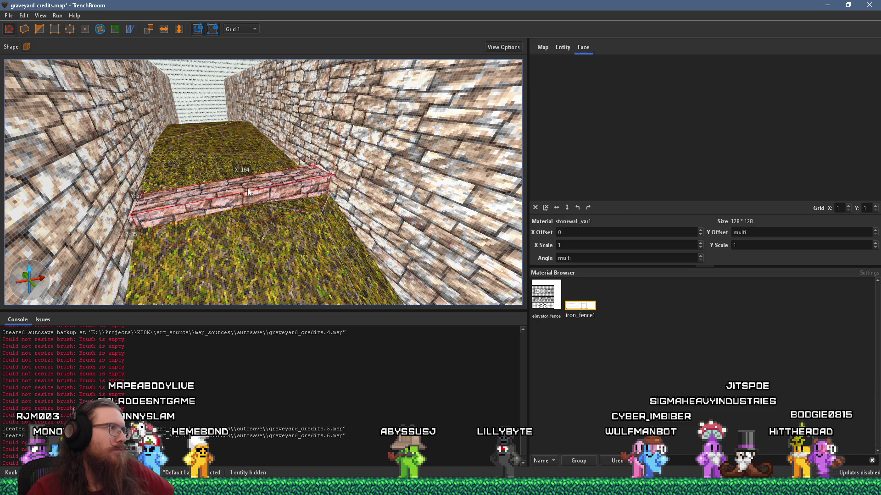
scroll(247, 188, "up", 3)
left_click_drag(237, 186, 247, 254)
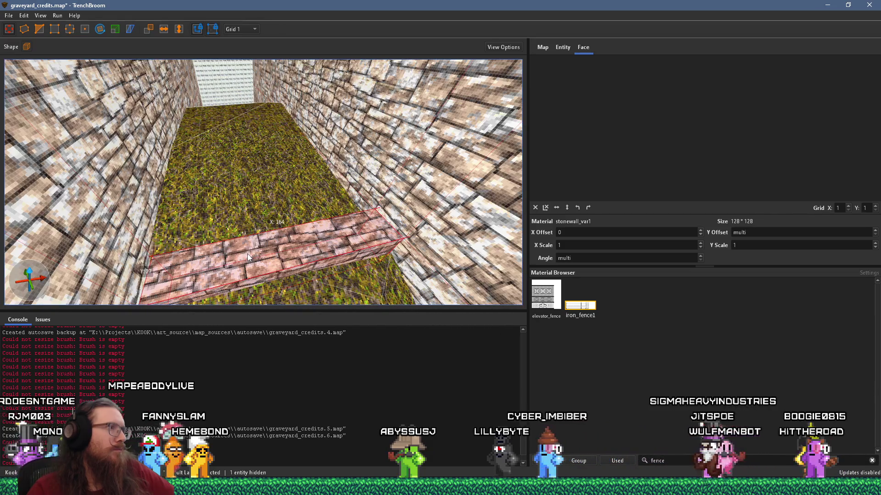
key("ctrl+s")
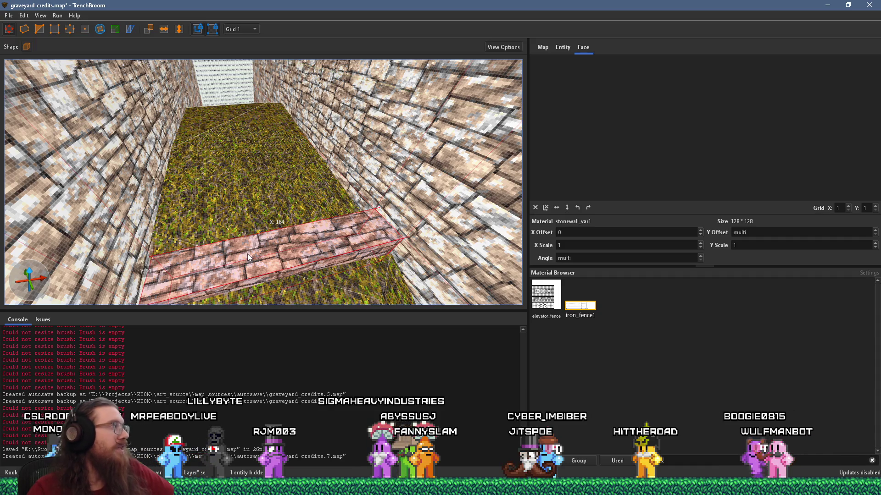
Step: Select the stone strip's side face, then the whole step brush
mouse_move(235, 228)
left_mouse_down()
mouse_move(231, 261)
mouse_move(347, 178)
mouse_move(342, 192)
mouse_move(312, 217)
mouse_move(315, 226)
mouse_move(305, 182)
mouse_move(268, 153)
mouse_move(276, 194)
mouse_move(405, 168)
mouse_move(180, 198)
mouse_move(265, 202)
mouse_move(309, 222)
mouse_move(356, 314)
mouse_move(310, 235)
mouse_move(283, 233)
mouse_move(259, 199)
mouse_move(183, 181)
mouse_move(258, 222)
mouse_move(257, 197)
mouse_move(351, 178)
mouse_move(322, 198)
mouse_move(345, 189)
mouse_move(347, 205)
left_mouse_up()
left_click(266, 217, "shift")
left_click(274, 212, "shift")
left_click(321, 156)
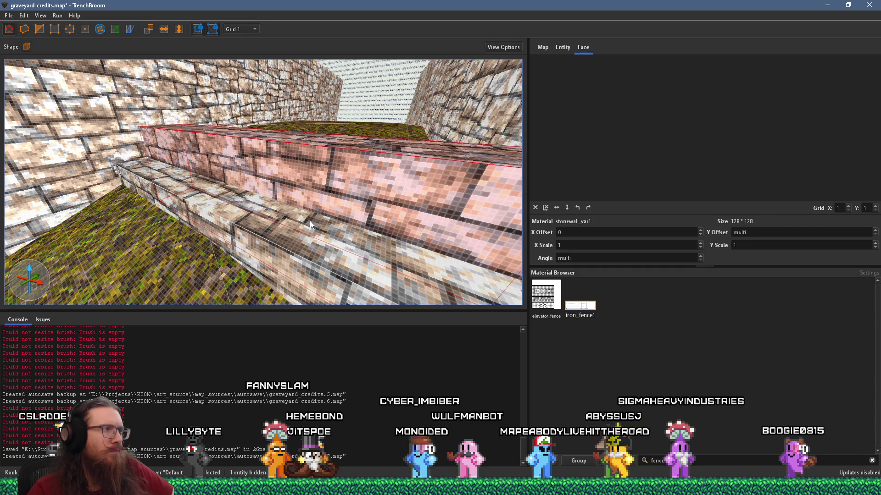
Step: Shift the stone texture on a step face to line up with the wall
left_click(323, 191, "shift")
left_click_drag(658, 118, 413, 165)
left_click(376, 152)
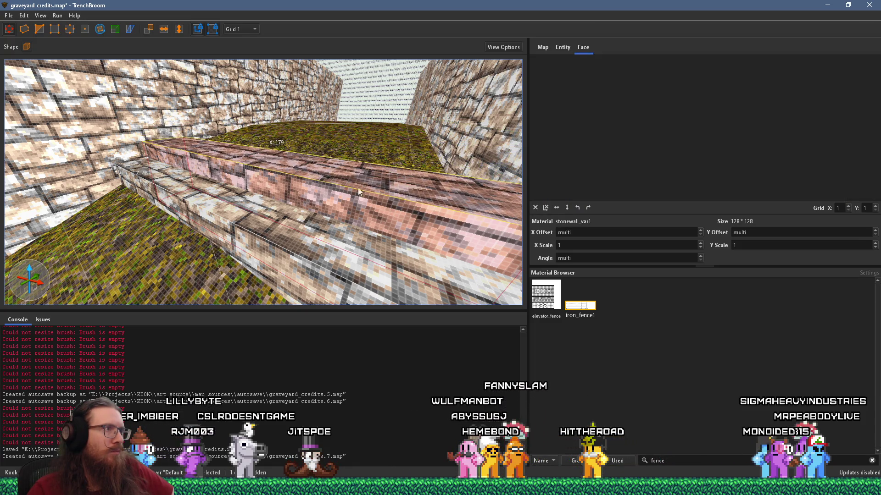
left_click(346, 207, "shift")
mouse_move(351, 180)
left_mouse_down()
mouse_move(297, 232)
mouse_move(243, 224)
left_mouse_up()
Step: Extrude the stone step taller to 57 units
left_click(248, 237)
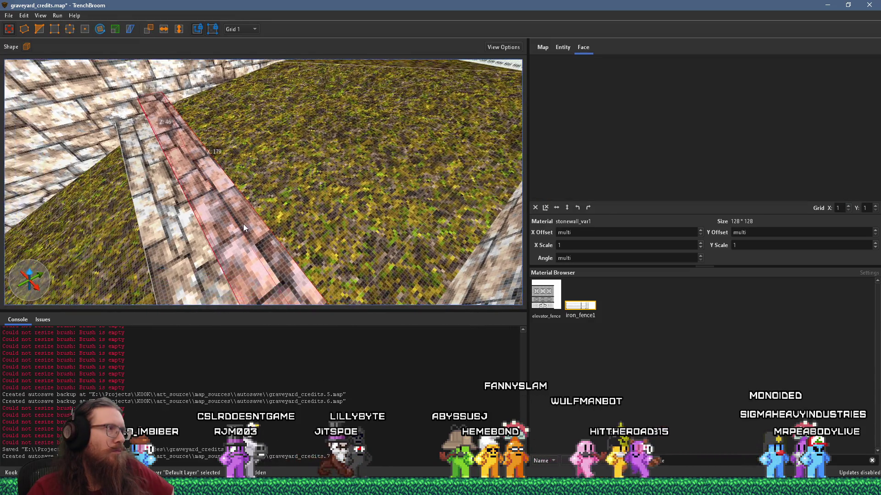
left_click_drag(302, 204, 291, 206)
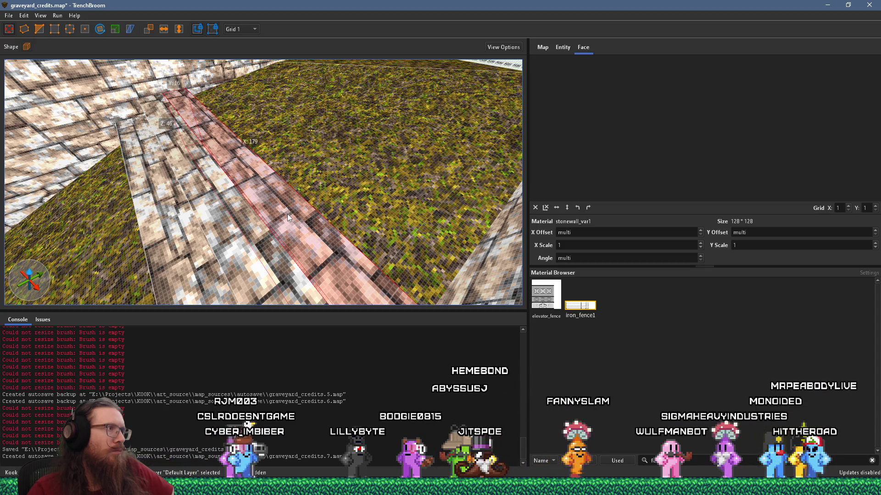
left_click_drag(287, 215, 294, 195)
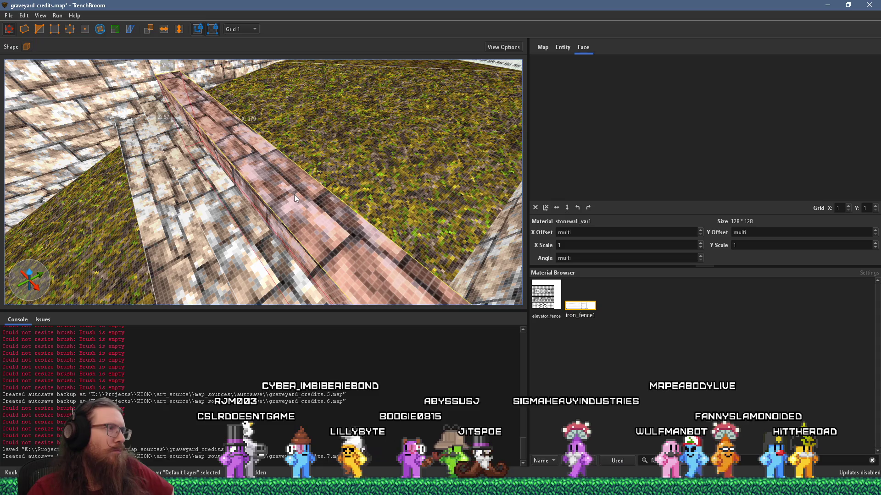
Step: Shift the stonework vertically on the step's side faces, nudging one face to offset -5
left_click(284, 227, "shift")
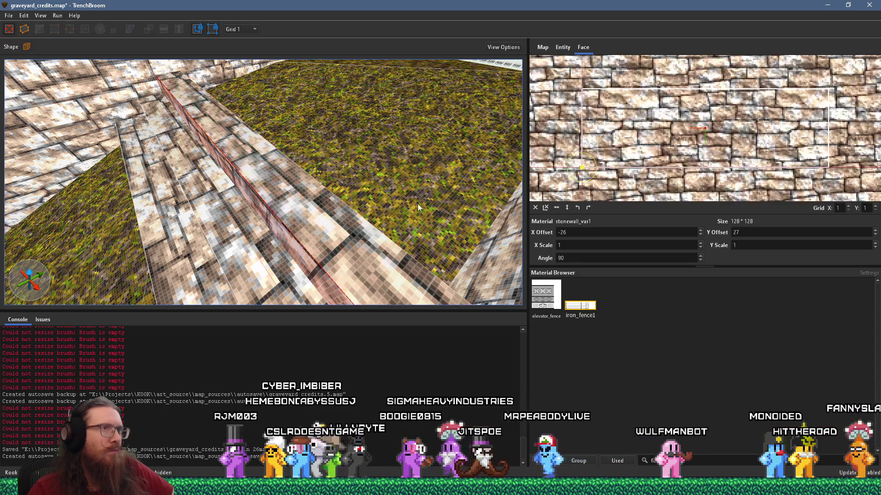
left_click_drag(679, 128, 681, 157)
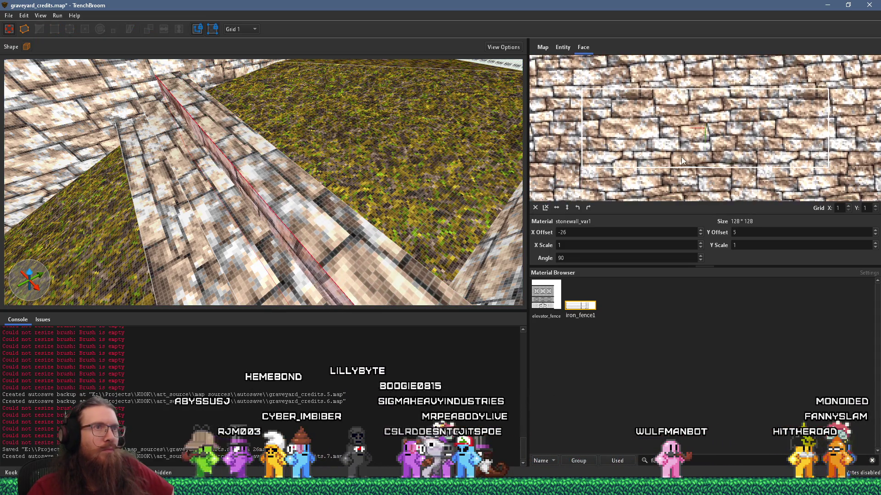
mouse_move(296, 210)
left_mouse_down()
mouse_move(354, 174)
mouse_move(342, 186)
mouse_move(352, 169)
mouse_move(310, 201)
mouse_move(334, 193)
mouse_move(218, 187)
mouse_move(266, 197)
mouse_move(312, 188)
mouse_move(364, 141)
mouse_move(415, 205)
mouse_move(372, 248)
mouse_move(339, 214)
left_mouse_up()
left_click(375, 148)
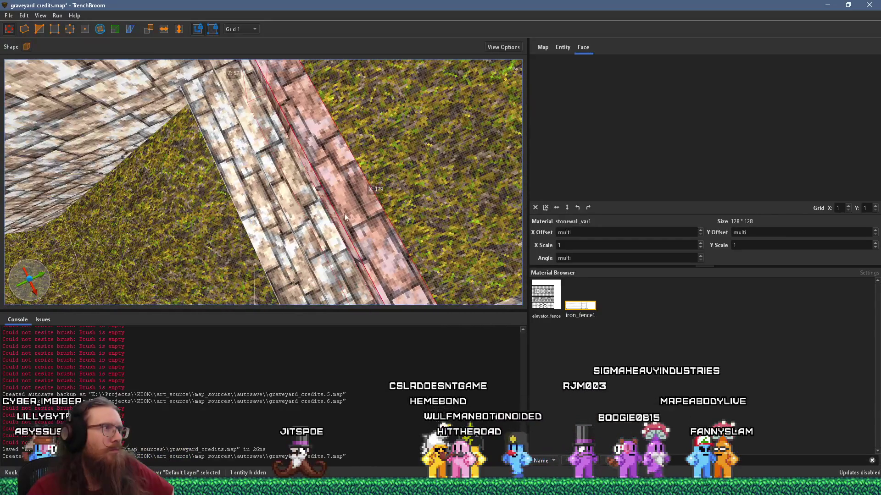
mouse_move(394, 202)
left_mouse_down()
mouse_move(430, 181)
mouse_move(413, 199)
left_mouse_up()
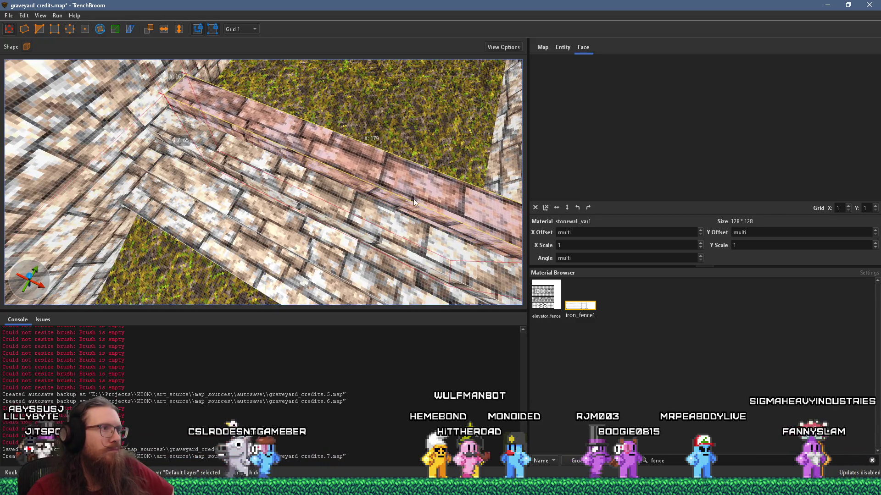
left_click(409, 206, "shift")
mouse_move(683, 127)
left_mouse_down()
mouse_move(681, 139)
mouse_move(411, 199)
mouse_move(404, 121)
mouse_move(312, 162)
mouse_move(221, 130)
left_mouse_up()
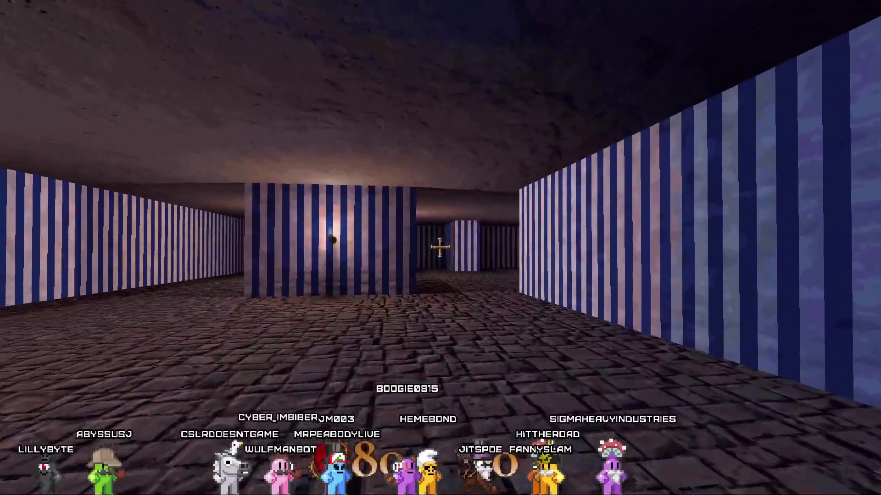
Step: Walk from the corridor past the rock and hut to the flat ground near the treehouse tower
key("w")
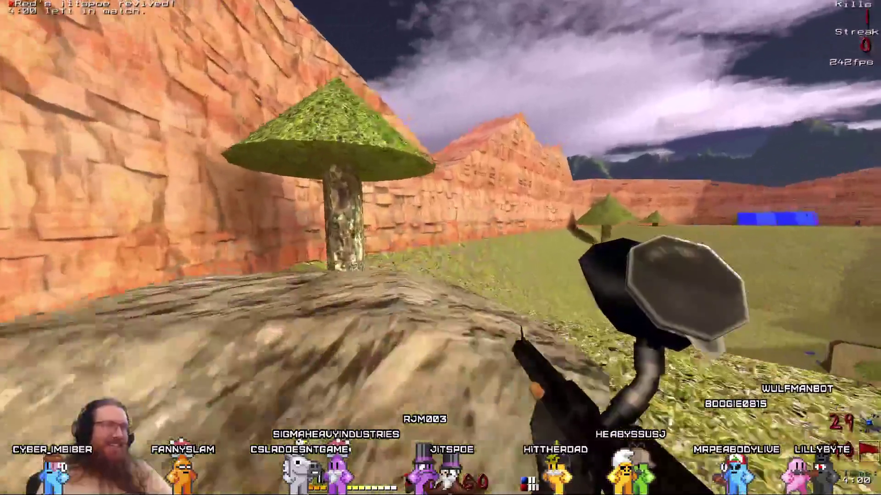
key("w")
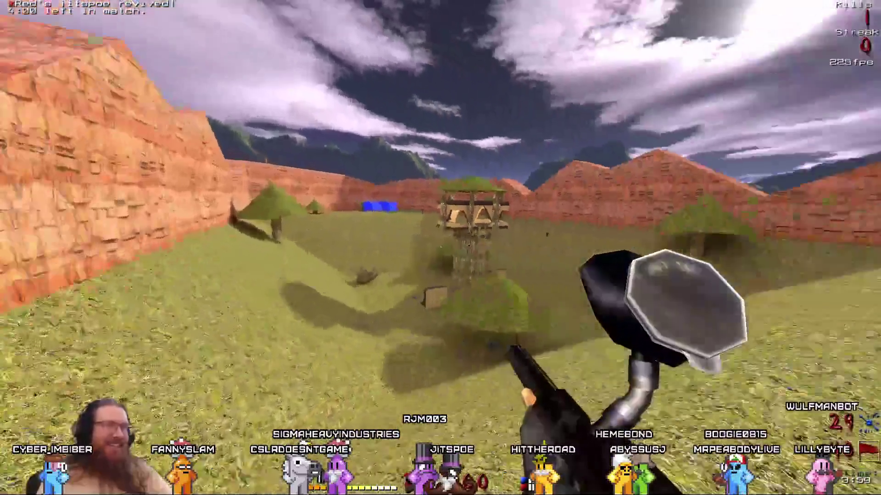
key("w")
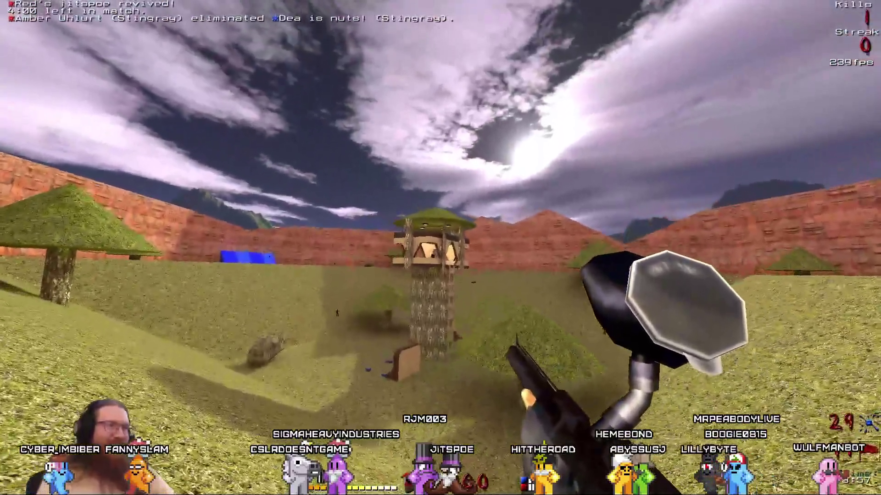
key("w")
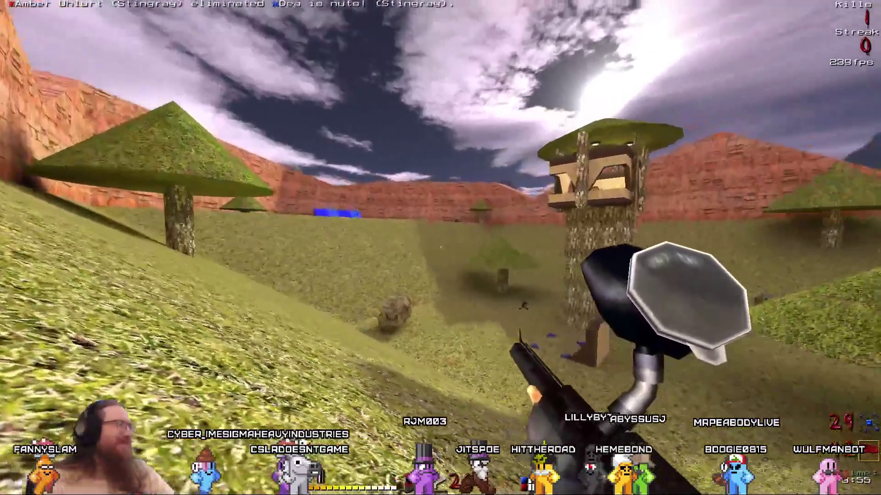
key("w")
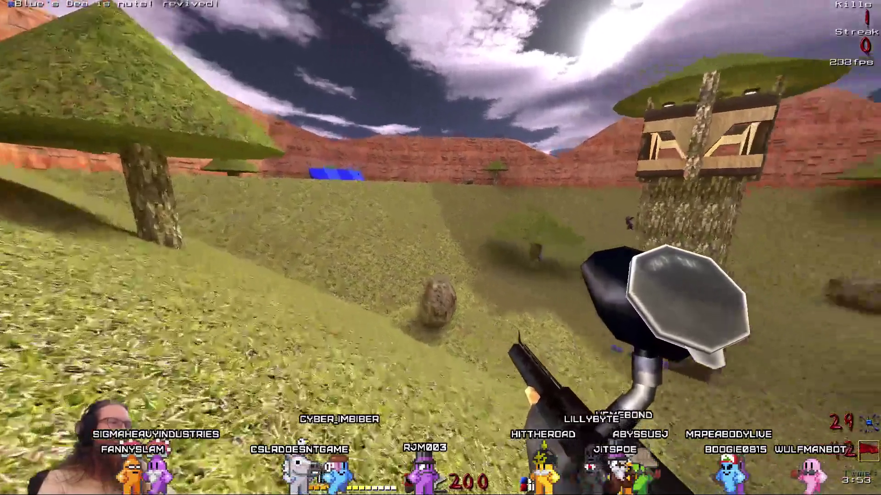
key("w")
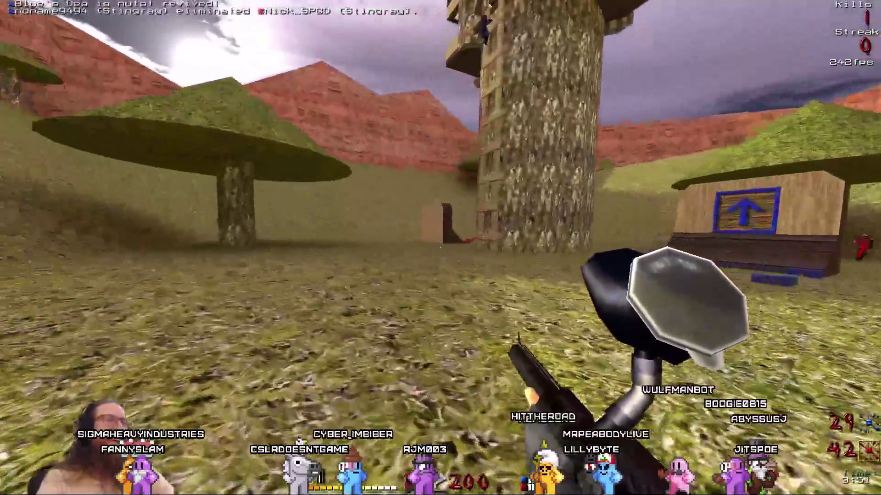
key("w")
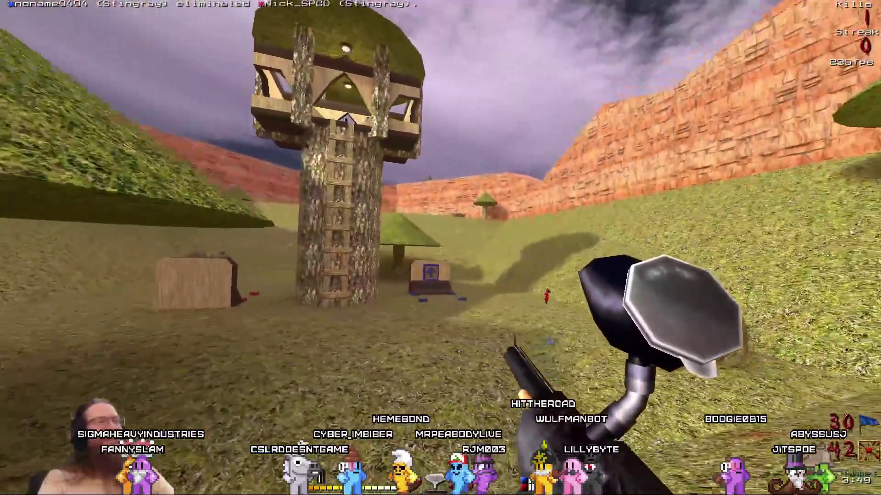
key("w")
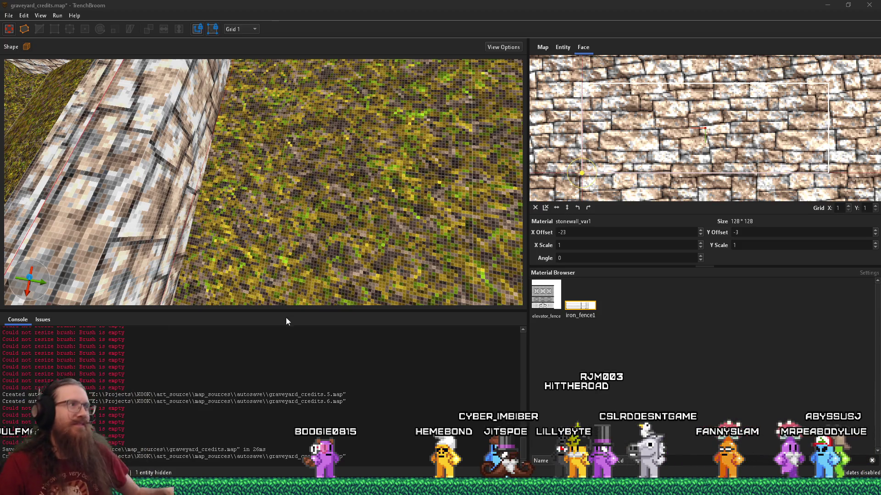
left_click(439, 4)
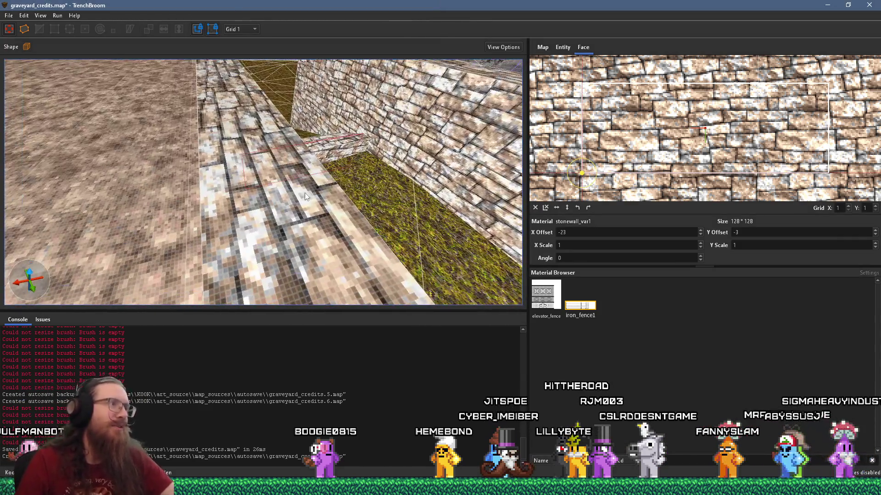
key("w")
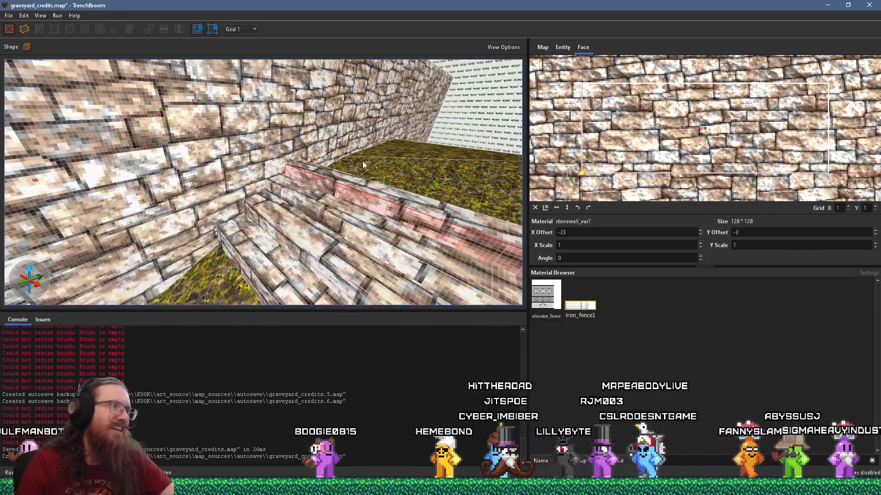
key("w")
left_click(228, 255)
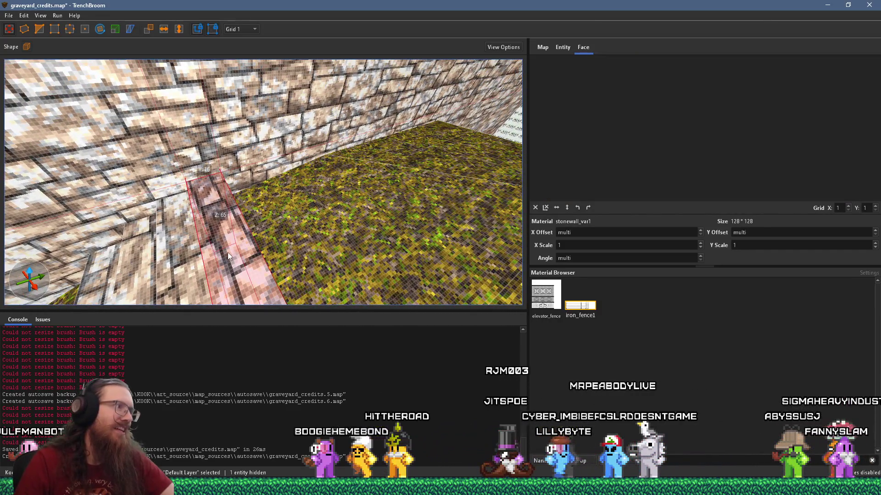
mouse_move(228, 252)
left_mouse_down()
mouse_move(270, 244)
mouse_move(277, 232)
left_mouse_up()
key("w")
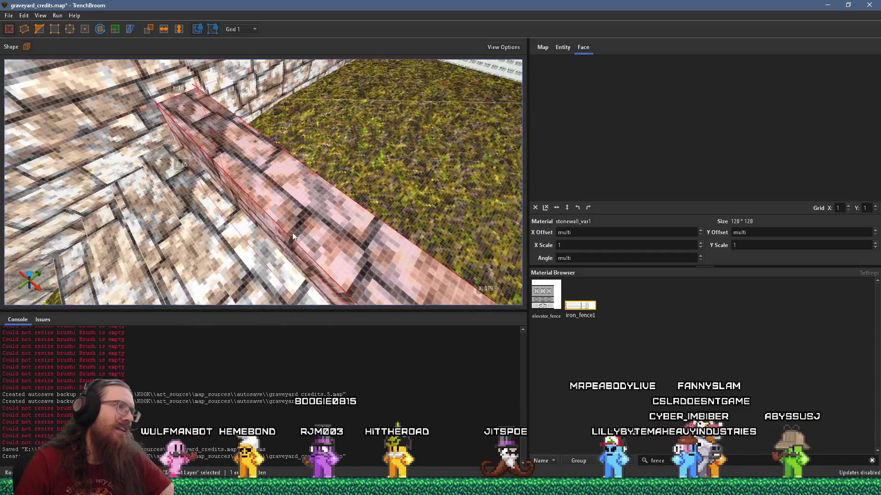
key("s")
key("w")
left_click_drag(384, 101, 375, 148)
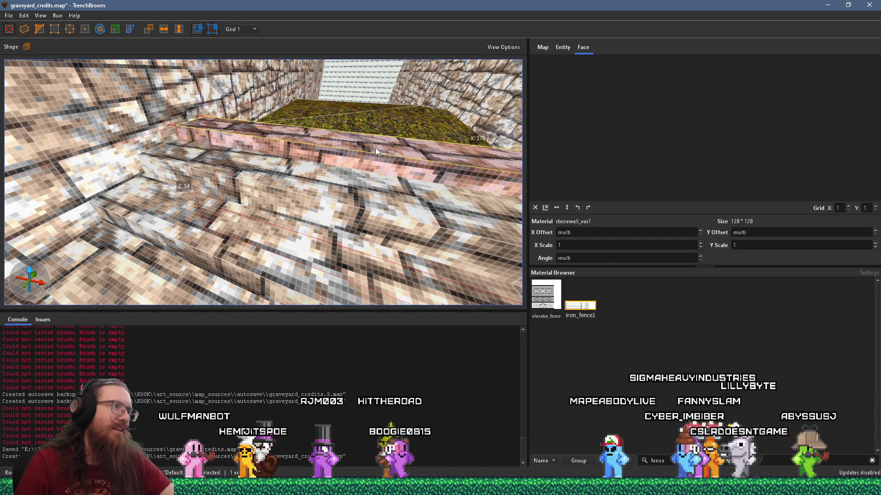
key("w")
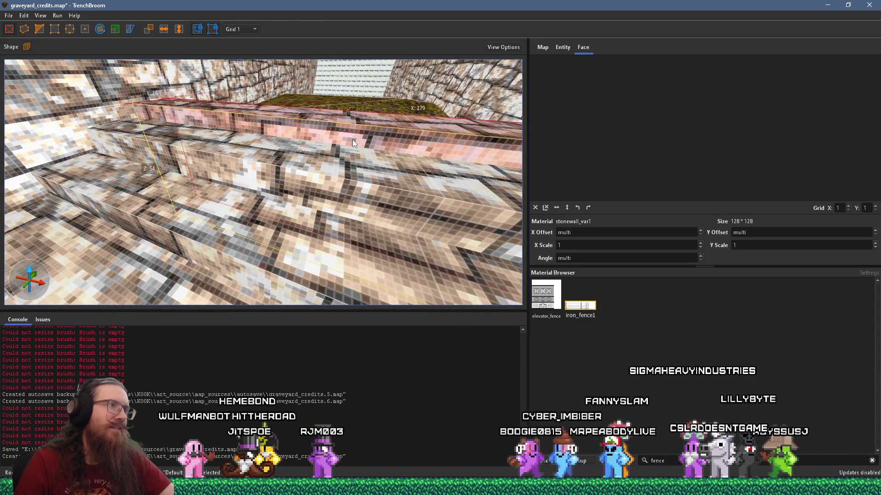
left_click(352, 140, "shift")
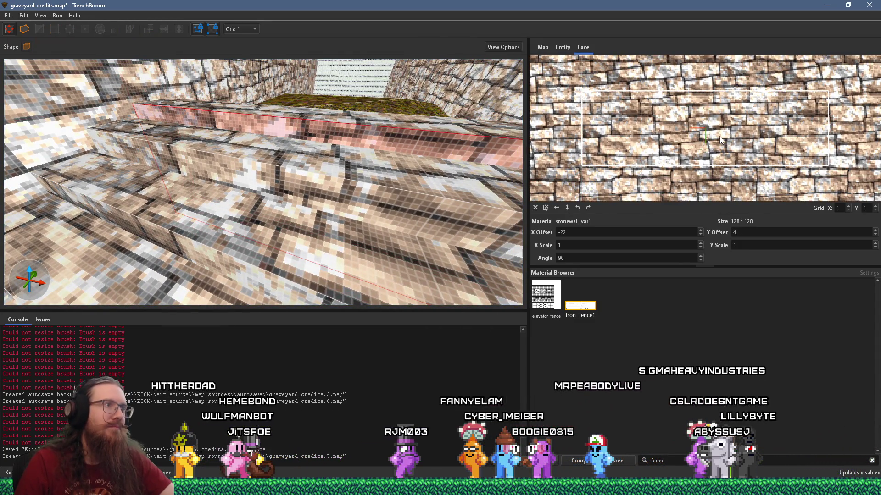
key("Down")
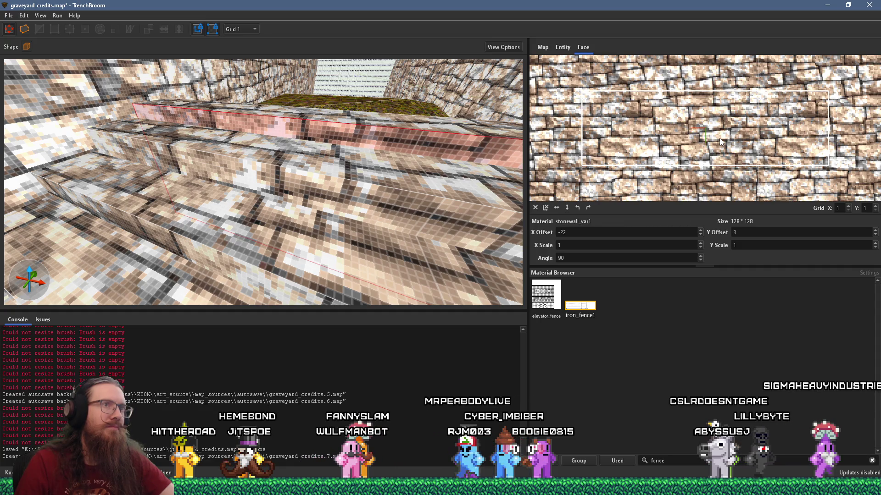
scroll(357, 139, "down", 3)
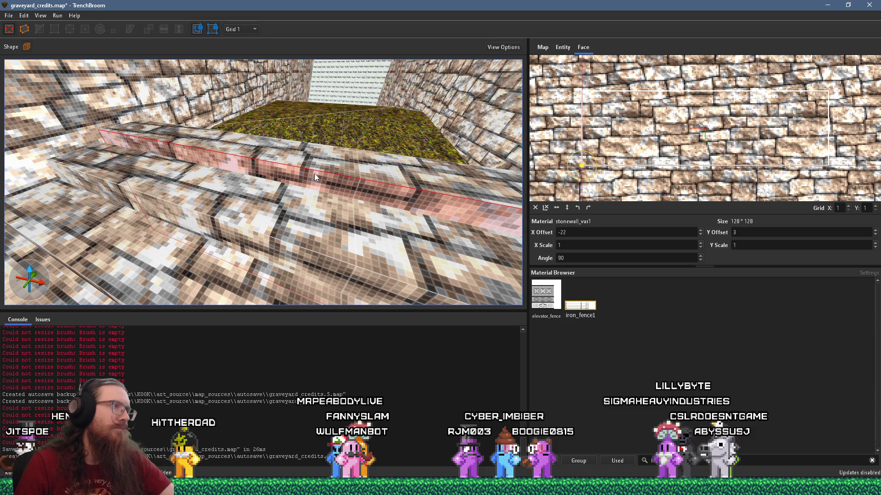
left_click(314, 164)
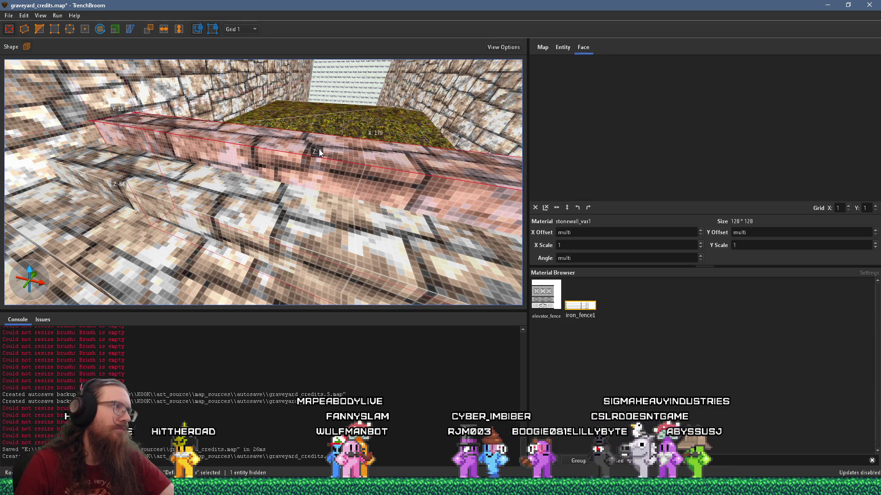
scroll(321, 150, "down", 5)
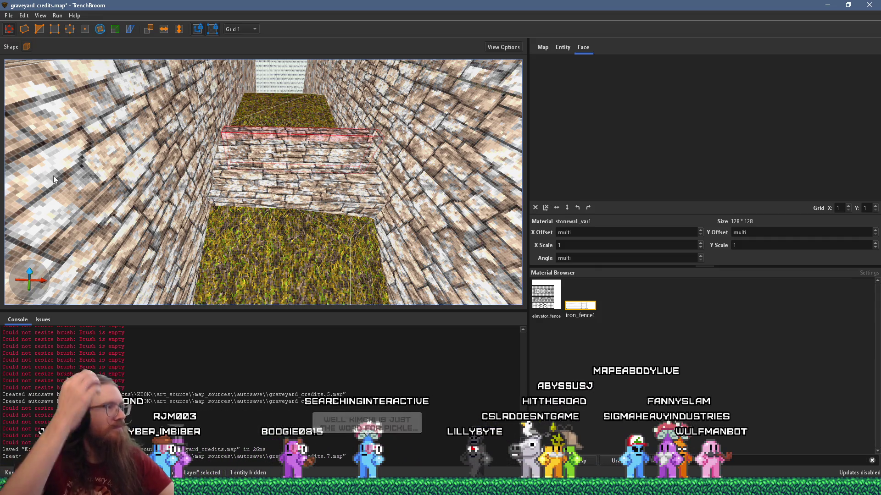
mouse_move(134, 177)
left_mouse_down()
mouse_move(298, 188)
mouse_move(241, 249)
mouse_move(243, 212)
mouse_move(229, 240)
mouse_move(252, 221)
mouse_move(219, 239)
mouse_move(274, 247)
left_mouse_up()
left_click_drag(315, 210, 298, 196)
mouse_move(261, 235)
left_mouse_down()
mouse_move(323, 182)
mouse_move(344, 182)
mouse_move(329, 214)
mouse_move(348, 189)
mouse_move(348, 202)
mouse_move(383, 169)
mouse_move(200, 178)
mouse_move(215, 193)
mouse_move(195, 172)
mouse_move(232, 210)
mouse_move(278, 193)
mouse_move(272, 220)
mouse_move(259, 131)
mouse_move(280, 181)
left_mouse_up()
scroll(260, 125, "up", 5)
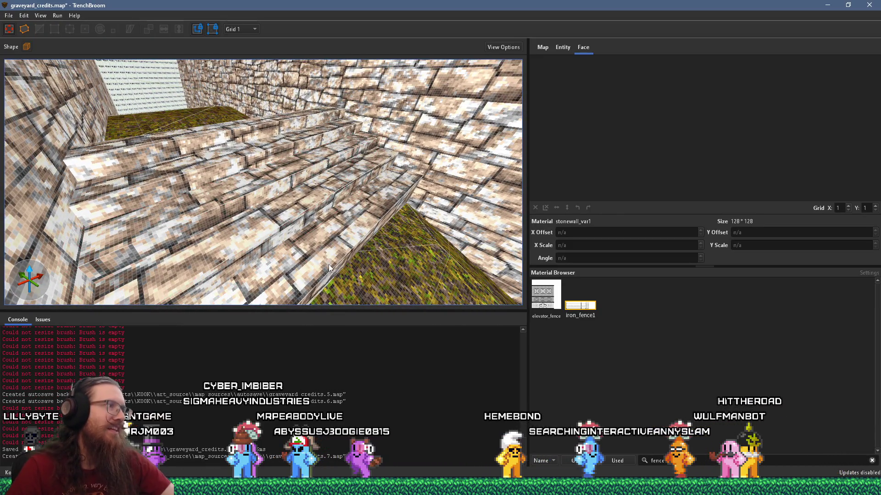
Step: Select all the stone steps and look down on them
left_click(214, 151, "shift")
mouse_move(255, 194)
left_mouse_down()
mouse_move(285, 249)
mouse_move(246, 139)
left_mouse_up()
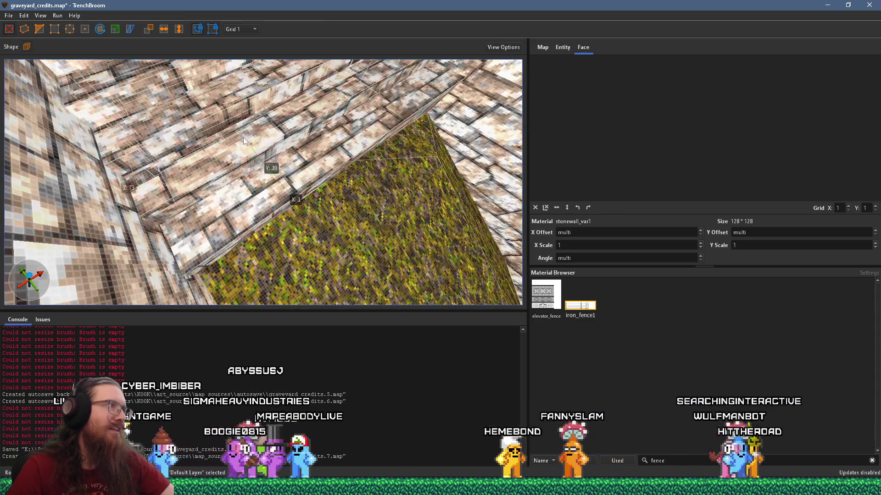
mouse_move(169, 85)
left_mouse_down()
mouse_move(180, 192)
mouse_move(183, 181)
mouse_move(210, 174)
mouse_move(221, 138)
mouse_move(243, 191)
mouse_move(263, 186)
mouse_move(249, 159)
mouse_move(270, 132)
left_mouse_up()
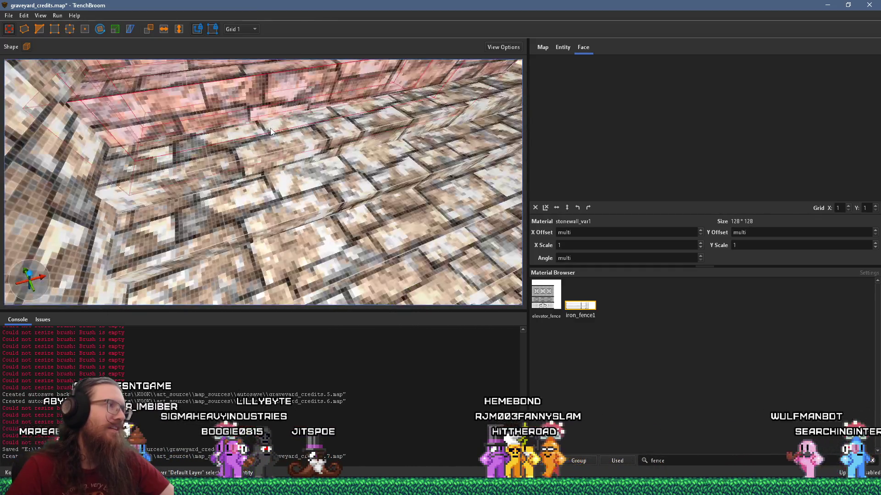
left_click_drag(275, 89, 249, 183)
scroll(250, 183, "up", 5)
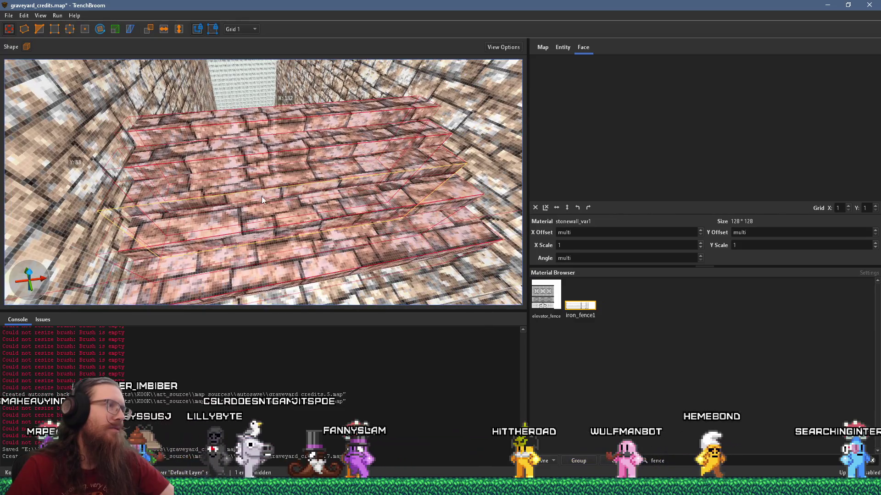
Step: Shift a riser's stone texture vertically to align the bricks, undoing an accidental stretch
left_click(271, 193, "shift")
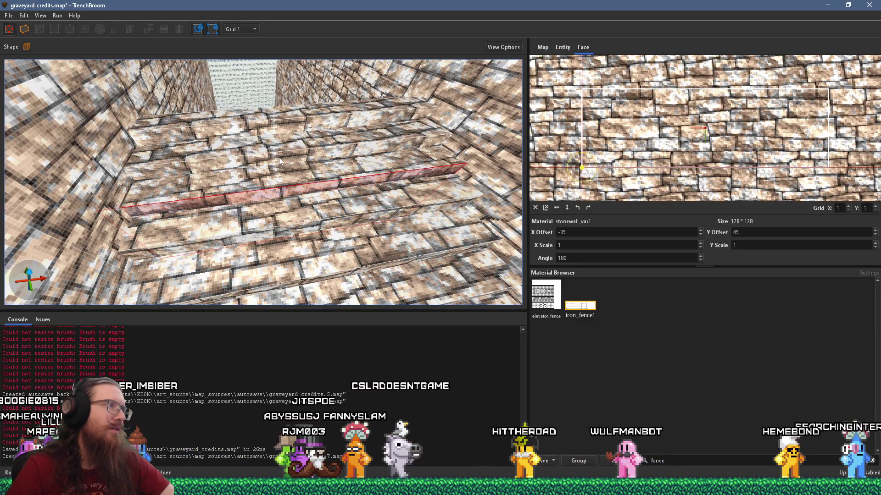
left_click(279, 158, "shift")
left_click_drag(656, 92, 656, 117)
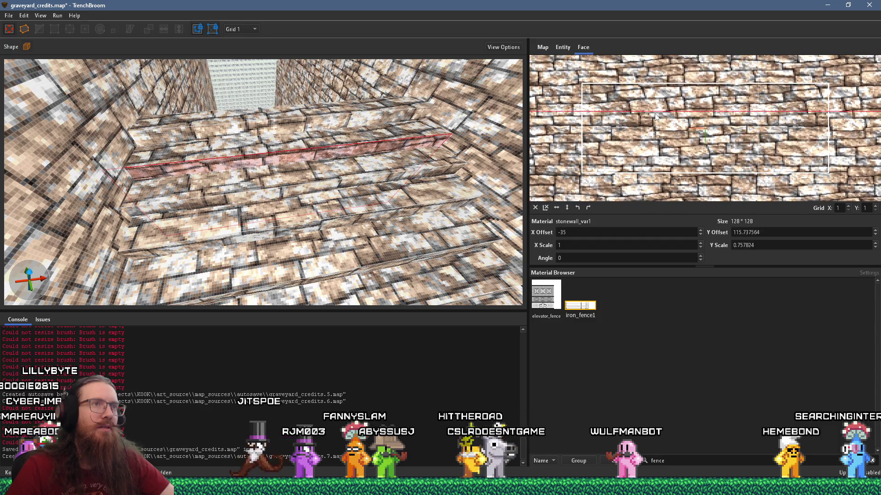
key("ctrl+z")
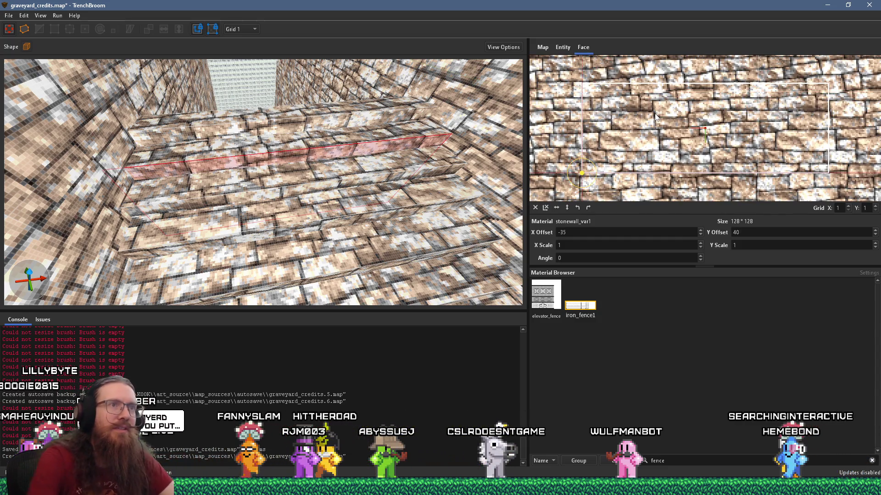
mouse_move(652, 106)
left_mouse_down()
mouse_move(656, 147)
mouse_move(776, 155)
mouse_move(776, 142)
left_mouse_up()
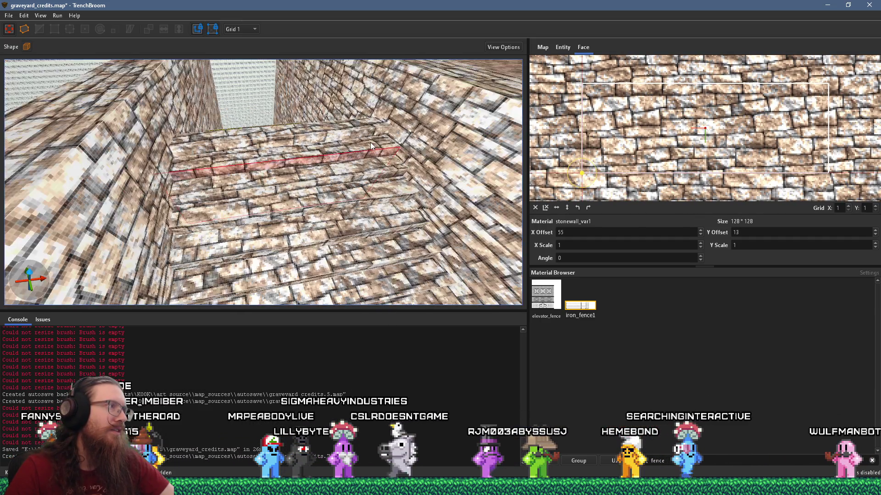
scroll(373, 142, "down", 3)
scroll(347, 144, "up", 2)
scroll(325, 136, "down", 5)
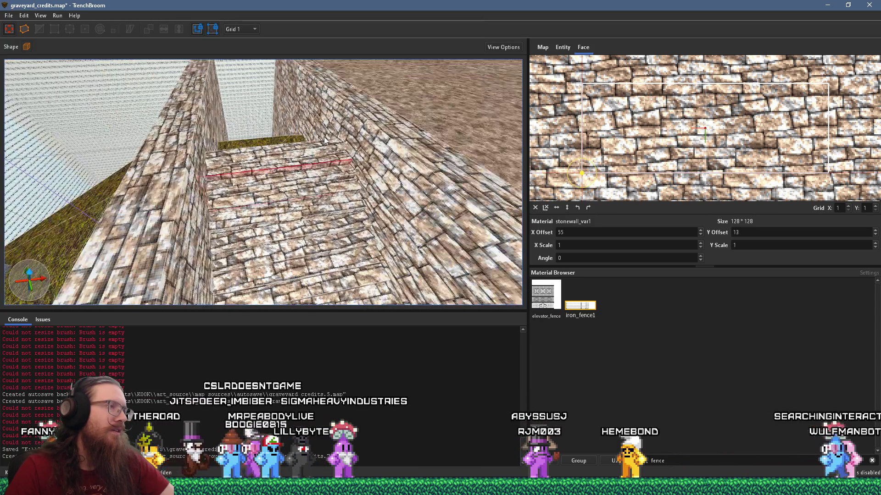
Step: Select the stair brush and reposition it slightly
mouse_move(321, 171)
left_mouse_down()
mouse_move(323, 164)
mouse_move(277, 189)
mouse_move(281, 260)
mouse_move(271, 156)
mouse_move(282, 205)
left_mouse_up()
left_click(277, 189)
scroll(281, 205, "up", 2)
scroll(277, 169, "up", 5)
mouse_move(277, 169)
left_mouse_down()
mouse_move(310, 135)
mouse_move(318, 147)
left_mouse_up()
scroll(308, 124, "down", 6)
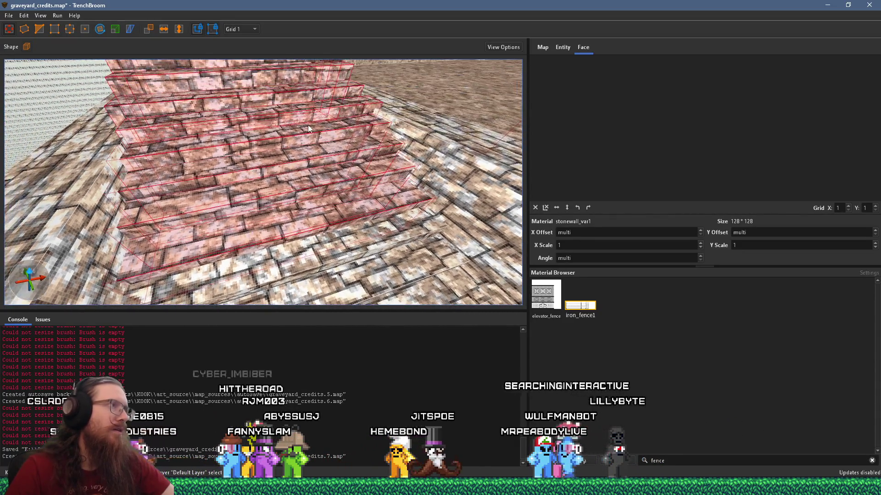
Step: Hide the selected stair brushes to expose the back wall
mouse_move(301, 150)
left_mouse_down()
mouse_move(321, 177)
mouse_move(304, 170)
mouse_move(269, 112)
left_mouse_up()
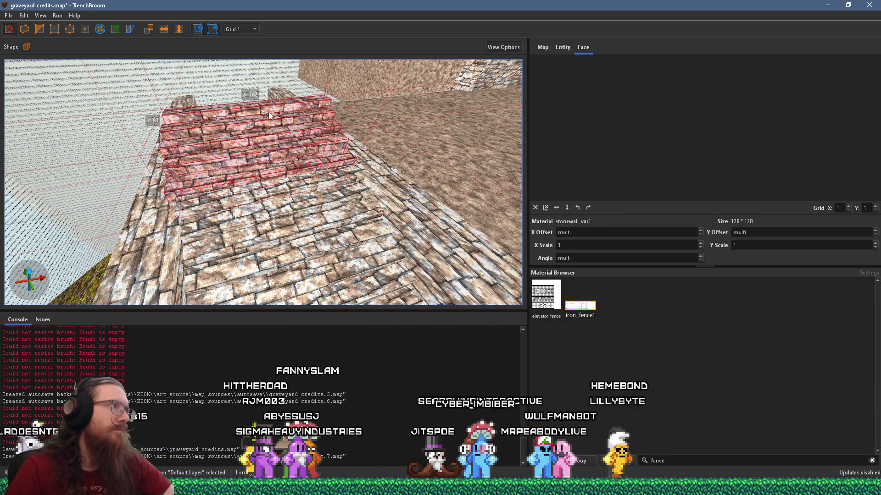
key("Delete")
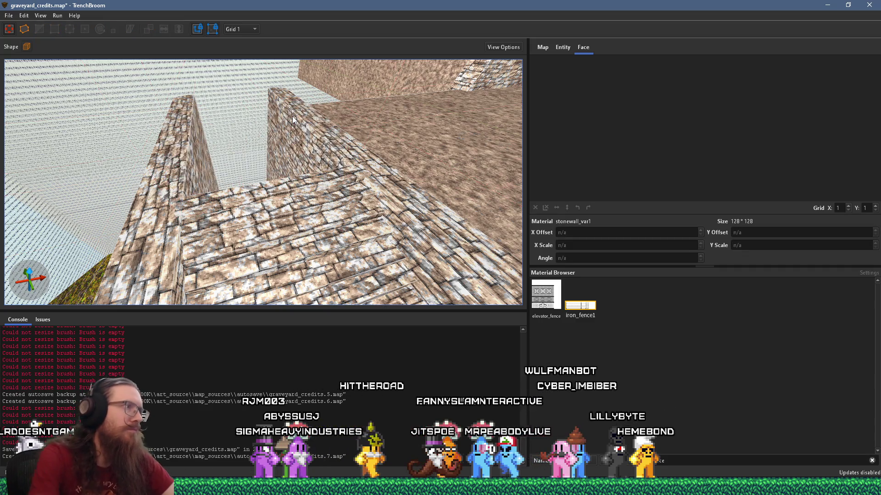
scroll(302, 150, "down", 5)
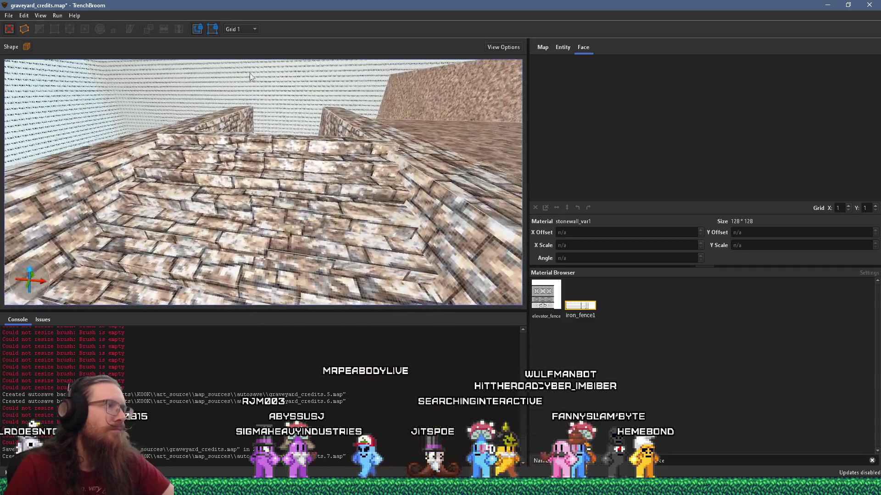
scroll(274, 137, "up", 5)
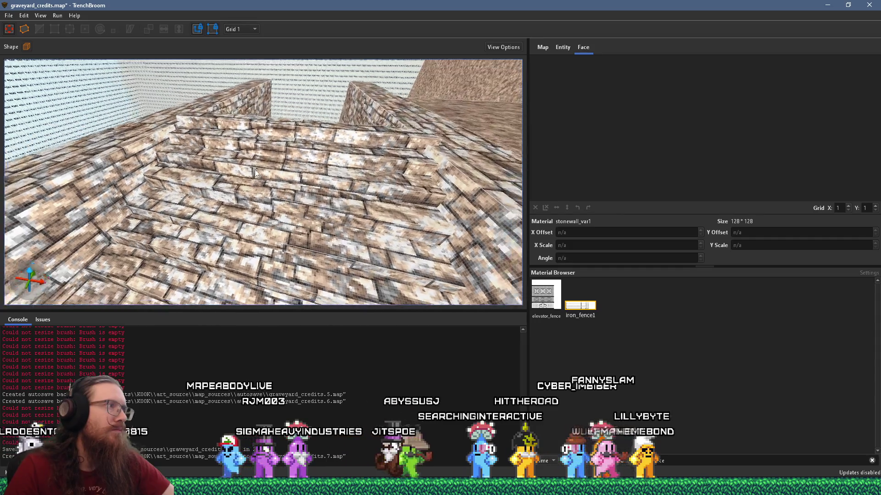
Step: Nudge the texture of the stair face behind them to offsets -130 and 68
left_click(307, 144, "shift")
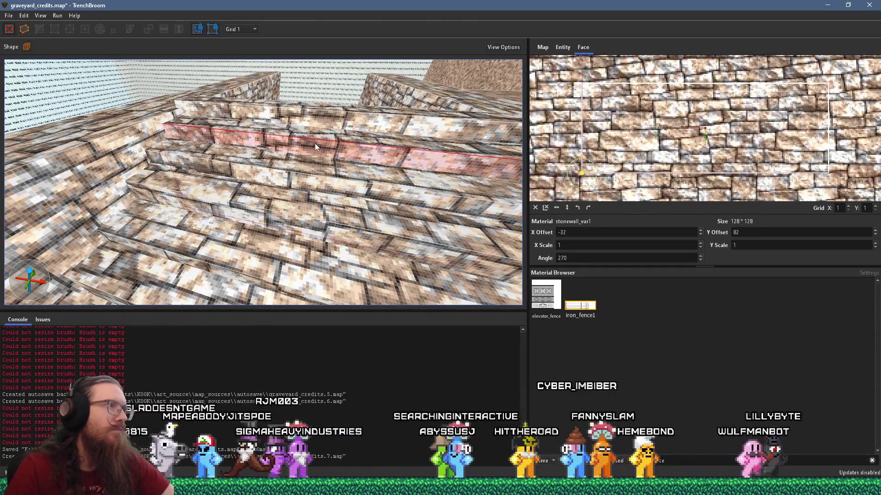
left_click_drag(563, 147, 561, 143)
scroll(371, 158, "down", 3)
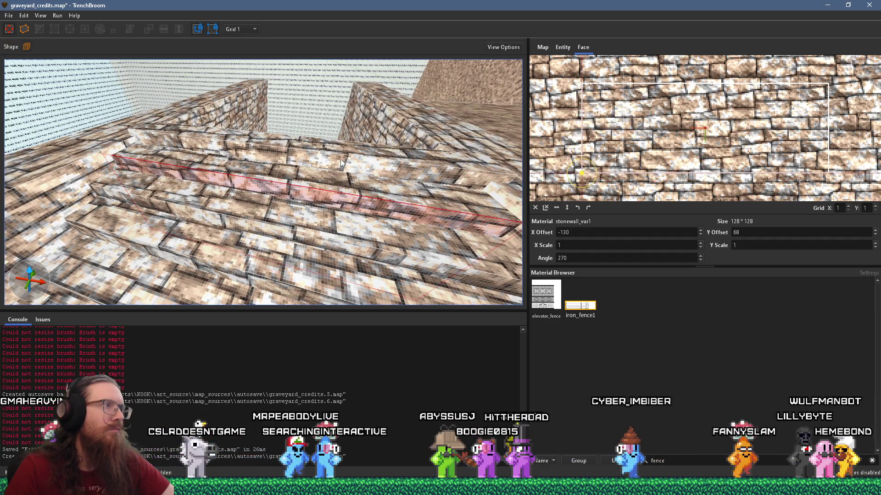
scroll(311, 172, "down", 2)
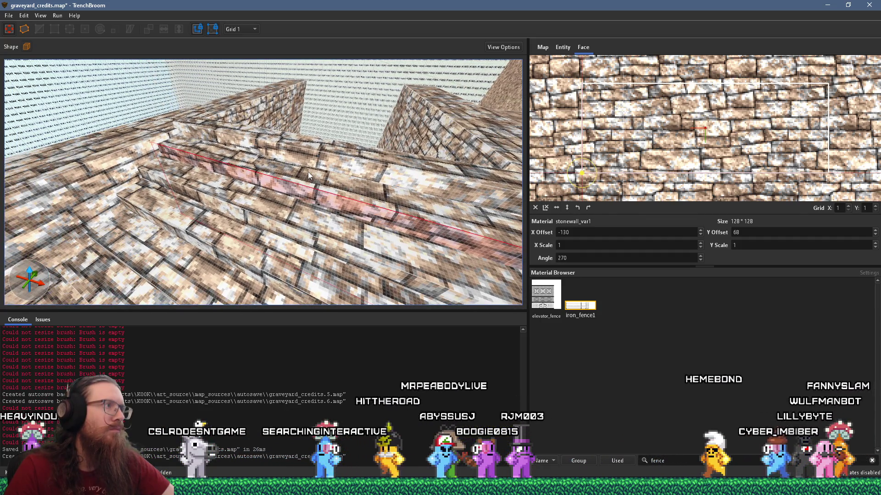
scroll(307, 172, "down", 2)
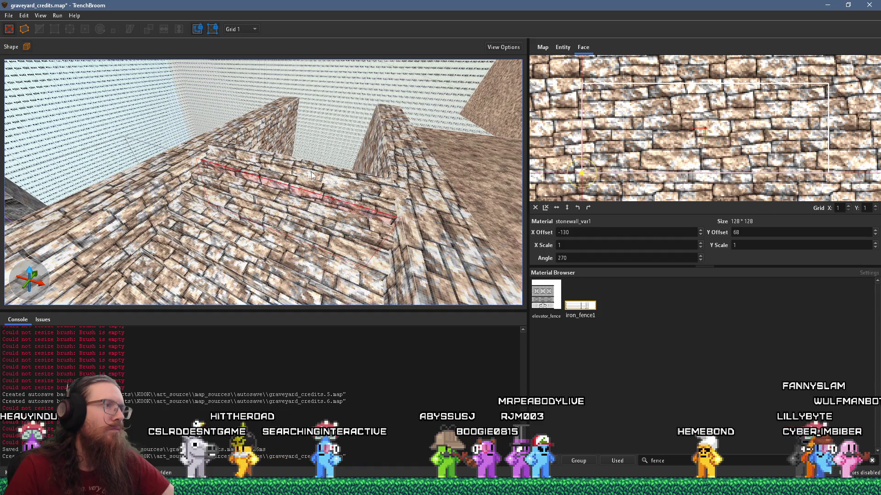
Step: Select the wall brush beside the stairs
left_click(327, 179)
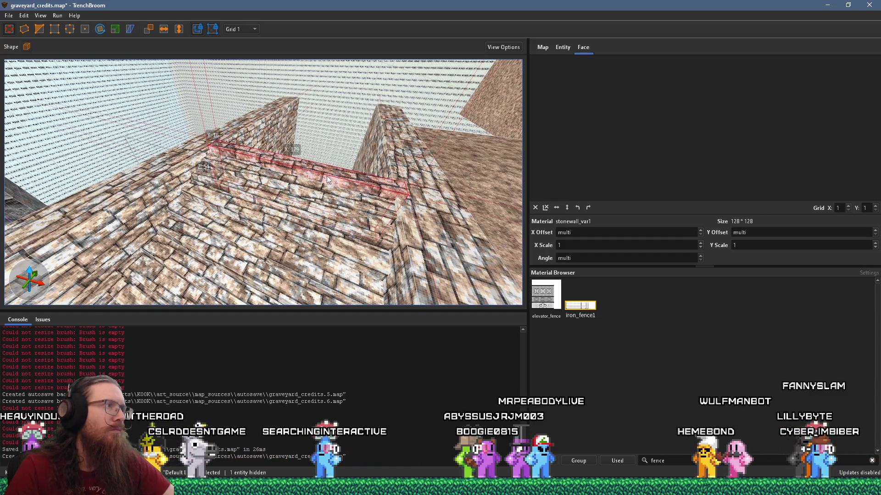
key("Escape")
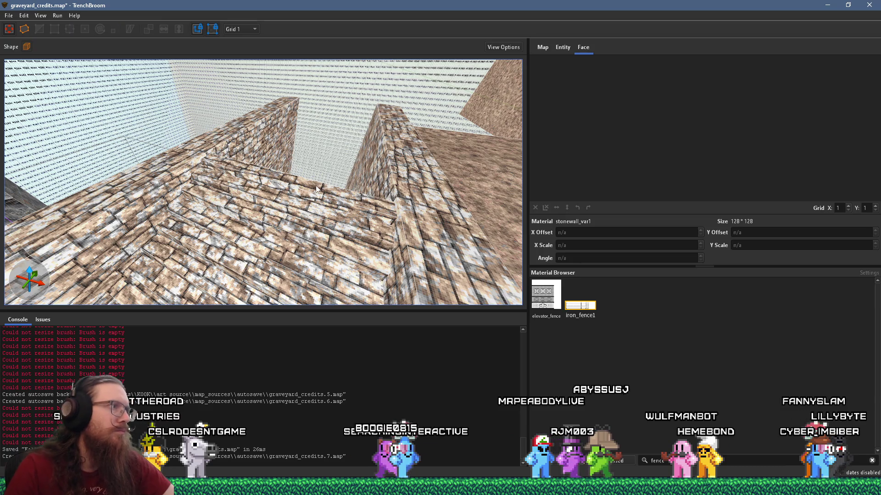
left_click(318, 188)
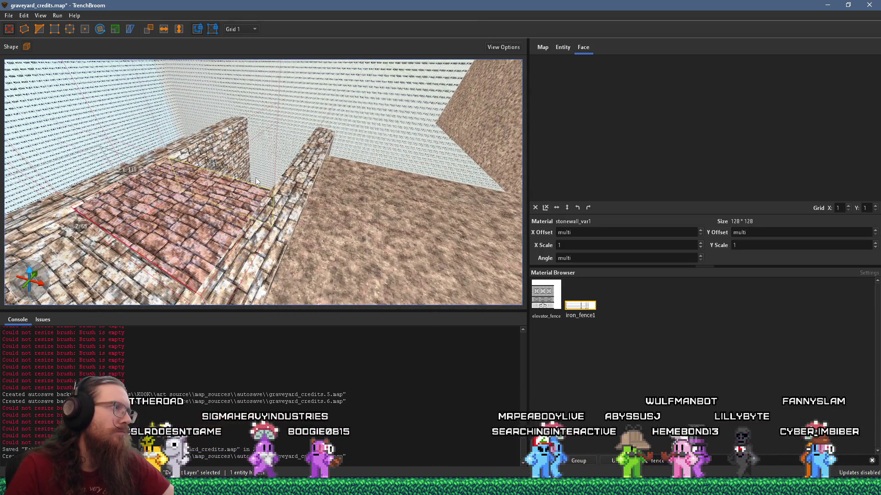
Step: Move the short stone wall brush to the left
scroll(253, 180, "up", 5)
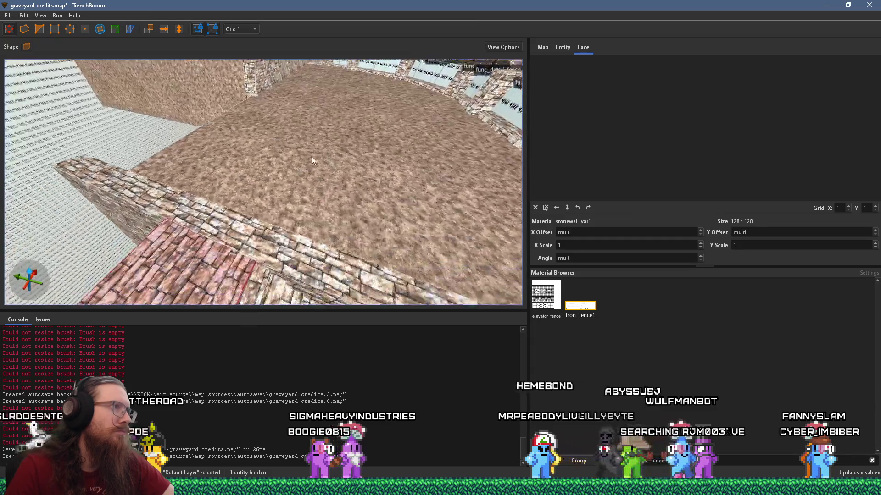
scroll(303, 168, "down", 6)
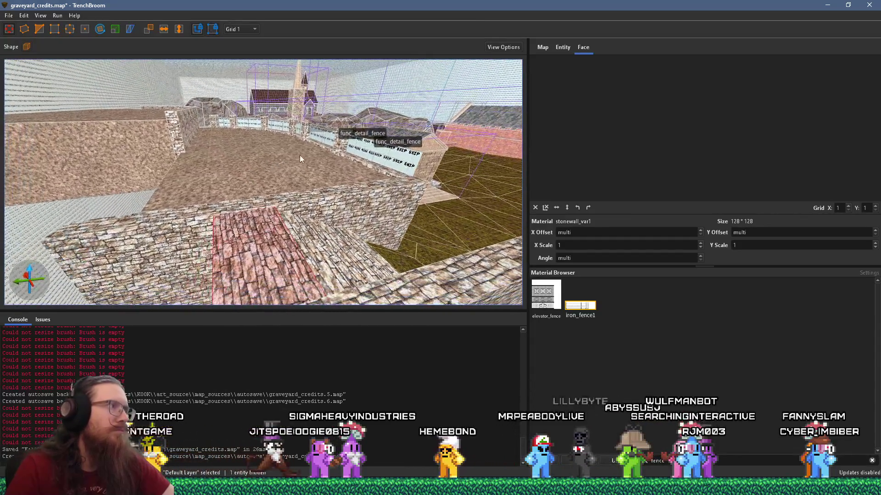
scroll(282, 167, "up", 5)
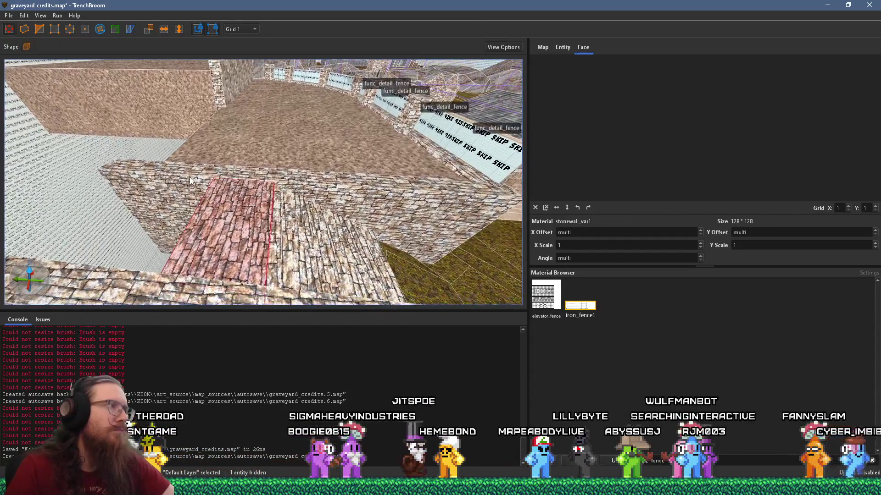
scroll(190, 180, "up", 5)
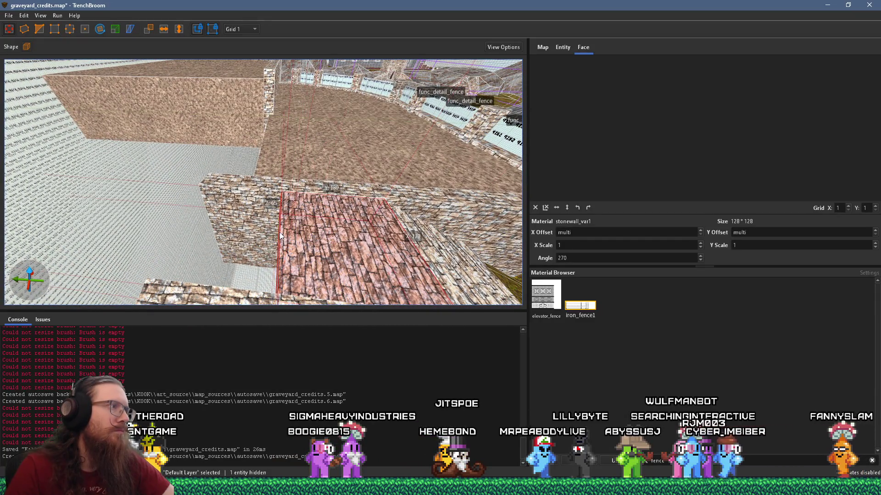
key("Escape")
scroll(307, 250, "down", 8)
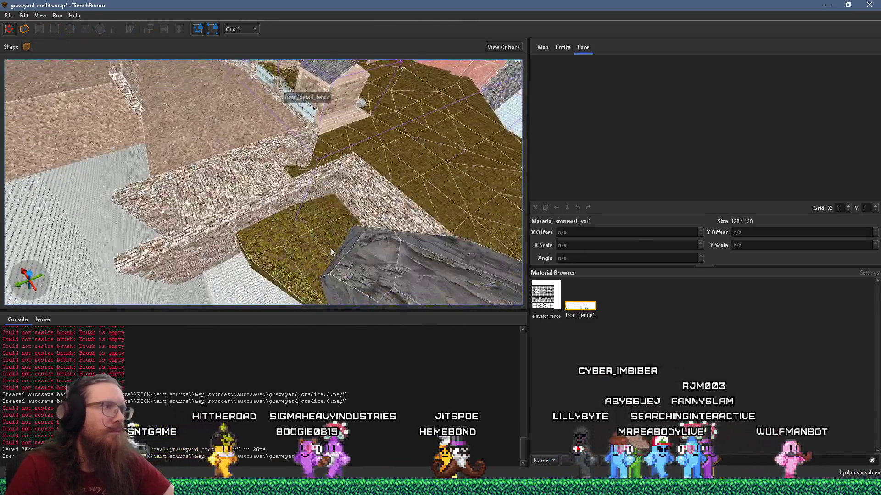
left_click(359, 210)
left_click(145, 234)
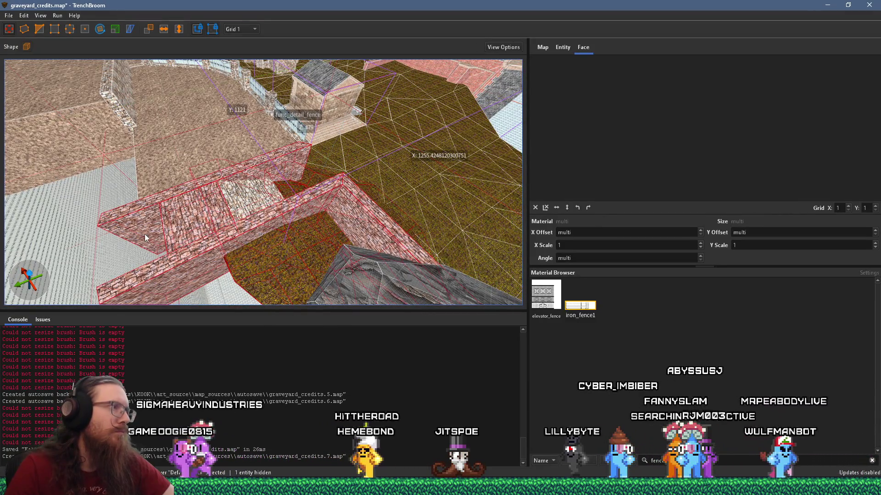
left_click(374, 221)
mouse_move(374, 222)
left_mouse_down()
mouse_move(153, 216)
mouse_move(151, 199)
left_mouse_up()
Step: Reset the corner wall face's texture and align the neighbouring face to match
scroll(150, 198, "up", 5)
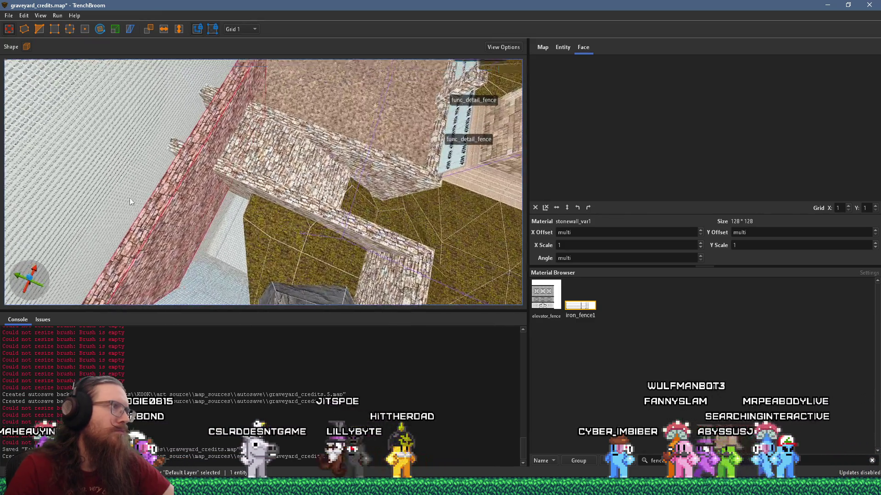
scroll(174, 197, "up", 5)
scroll(56, 241, "up", 4)
scroll(230, 242, "down", 5)
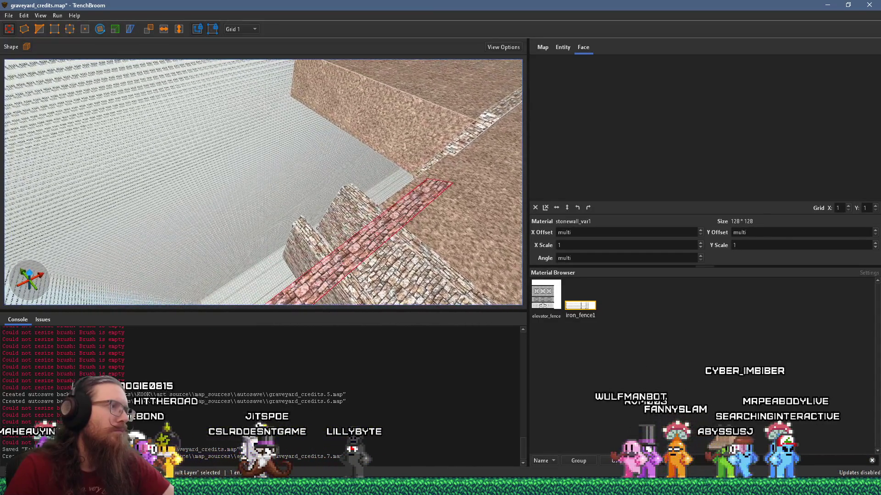
mouse_move(370, 271)
left_mouse_down()
mouse_move(185, 223)
mouse_move(286, 89)
mouse_move(243, 190)
mouse_move(319, 54)
mouse_move(296, 172)
mouse_move(281, 183)
left_mouse_up()
left_click(295, 172, "shift")
left_click(535, 207)
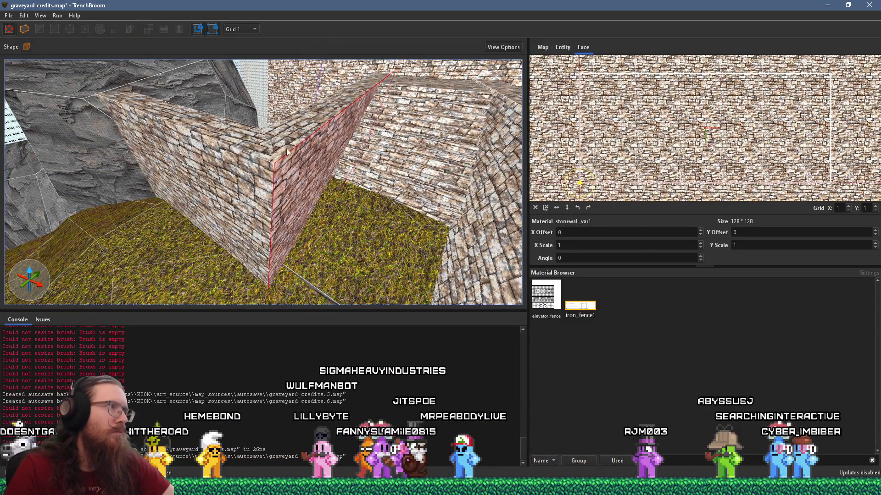
left_click(221, 160, "alt+shift")
key("Escape")
Step: Look across the wall tops, then select the near stone wall and the grey rock
left_click_drag(245, 158, 278, 295)
mouse_move(258, 267)
left_mouse_down()
mouse_move(249, 242)
mouse_move(108, 271)
mouse_move(234, 211)
mouse_move(277, 201)
mouse_move(368, 252)
mouse_move(227, 243)
left_mouse_up()
scroll(277, 201, "up", 3)
left_click(227, 243)
left_click_drag(337, 161, 294, 172)
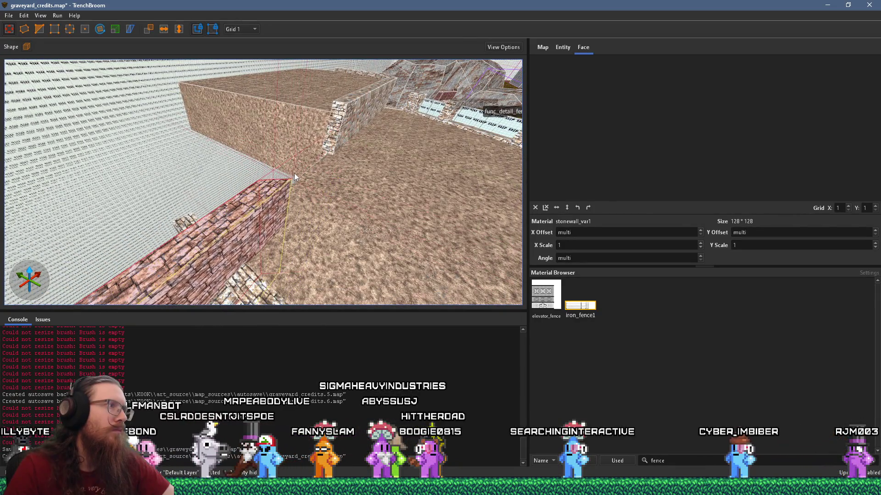
mouse_move(348, 134)
left_mouse_down()
mouse_move(198, 231)
mouse_move(142, 232)
mouse_move(211, 220)
left_mouse_up()
key("Escape")
left_click(137, 278)
mouse_move(151, 273)
left_mouse_down()
mouse_move(142, 208)
mouse_move(444, 246)
mouse_move(24, 143)
left_mouse_up()
Step: Raise the stone wall's top face higher
scroll(346, 228, "up", 5)
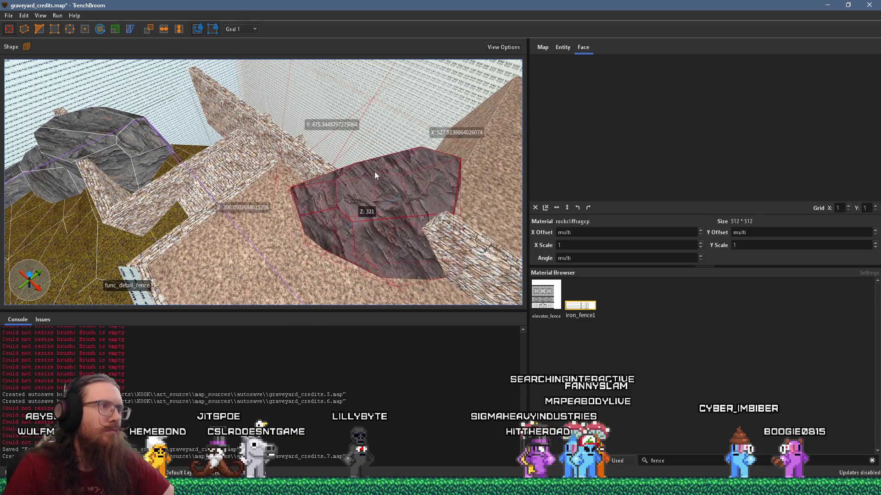
mouse_move(375, 174)
left_mouse_down()
mouse_move(387, 161)
mouse_move(376, 178)
mouse_move(347, 130)
mouse_move(290, 192)
mouse_move(255, 213)
mouse_move(334, 98)
left_mouse_up()
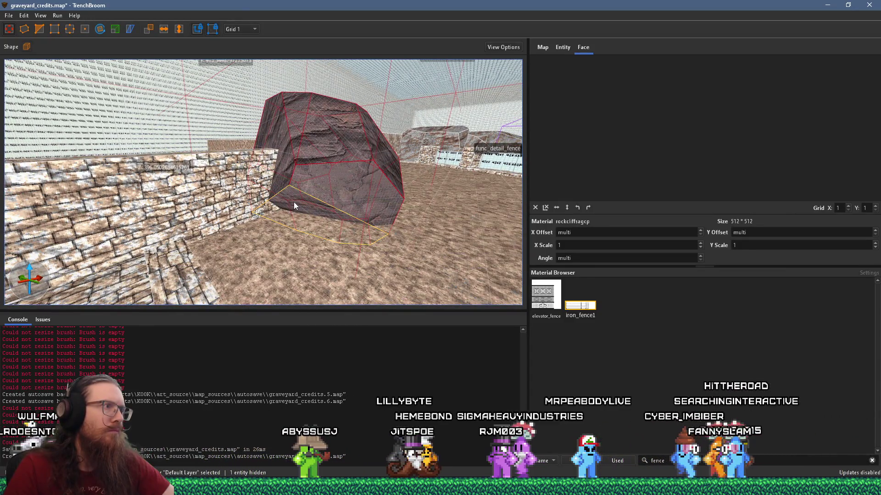
mouse_move(276, 250)
left_mouse_down()
mouse_move(346, 263)
mouse_move(340, 225)
mouse_move(322, 202)
left_mouse_up()
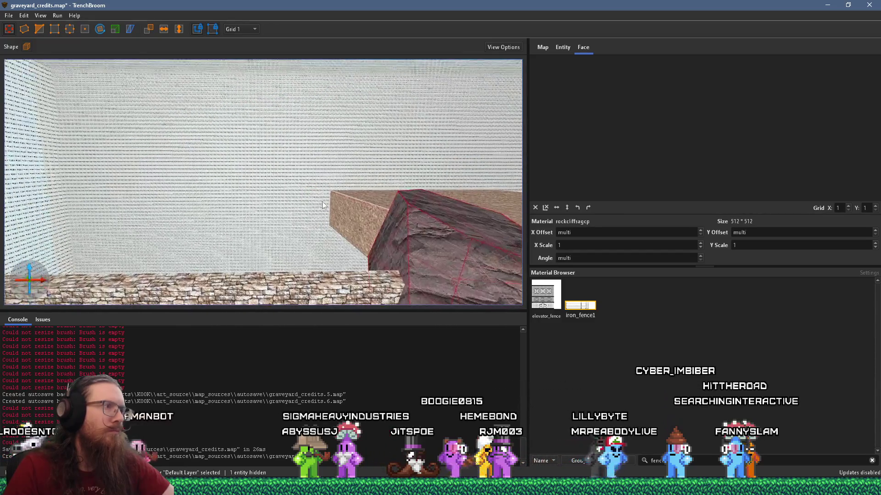
left_click(353, 279)
mouse_move(361, 280)
left_mouse_down()
mouse_move(370, 246)
mouse_move(230, 203)
mouse_move(431, 219)
mouse_move(332, 218)
mouse_move(424, 360)
left_mouse_up()
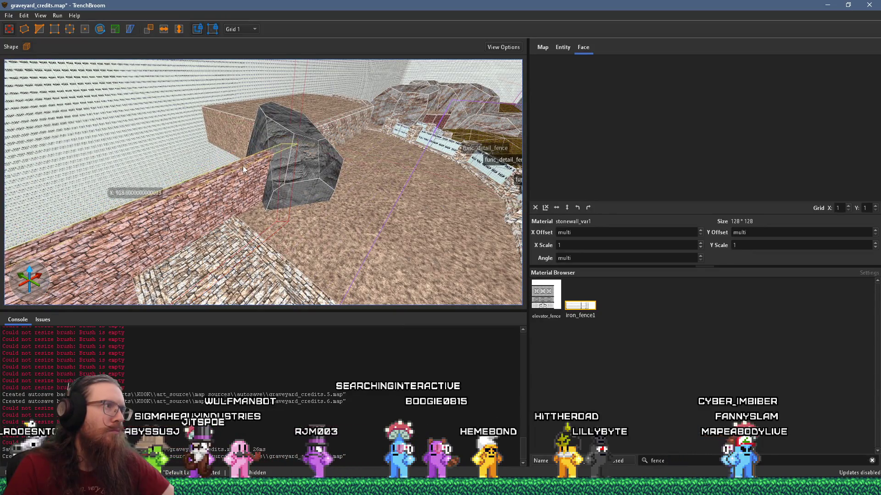
Step: Duplicate the rock brush and rotate the copy 90° about Y
left_click(289, 159)
mouse_move(293, 159)
left_mouse_down()
mouse_move(233, 189)
mouse_move(125, 196)
left_mouse_up()
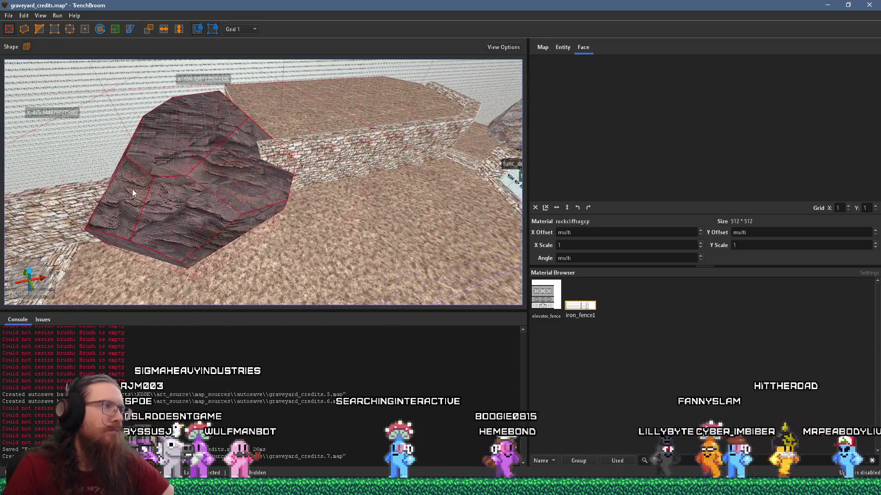
left_click(264, 152)
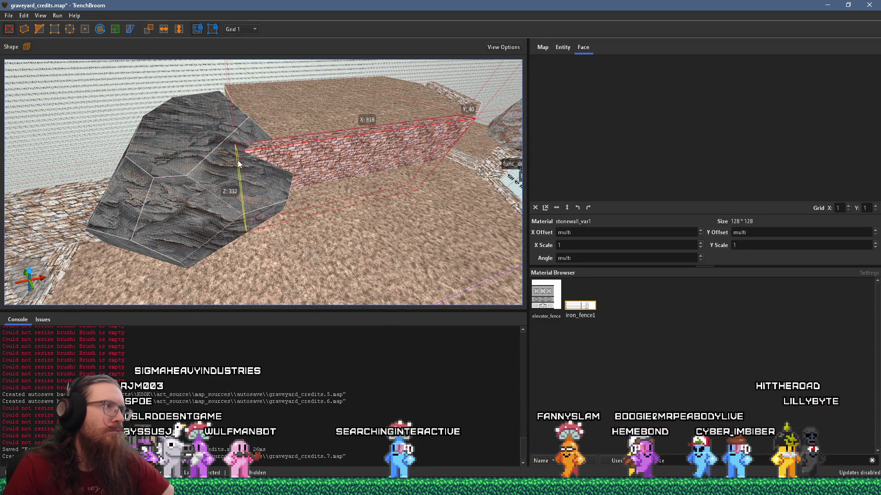
mouse_move(257, 176)
left_mouse_down()
mouse_move(244, 230)
mouse_move(277, 206)
mouse_move(155, 268)
mouse_move(202, 244)
mouse_move(221, 200)
mouse_move(272, 155)
mouse_move(276, 166)
mouse_move(330, 170)
left_mouse_up()
left_click(221, 200)
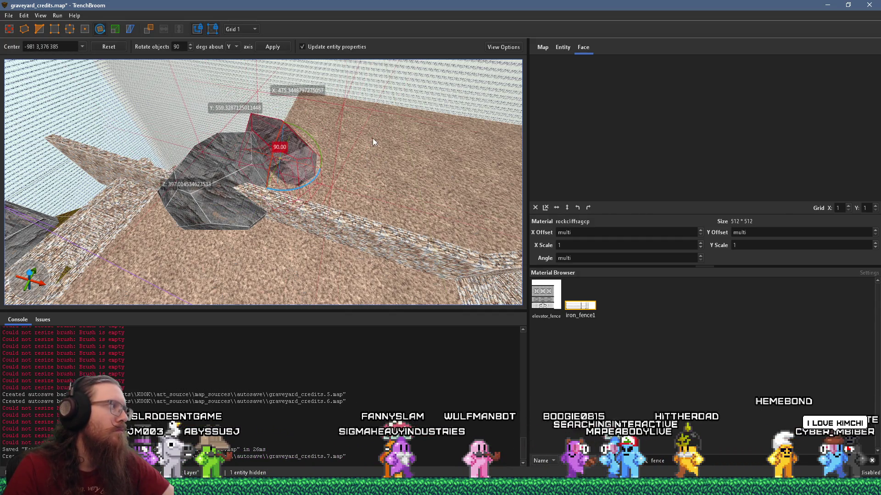
scroll(331, 177, "up", 5)
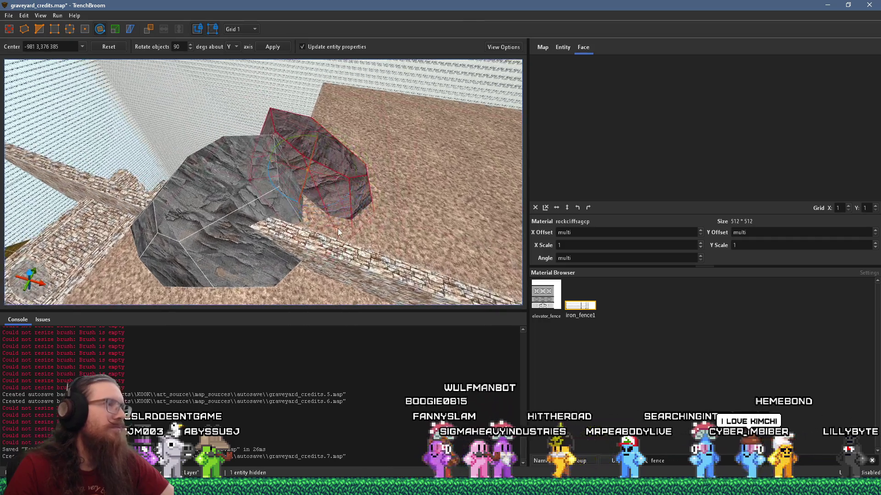
key("r")
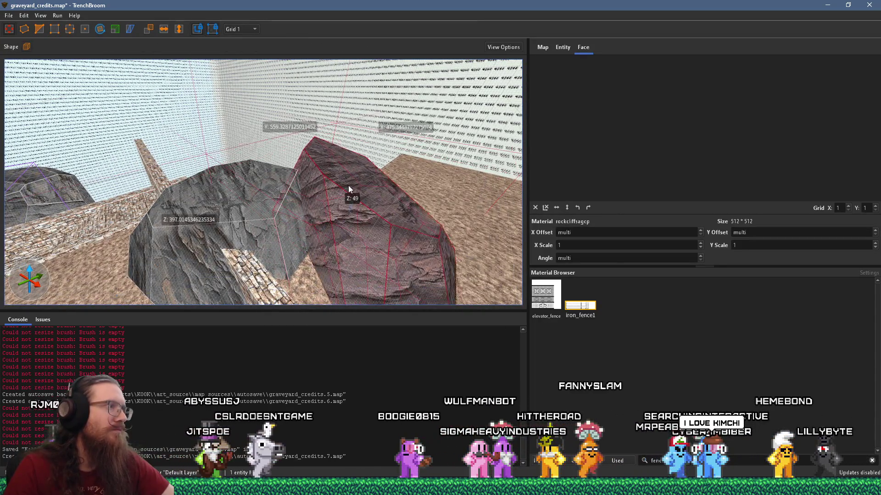
scroll(350, 165, "down", 5)
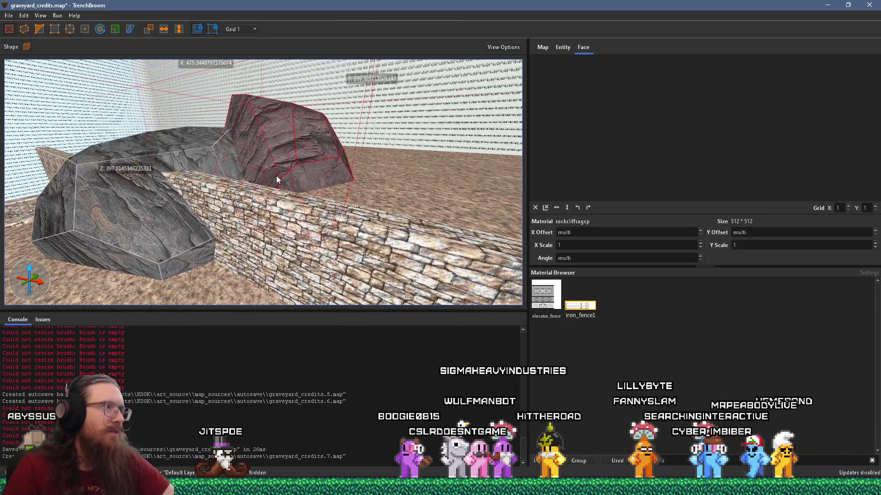
Step: Fly around the rotated rock copy and stone wall to check its placement
left_click(277, 179, "shift")
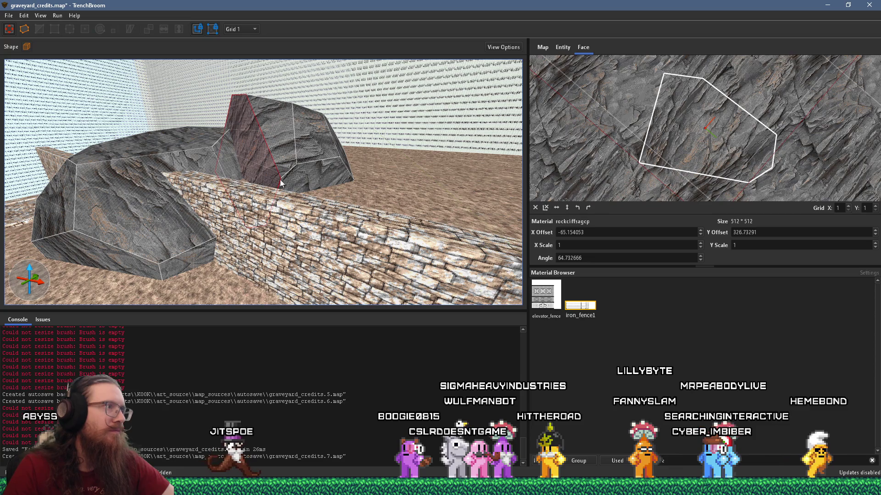
key("w")
key("Escape")
key("w")
key("w")
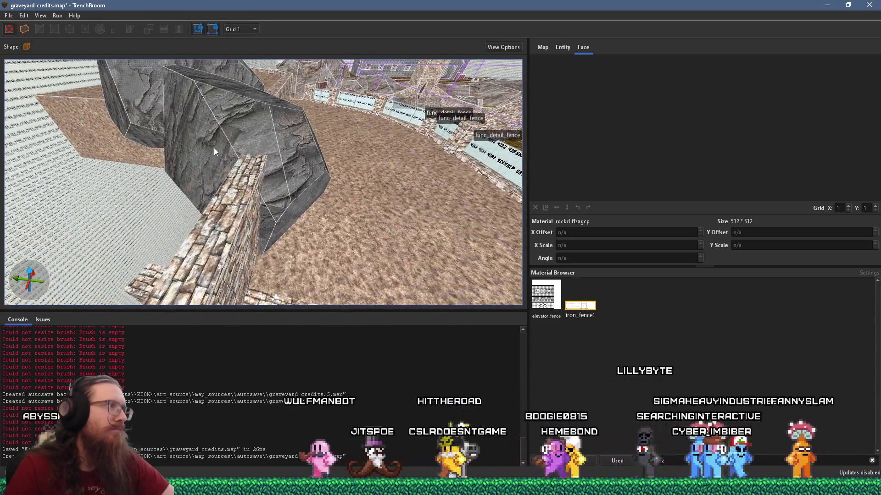
left_click(214, 151)
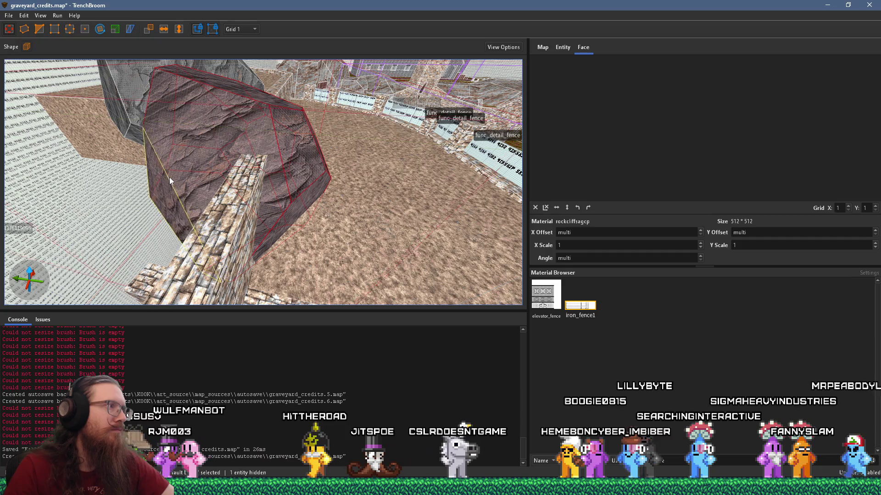
key("Escape")
key("w")
key("w")
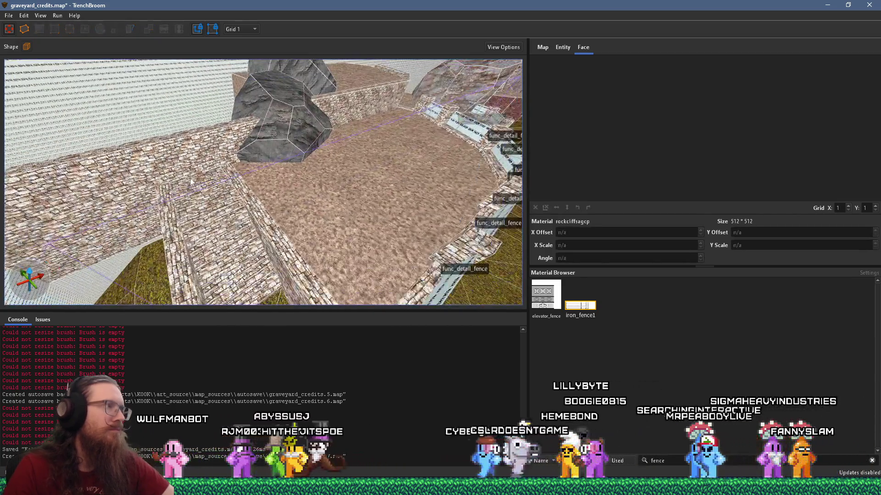
key("w")
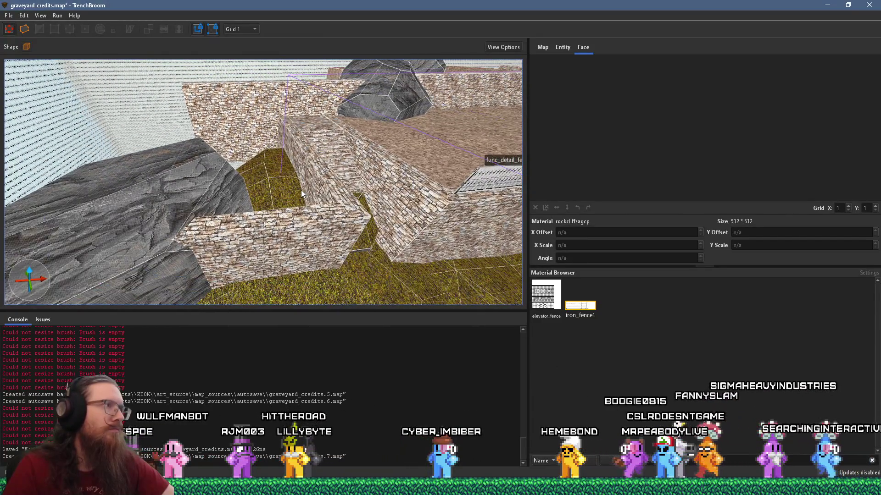
key("s")
key("w")
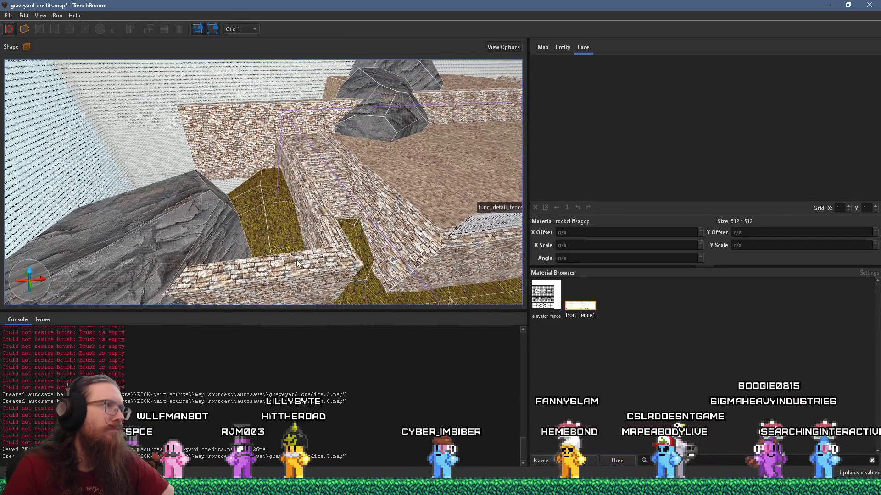
Step: Select the grey rock and the dirt floor to check their materials
left_click(257, 207)
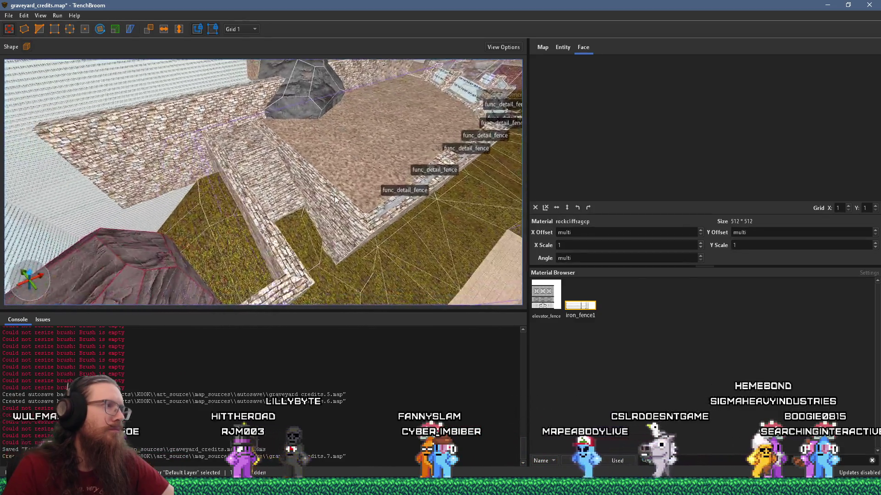
left_click(388, 188)
key("Escape")
key("w")
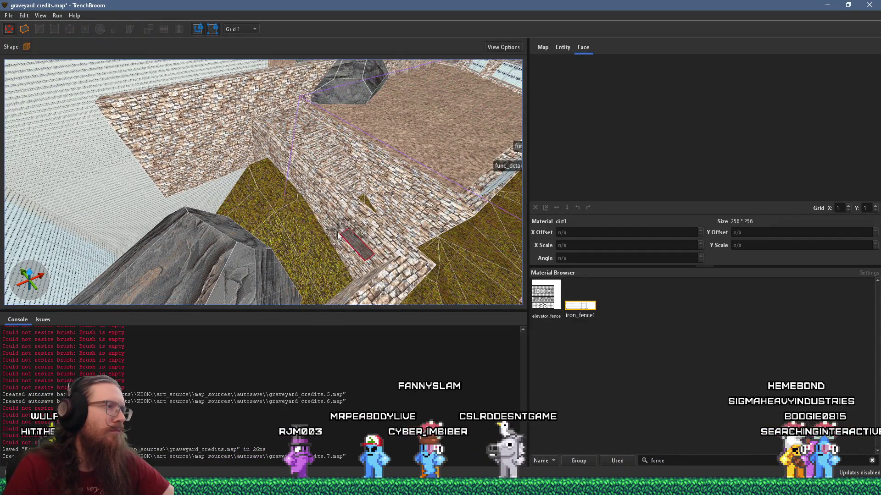
Step: Draw a flat block in the grass pit and texture it with dirt1 from the dirt floor
left_click_drag(273, 186, 307, 211)
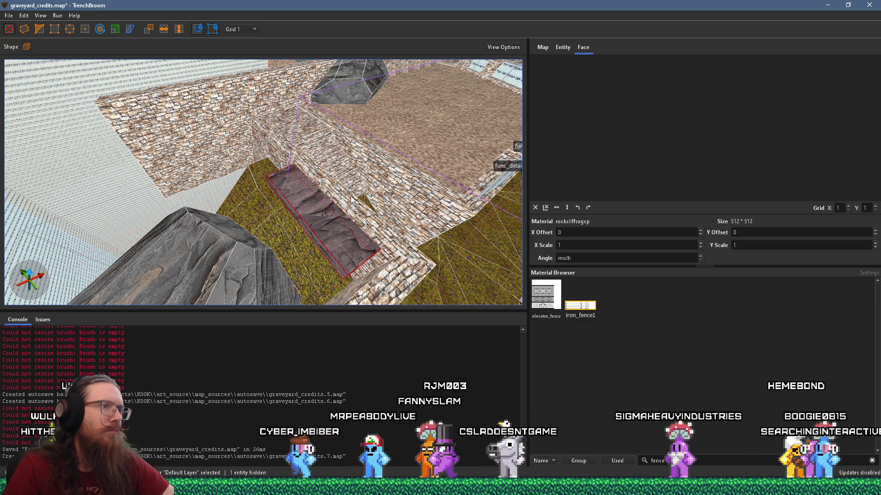
key("Escape")
left_click(436, 159)
right_click(436, 154)
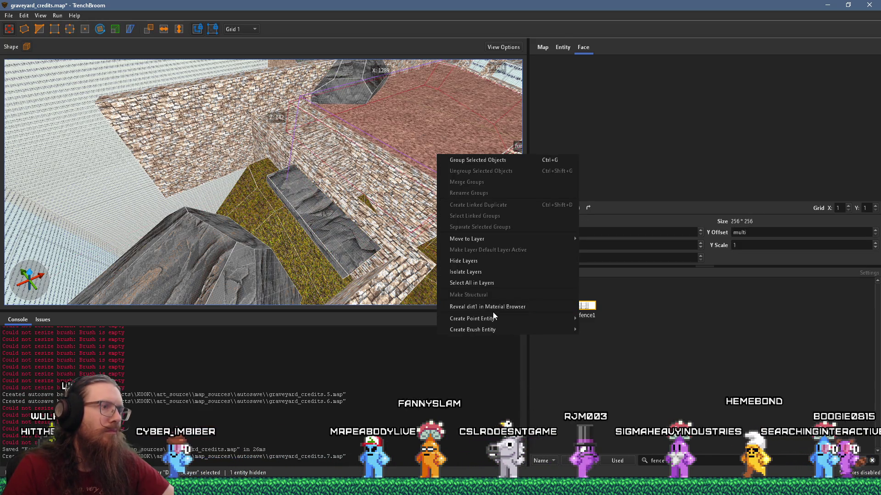
key("Escape")
left_click(871, 462)
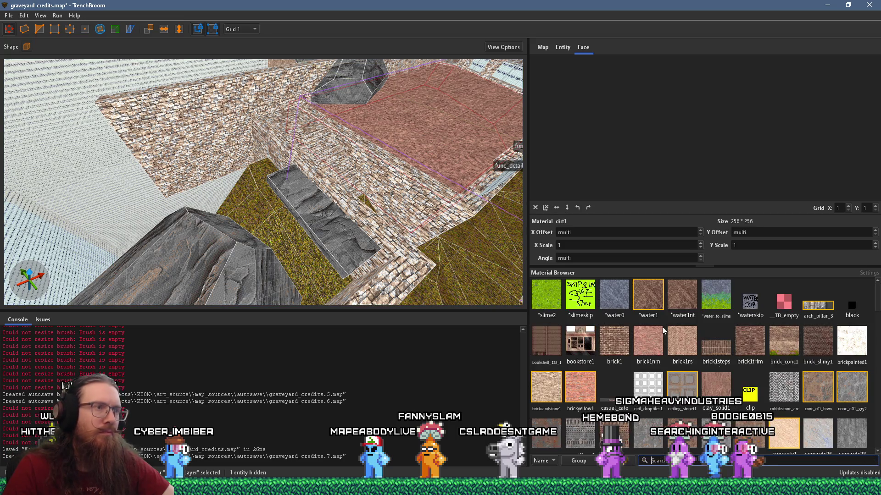
right_click(458, 148)
right_click(422, 127)
right_click(422, 126)
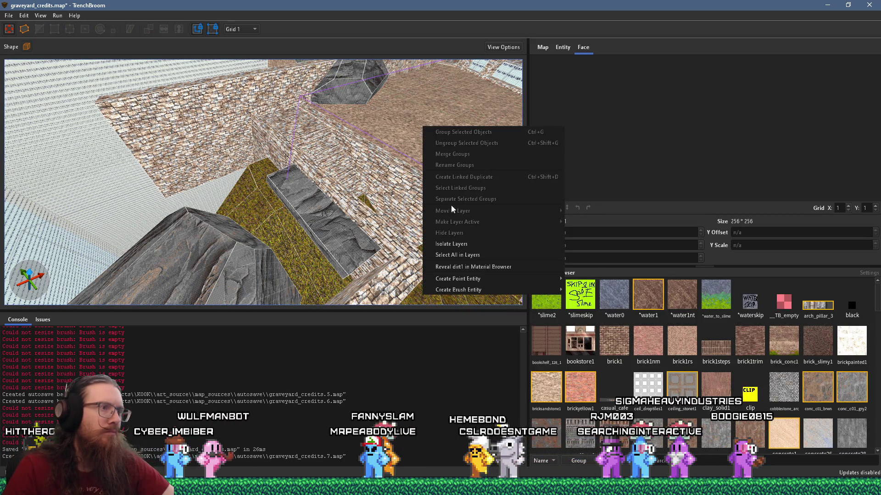
left_click(459, 266)
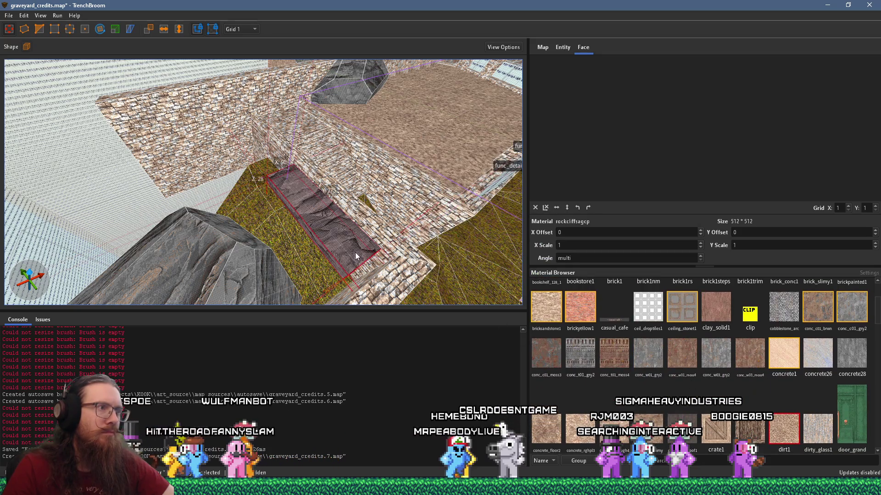
left_click(774, 430)
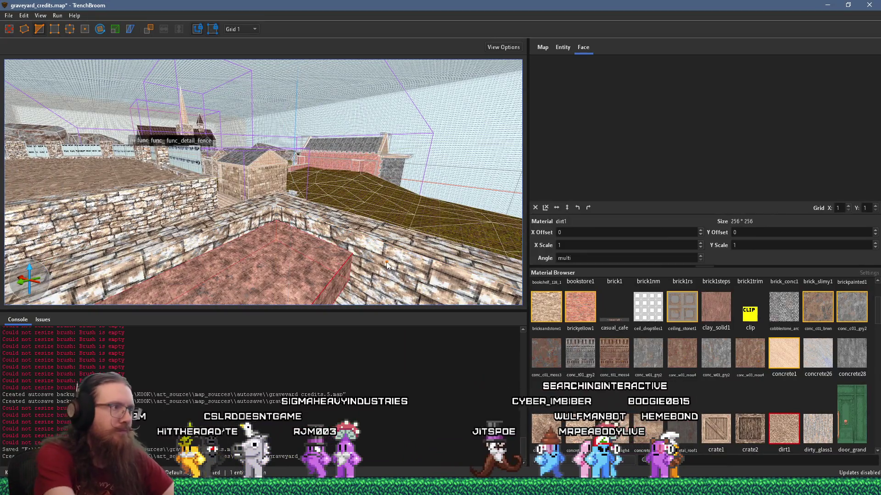
left_click(231, 256)
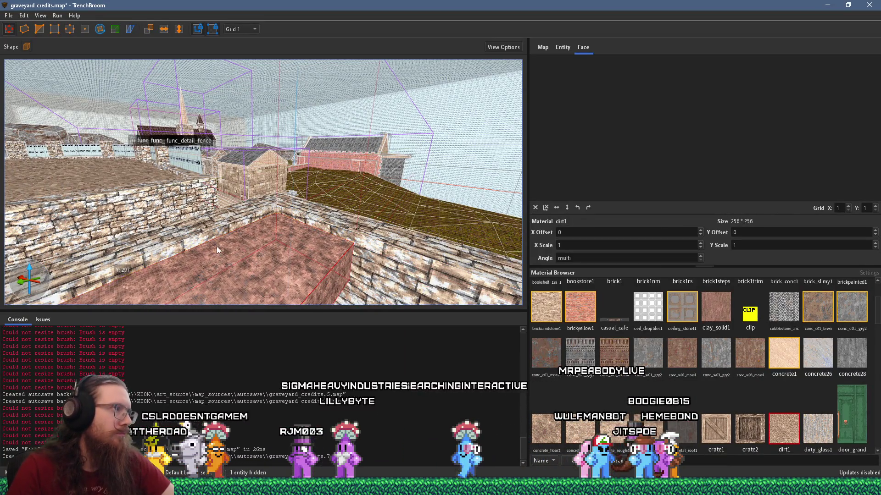
Step: Lower the dirt1 brush into a flat floor and stretch it left over the grass
left_click(170, 244, "shift")
key("ctrl+z")
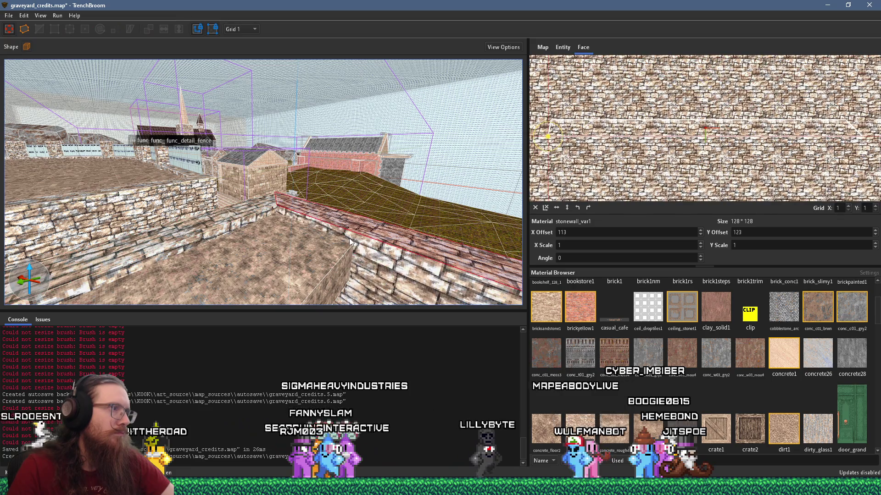
left_click_drag(288, 275, 490, 312)
key("w")
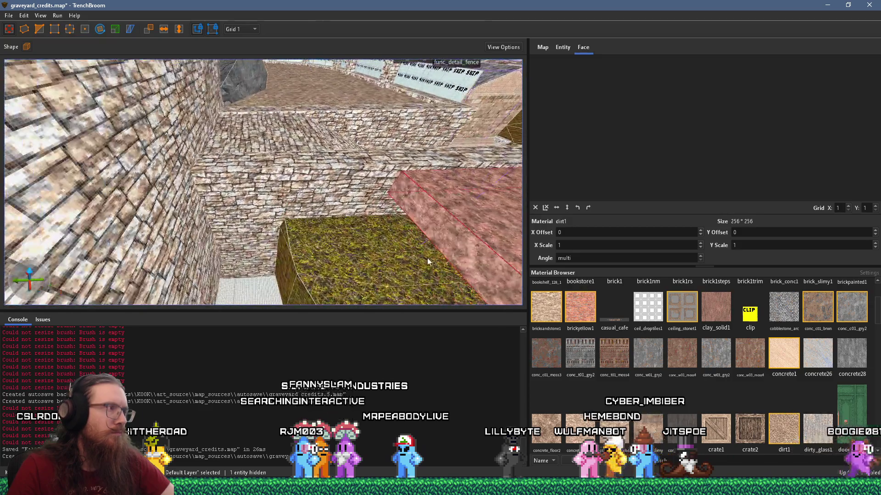
left_click_drag(449, 249, 169, 262)
scroll(210, 262, "down", 3)
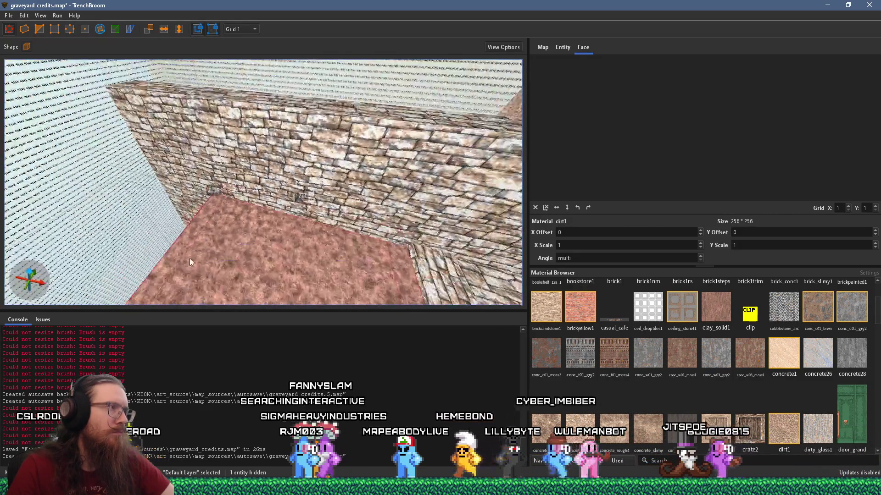
scroll(243, 252, "up", 5)
scroll(325, 216, "down", 5)
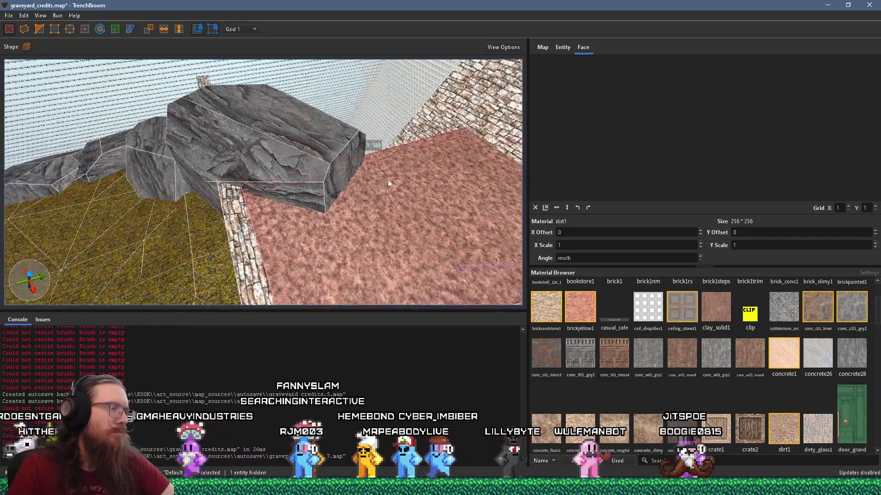
scroll(277, 179, "down", 5)
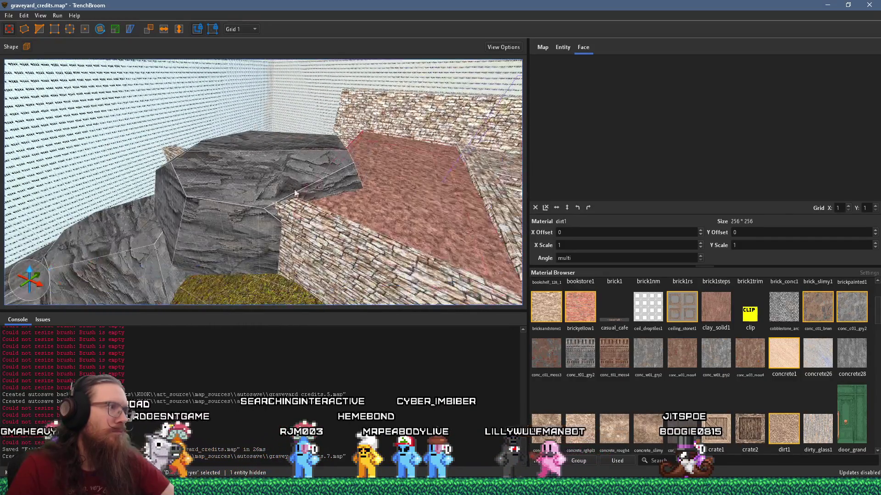
scroll(352, 250, "down", 3)
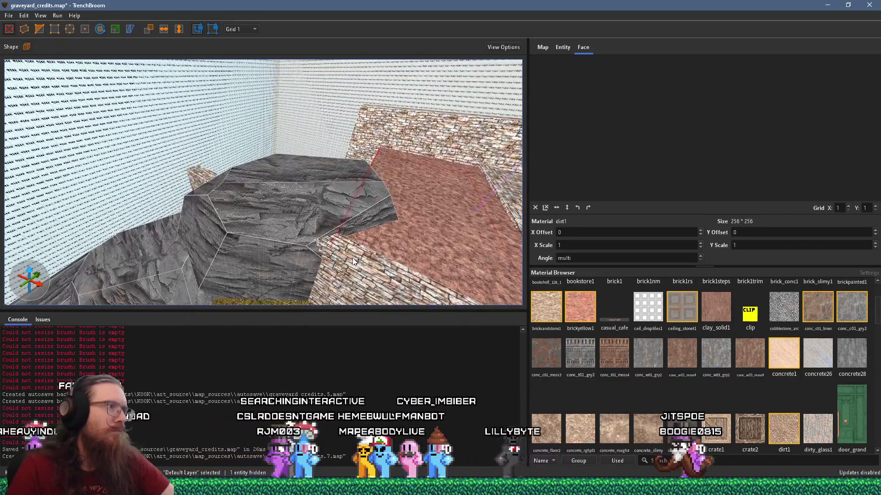
scroll(340, 282, "up", 3)
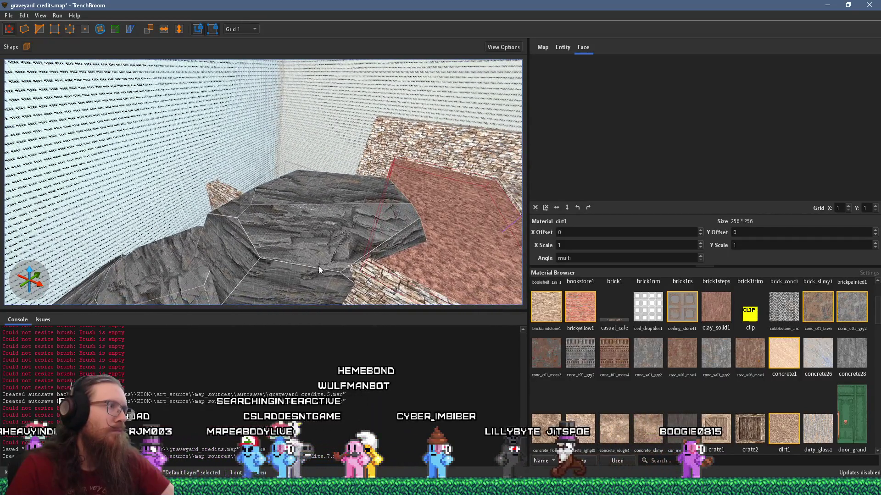
Step: Duplicate the grey rock brush to the right, rotate the copy 90°, then tilt it to a slant
left_click(271, 208)
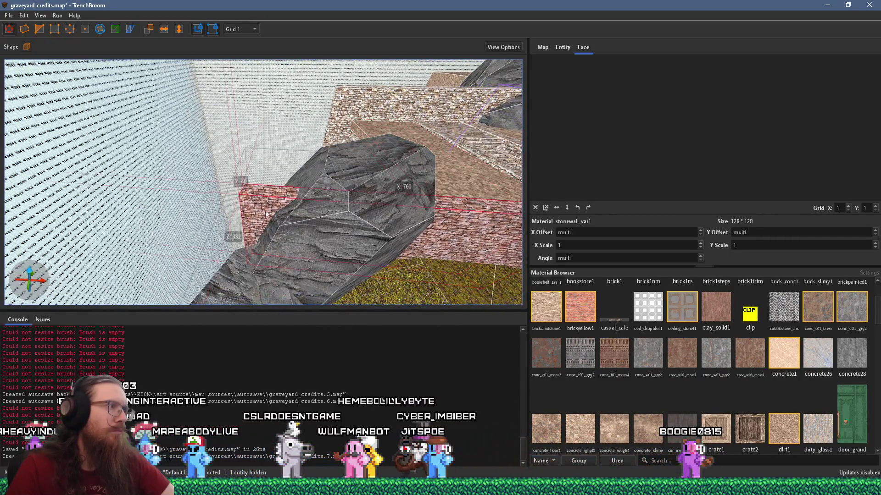
scroll(257, 246, "up", 5)
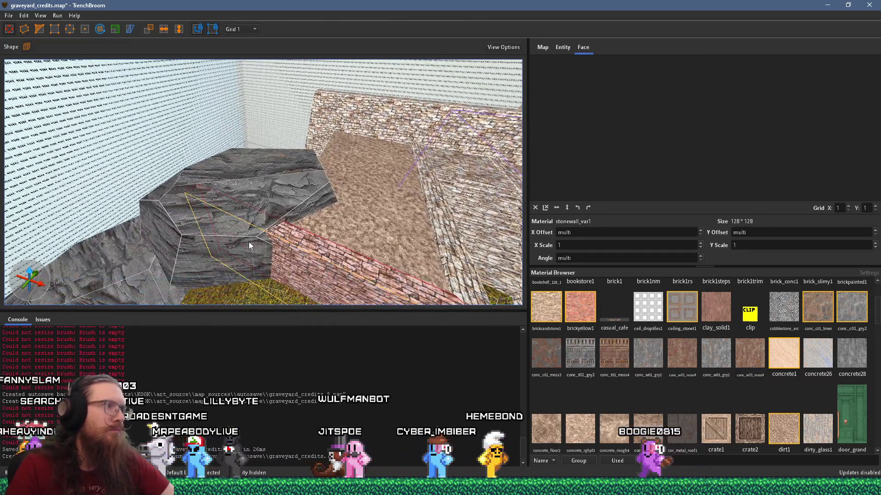
left_click(249, 241, "shift")
scroll(295, 213, "up", 5)
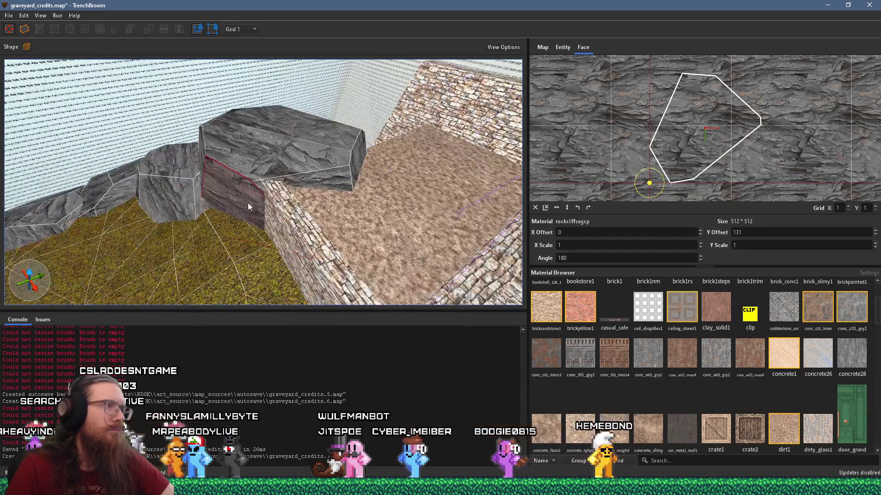
left_click(304, 192)
mouse_move(304, 192)
left_mouse_down()
mouse_move(350, 188)
mouse_move(378, 202)
mouse_move(380, 152)
mouse_move(397, 140)
left_mouse_up()
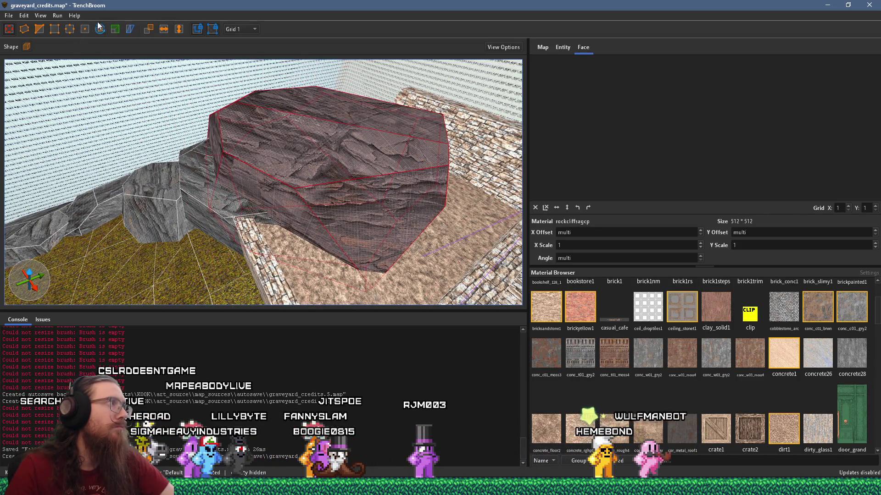
key("alt+Up")
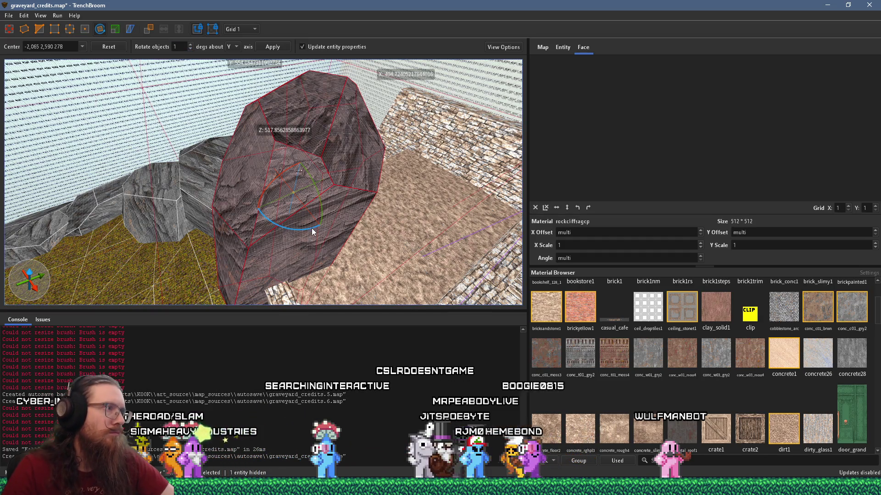
mouse_move(311, 229)
left_mouse_down()
mouse_move(277, 229)
mouse_move(271, 215)
left_mouse_up()
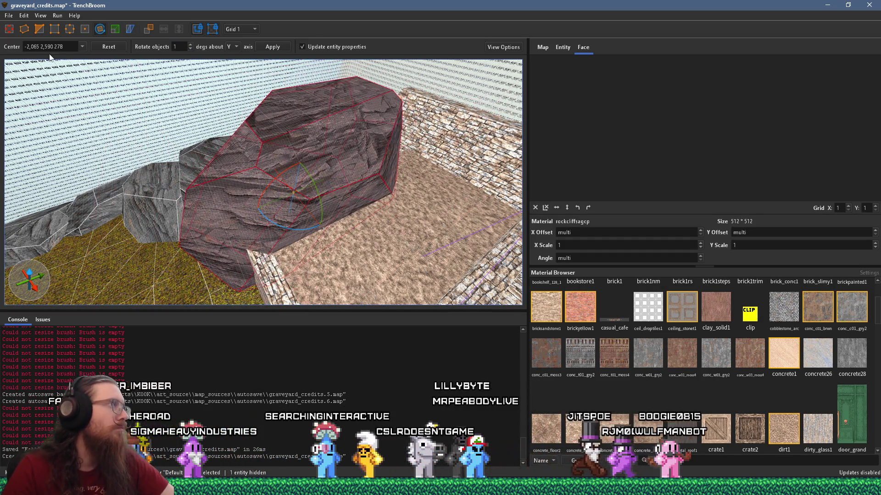
key("r")
Step: Move the tilted rock copy into place along the ledge above the dirt terrace
mouse_move(326, 186)
left_mouse_down()
mouse_move(395, 102)
mouse_move(414, 121)
mouse_move(419, 105)
left_mouse_up()
scroll(355, 242, "down", 5)
mouse_move(175, 203)
left_mouse_down()
mouse_move(182, 168)
mouse_move(238, 188)
mouse_move(299, 232)
left_mouse_up()
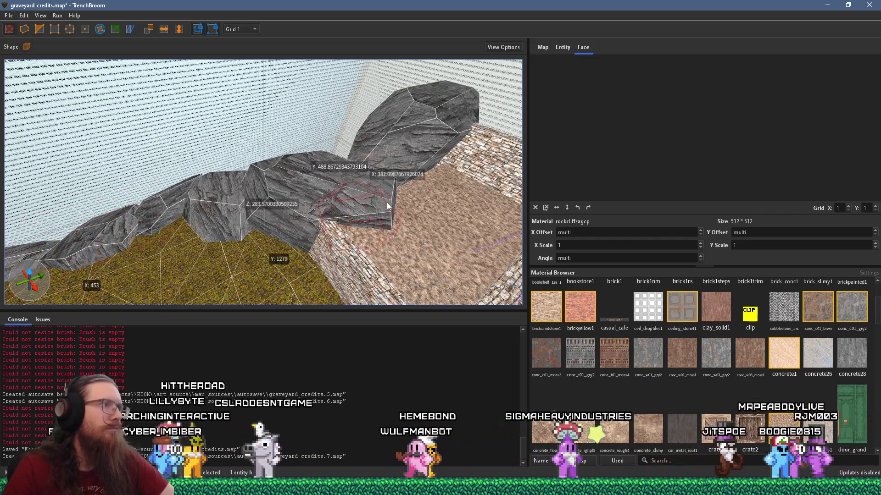
mouse_move(428, 136)
left_mouse_down()
mouse_move(248, 235)
mouse_move(193, 174)
mouse_move(202, 230)
left_mouse_up()
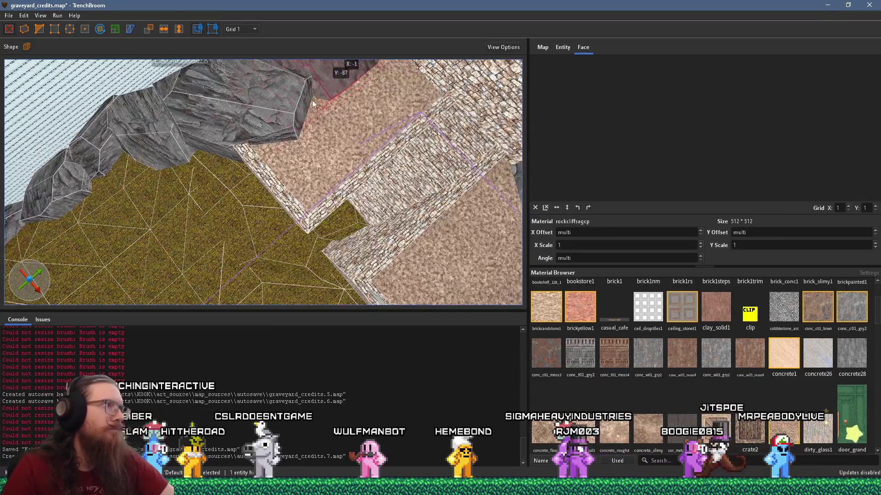
mouse_move(323, 111)
left_mouse_down()
mouse_move(309, 127)
mouse_move(331, 131)
mouse_move(363, 183)
mouse_move(438, 252)
left_mouse_up()
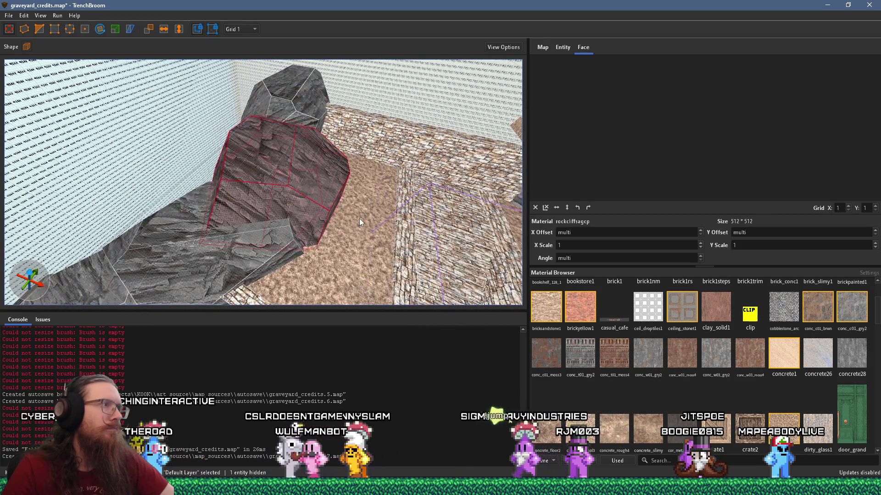
mouse_move(308, 190)
left_mouse_down()
mouse_move(166, 148)
mouse_move(191, 161)
mouse_move(206, 149)
mouse_move(202, 187)
mouse_move(359, 123)
mouse_move(315, 198)
mouse_move(422, 245)
mouse_move(473, 247)
mouse_move(274, 321)
mouse_move(268, 186)
mouse_move(321, 191)
mouse_move(320, 168)
mouse_move(110, 145)
mouse_move(239, 171)
mouse_move(247, 201)
left_mouse_up()
left_click(247, 201)
mouse_move(246, 137)
left_mouse_down()
mouse_move(210, 188)
mouse_move(159, 202)
mouse_move(176, 246)
mouse_move(232, 224)
mouse_move(237, 238)
mouse_move(164, 184)
mouse_move(292, 153)
mouse_move(293, 204)
left_mouse_up()
key("Escape")
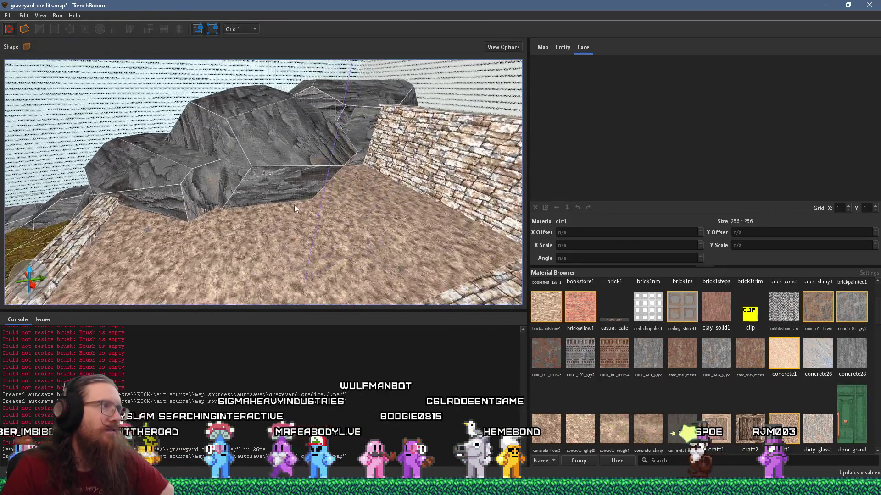
left_click(293, 184)
mouse_move(292, 153)
left_mouse_down()
mouse_move(337, 173)
mouse_move(332, 156)
mouse_move(228, 243)
left_mouse_up()
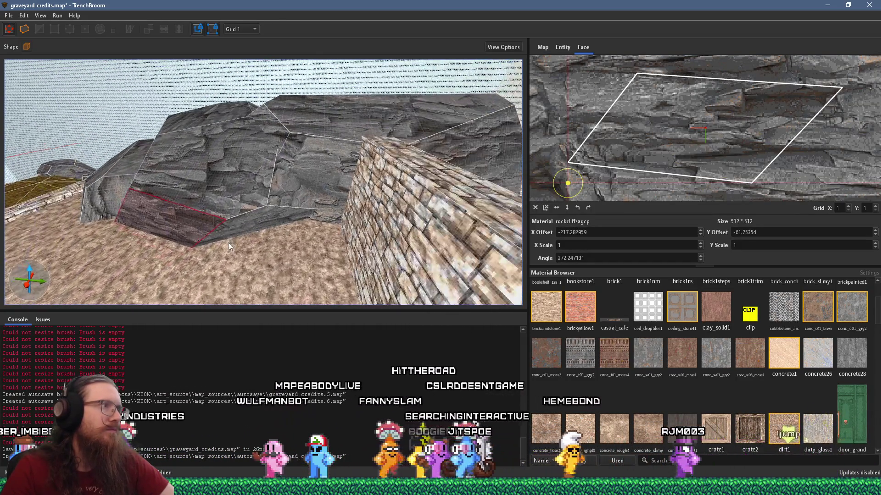
left_click(227, 243)
mouse_move(287, 188)
left_mouse_down()
mouse_move(257, 210)
mouse_move(315, 242)
left_mouse_up()
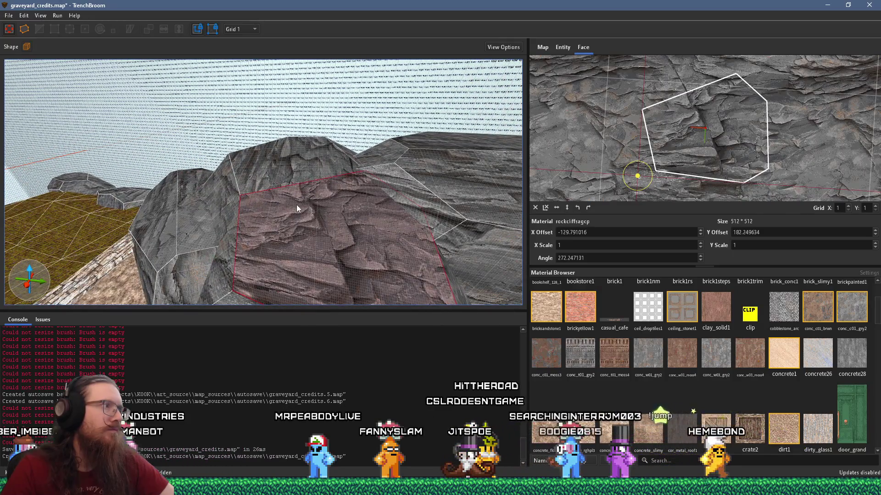
mouse_move(256, 208)
left_mouse_down()
mouse_move(311, 237)
mouse_move(279, 205)
mouse_move(281, 233)
mouse_move(167, 181)
mouse_move(384, 217)
mouse_move(364, 189)
left_mouse_up()
left_click(365, 194)
mouse_move(326, 211)
left_mouse_down()
mouse_move(392, 254)
mouse_move(408, 184)
mouse_move(455, 146)
mouse_move(315, 227)
mouse_move(245, 173)
mouse_move(348, 147)
mouse_move(304, 177)
left_mouse_up()
key("Escape")
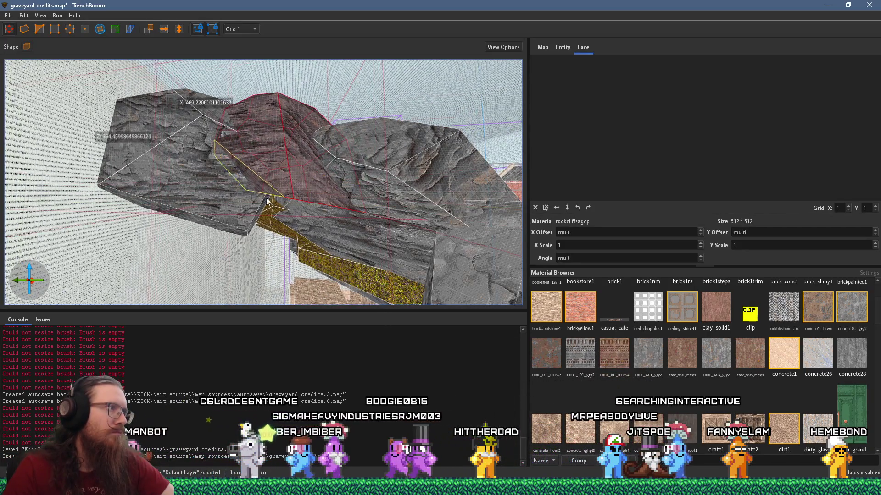
mouse_move(258, 208)
left_mouse_down()
mouse_move(363, 193)
mouse_move(349, 204)
mouse_move(294, 184)
mouse_move(303, 117)
mouse_move(277, 171)
mouse_move(444, 107)
left_mouse_up()
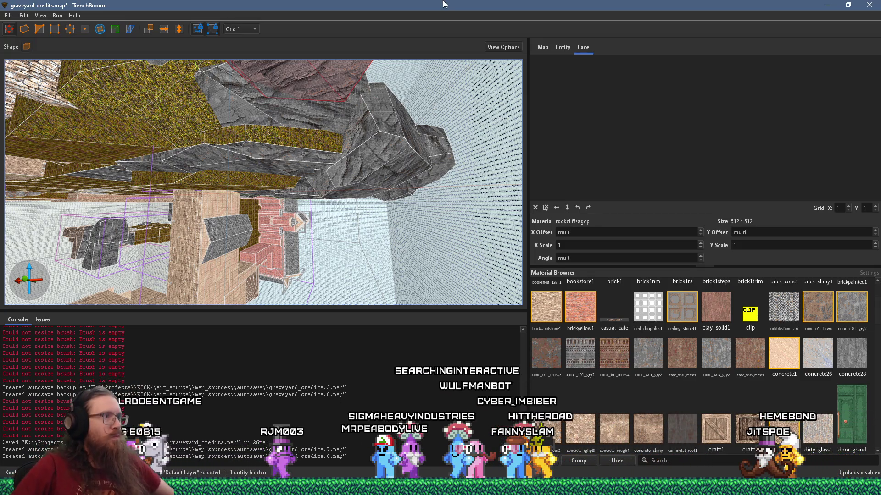
left_click_drag(423, 133, 374, 130)
mouse_move(354, 53)
left_mouse_down()
mouse_move(360, 182)
mouse_move(358, 159)
mouse_move(343, 155)
left_mouse_up()
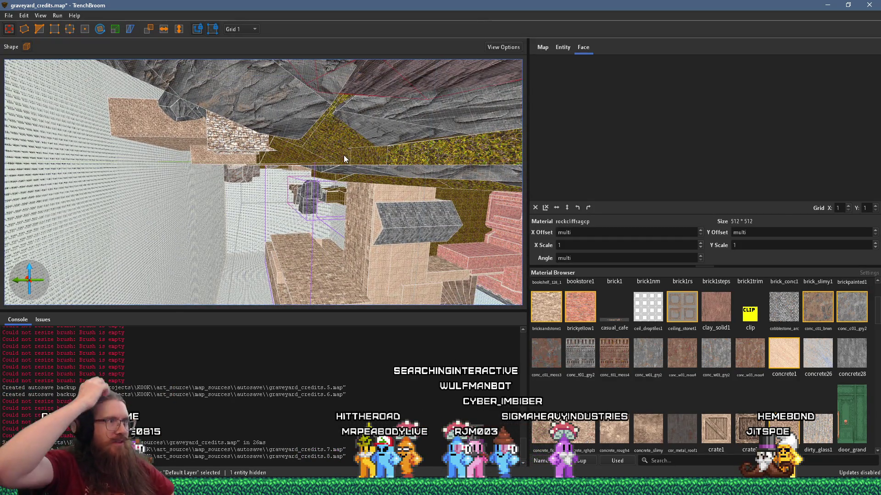
mouse_move(350, 149)
left_mouse_down()
mouse_move(276, 208)
mouse_move(369, 133)
mouse_move(300, 195)
mouse_move(122, 241)
mouse_move(370, 199)
mouse_move(91, 199)
left_mouse_up()
mouse_move(391, 183)
left_mouse_down()
mouse_move(262, 170)
mouse_move(288, 180)
mouse_move(65, 246)
mouse_move(128, 182)
mouse_move(345, 123)
left_mouse_up()
left_click(345, 122)
mouse_move(228, 181)
left_mouse_down()
mouse_move(149, 186)
mouse_move(336, 134)
mouse_move(195, 181)
left_mouse_up()
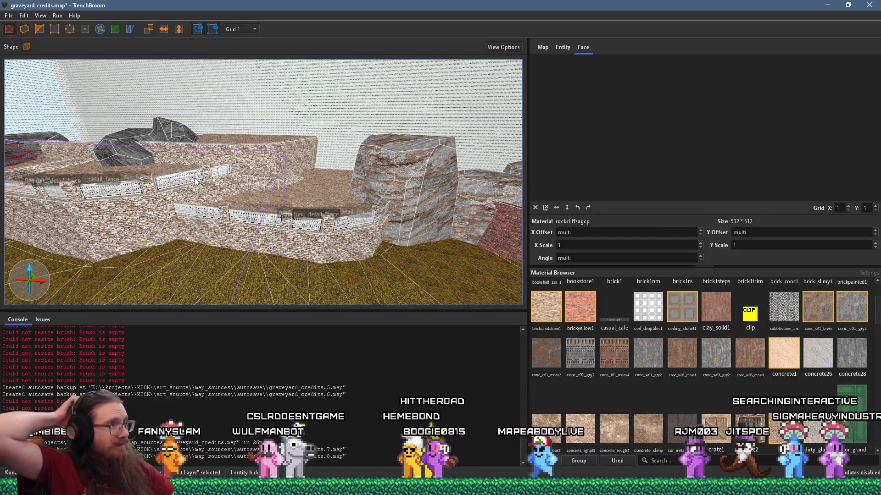
mouse_move(195, 181)
left_mouse_down()
mouse_move(321, 226)
mouse_move(308, 221)
mouse_move(314, 212)
left_mouse_up()
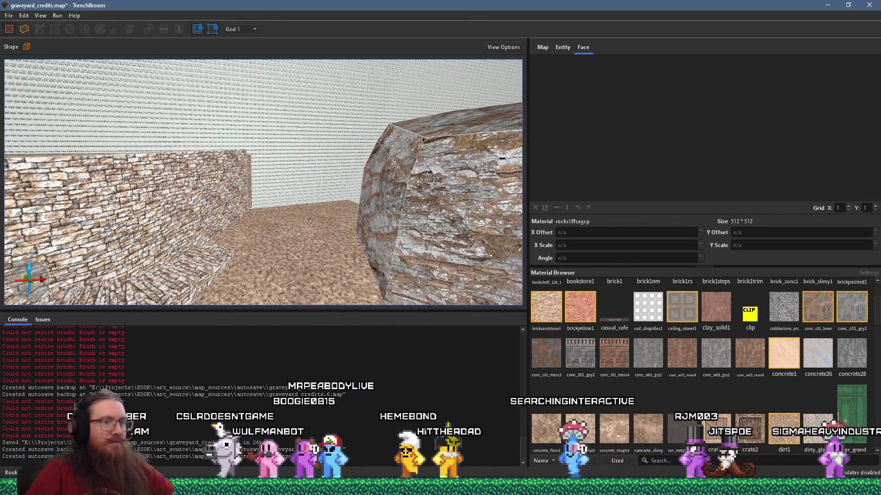
left_click(653, 461)
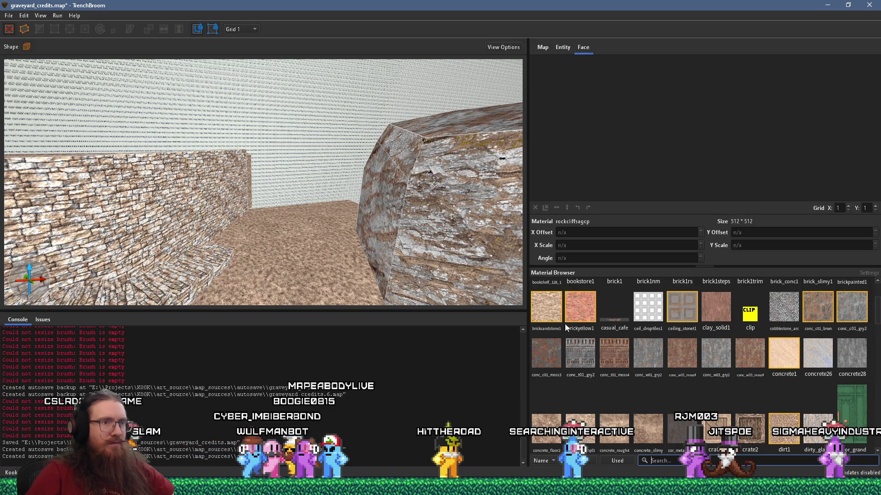
Step: Draw a skip-textured brush on the dirt floor by the wall and stretch it up into a tall panel
left_click_drag(368, 241, 337, 275)
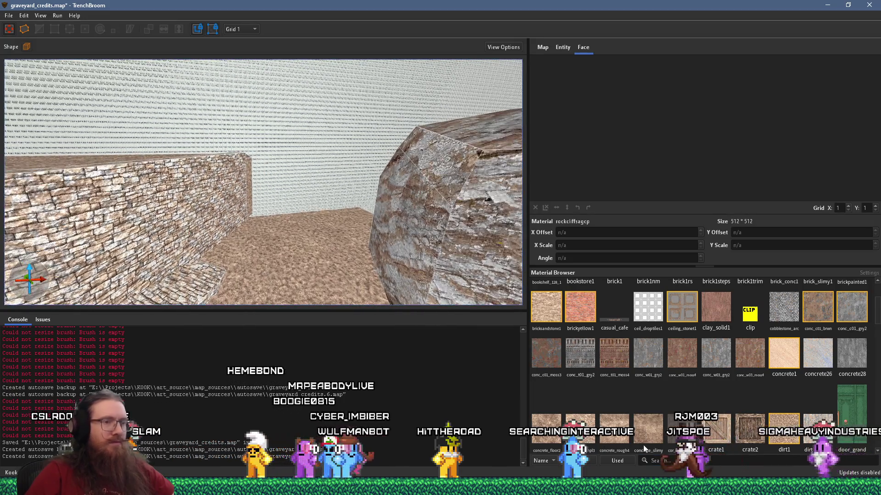
left_click(663, 460)
type("skip")
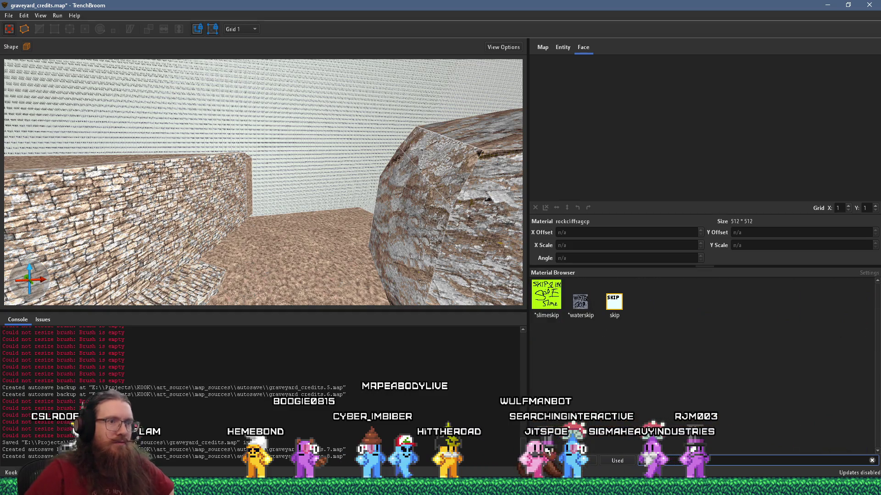
left_click_drag(279, 262, 319, 256)
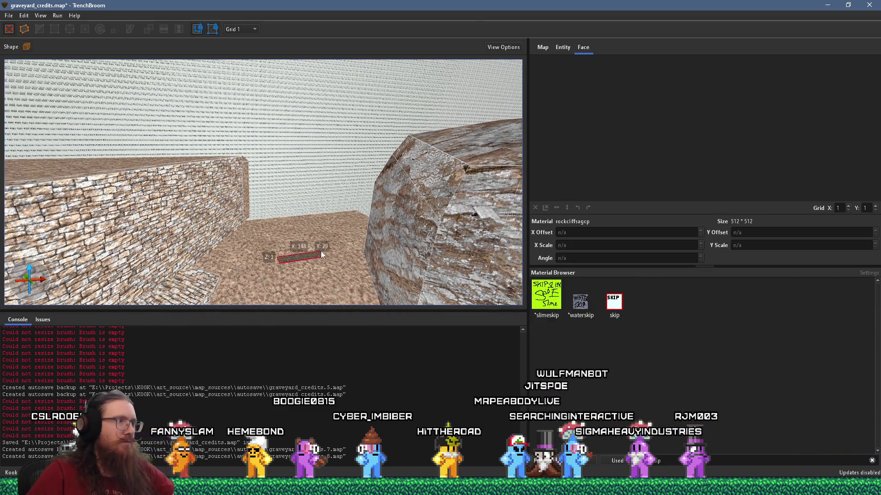
left_click_drag(294, 219, 329, 222)
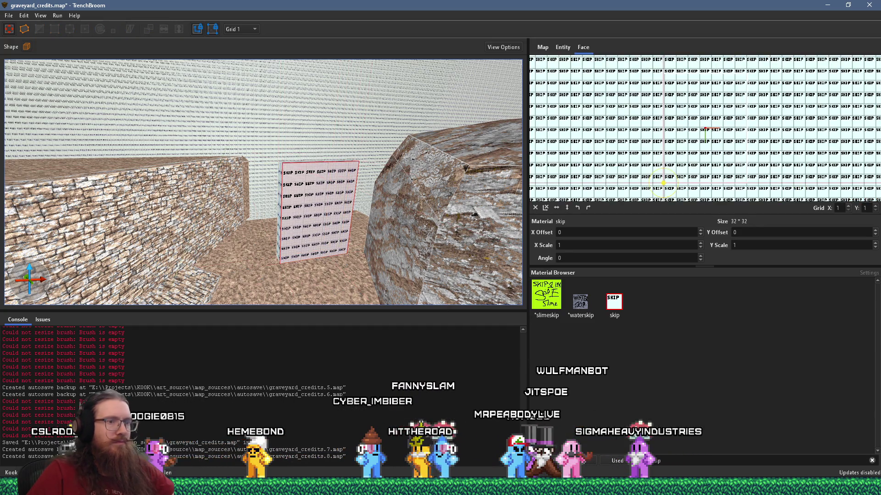
left_click(332, 240)
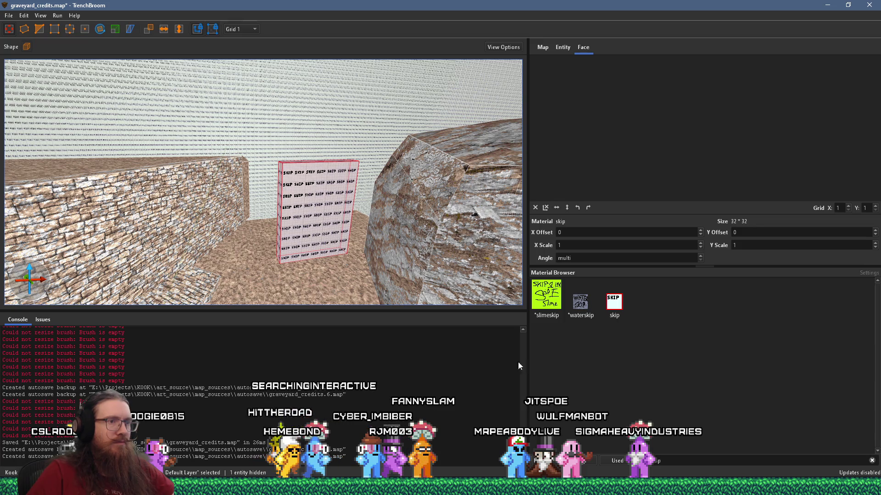
left_click_drag(311, 270, 314, 263)
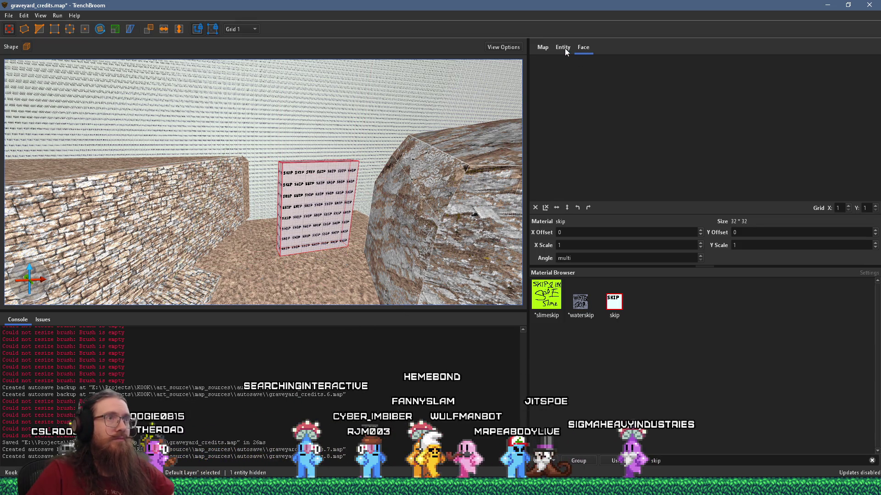
right_click(308, 186)
Step: Turn the panel brush into a func_detail_fence entity textured with tree_foliage_1
mouse_move(359, 361)
mouse_move(467, 372)
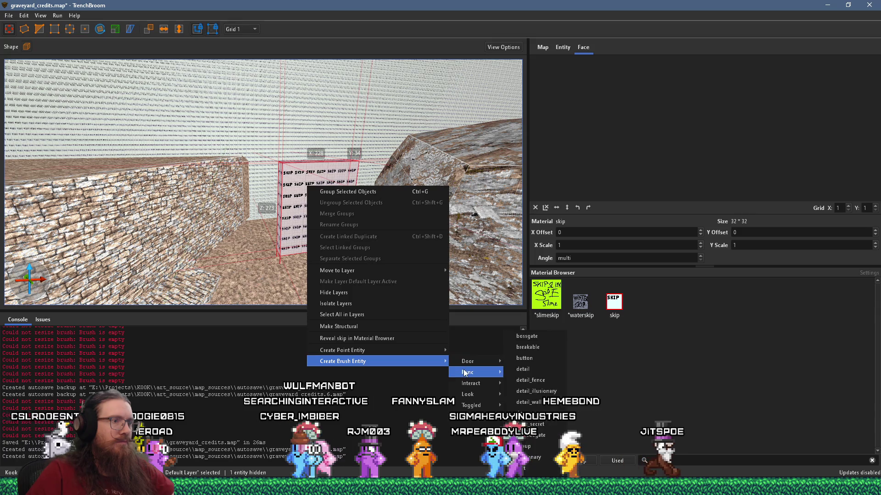
left_click(531, 380)
left_click(675, 458)
type("fo")
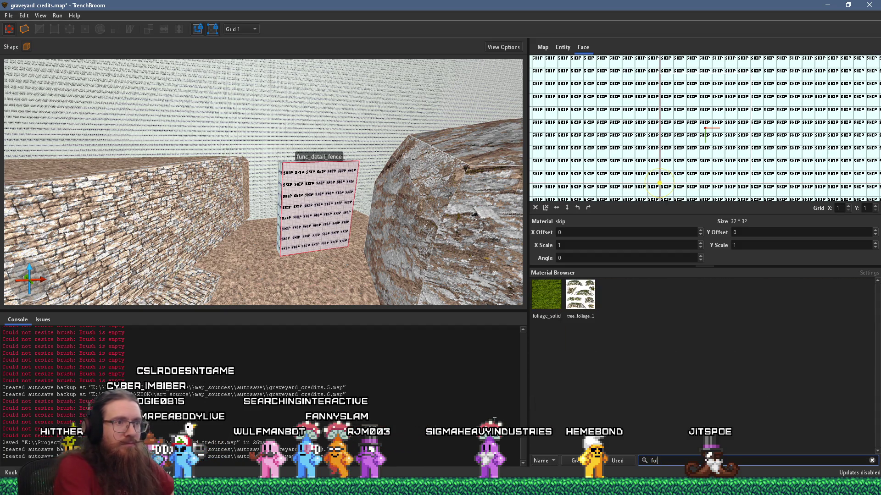
left_click(580, 294)
scroll(295, 184, "up", 5)
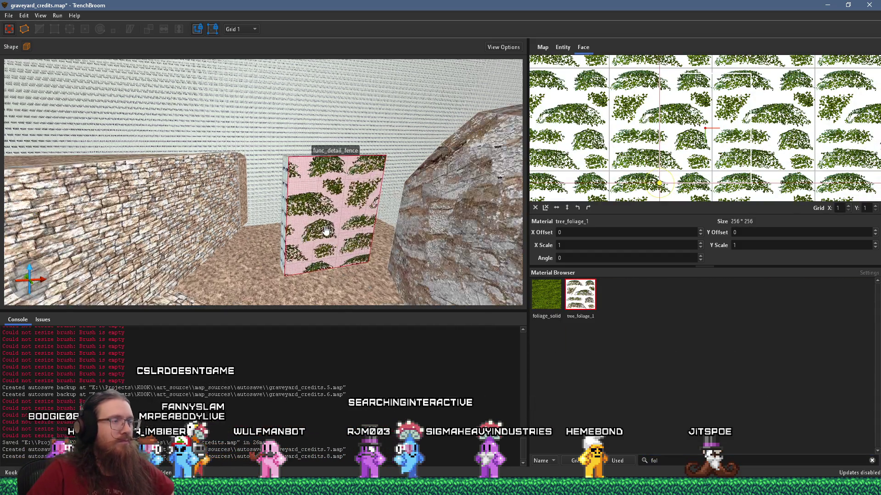
Step: Stretch the foliage fence brush further along the wall and check its thickness
left_click(295, 184)
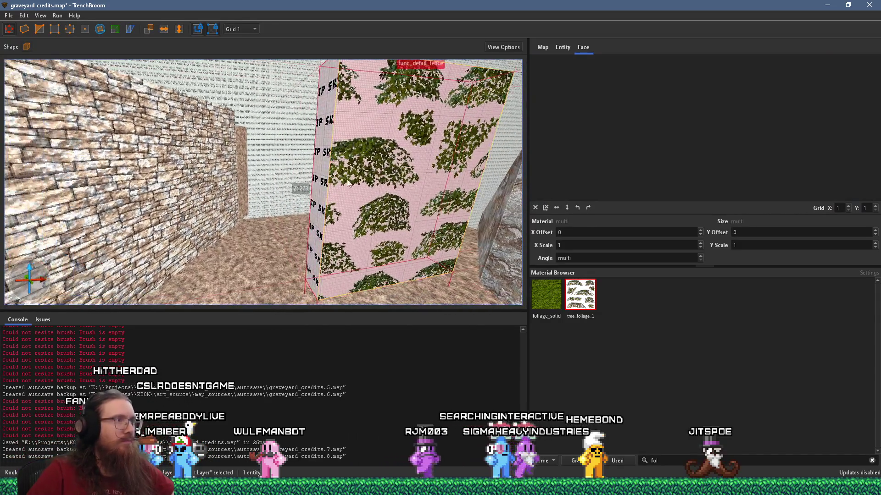
mouse_move(327, 188)
left_mouse_down()
mouse_move(271, 191)
mouse_move(286, 204)
left_mouse_up()
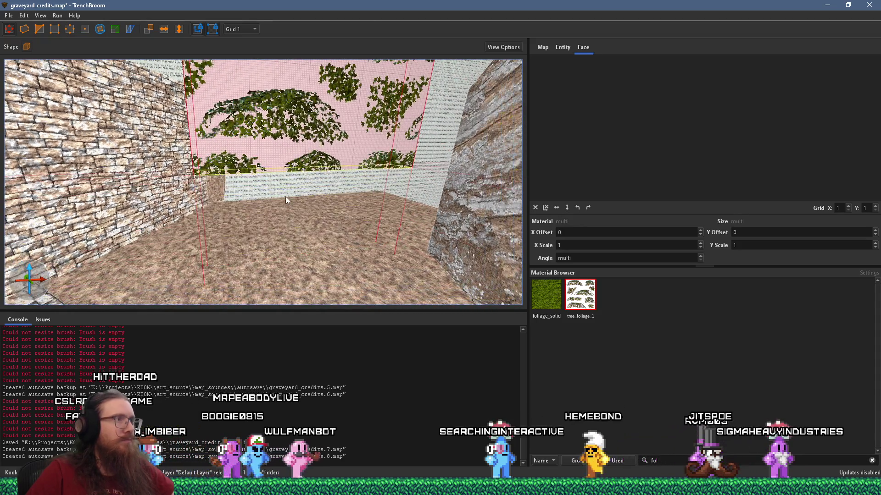
mouse_move(282, 176)
left_mouse_down()
mouse_move(264, 238)
mouse_move(307, 293)
mouse_move(253, 216)
mouse_move(372, 274)
left_mouse_up()
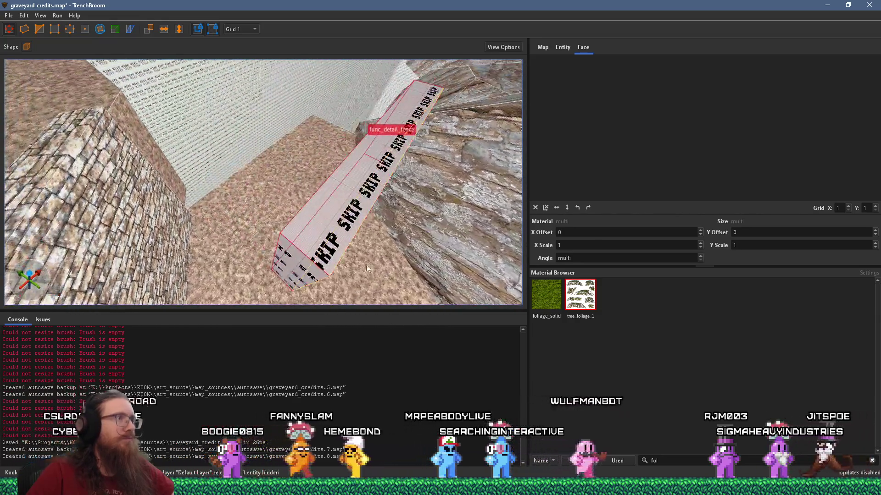
mouse_move(307, 180)
left_mouse_down()
mouse_move(370, 215)
mouse_move(357, 230)
mouse_move(409, 262)
mouse_move(248, 188)
mouse_move(244, 119)
mouse_move(267, 136)
mouse_move(315, 105)
left_mouse_up()
Step: Lower the fence top, extend its left side to the wall, pull the right in to ~278 units wide
scroll(321, 151, "up", 3)
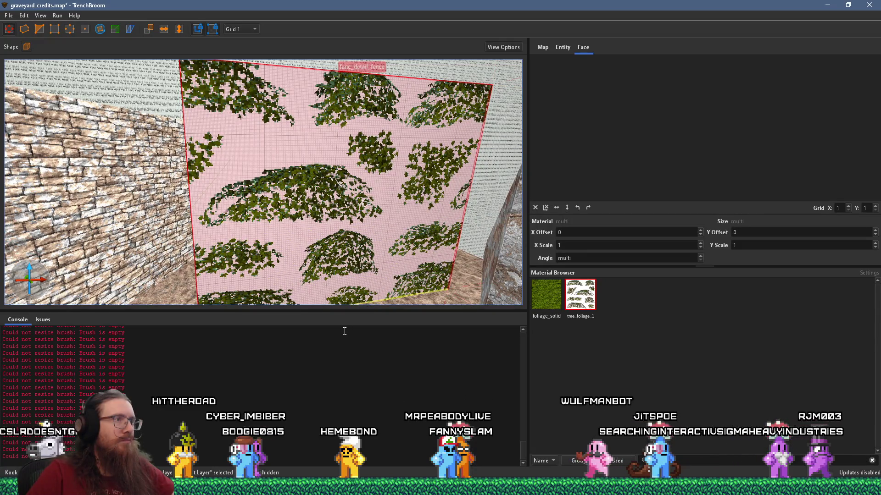
scroll(330, 180, "down", 3)
mouse_move(387, 71)
left_mouse_down()
mouse_move(396, 40)
mouse_move(389, 120)
left_mouse_up()
scroll(386, 130, "up", 2)
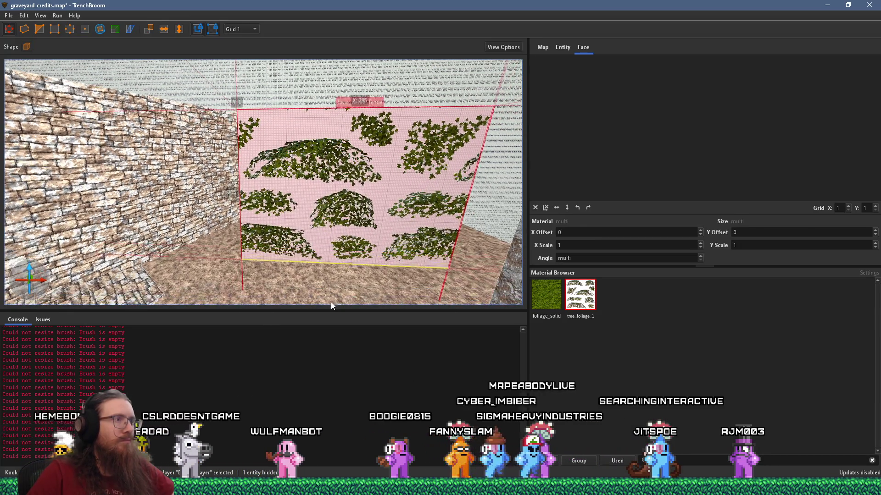
left_click_drag(221, 250, 171, 251)
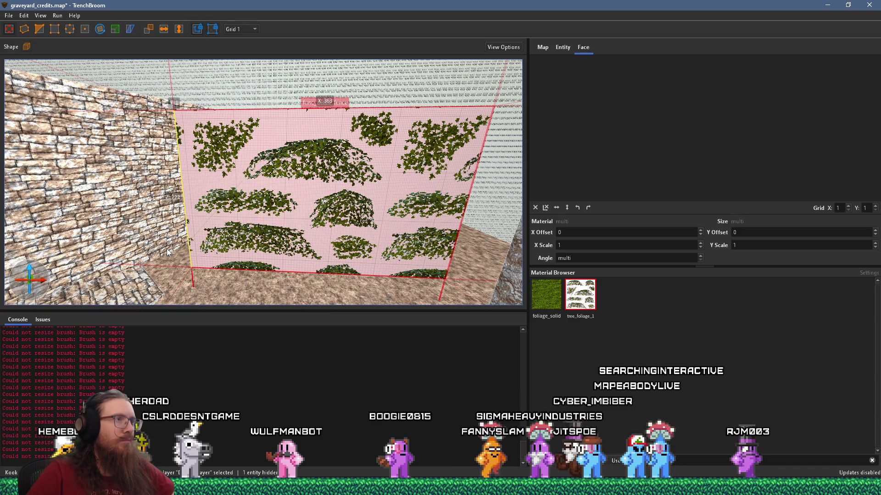
left_click_drag(473, 209, 405, 208)
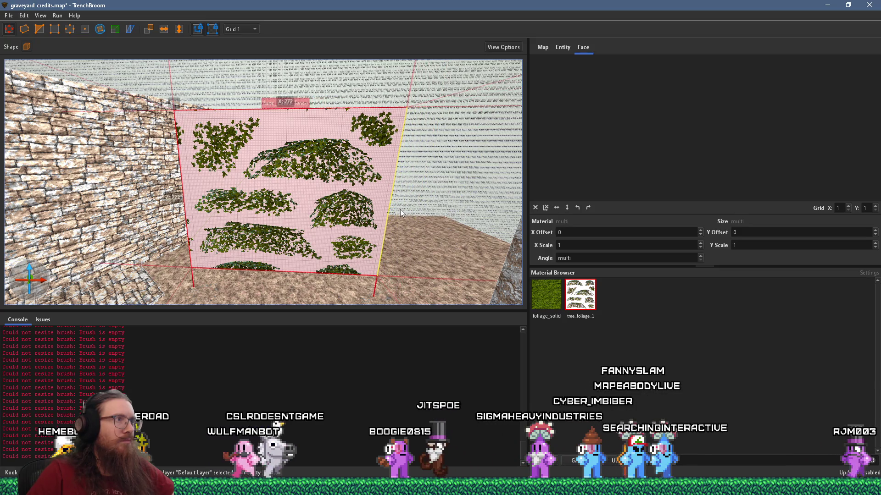
scroll(345, 219, "up", 3)
scroll(310, 226, "up", 2)
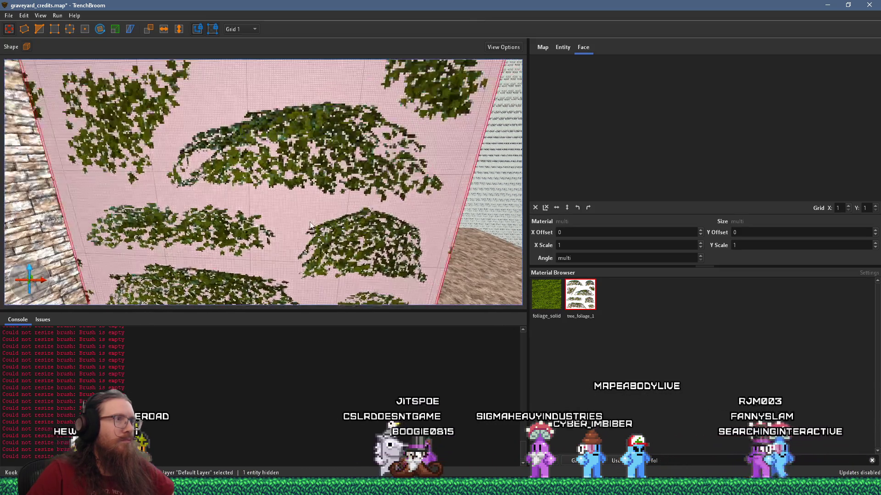
left_click_drag(238, 156, 358, 159)
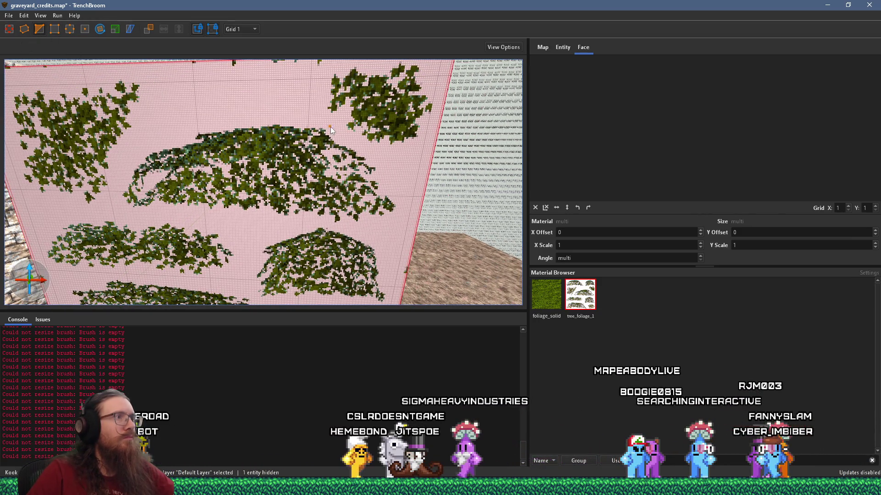
Step: Clip the foliage brush along the first cut line, keeping the lower-left part
left_click(378, 159)
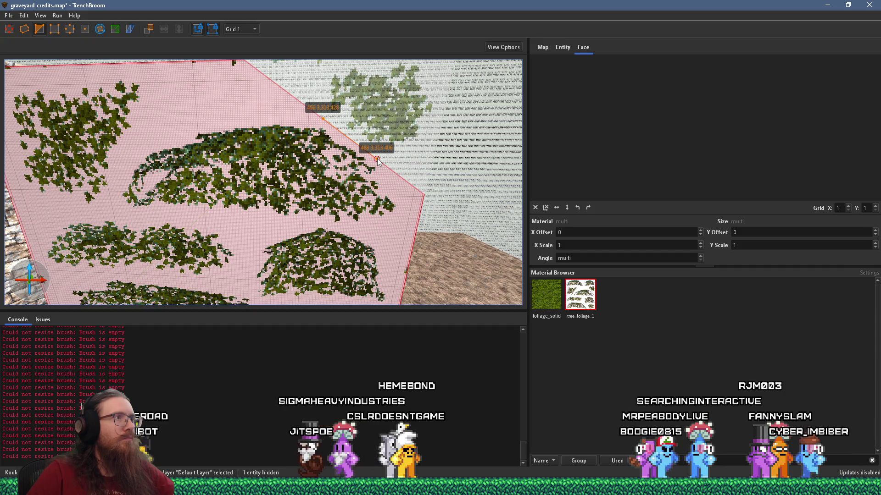
key("Tab")
key("Tab")
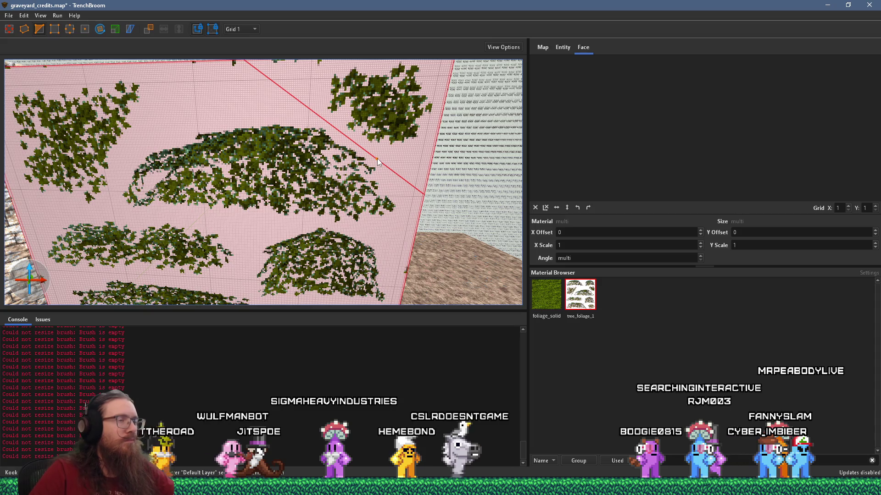
key("Tab")
key("Return")
scroll(347, 176, "up", 3)
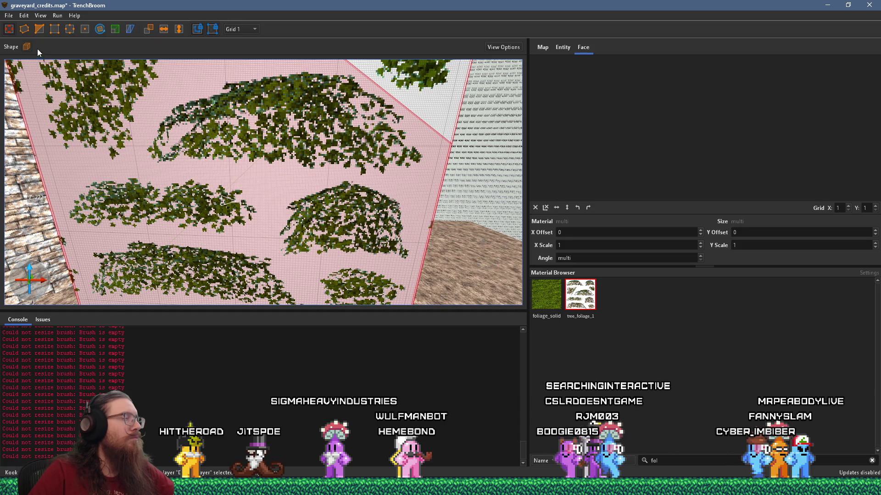
Step: Attempt a second cut across the brush, then cancel it and leave the clip tool
left_click(426, 165)
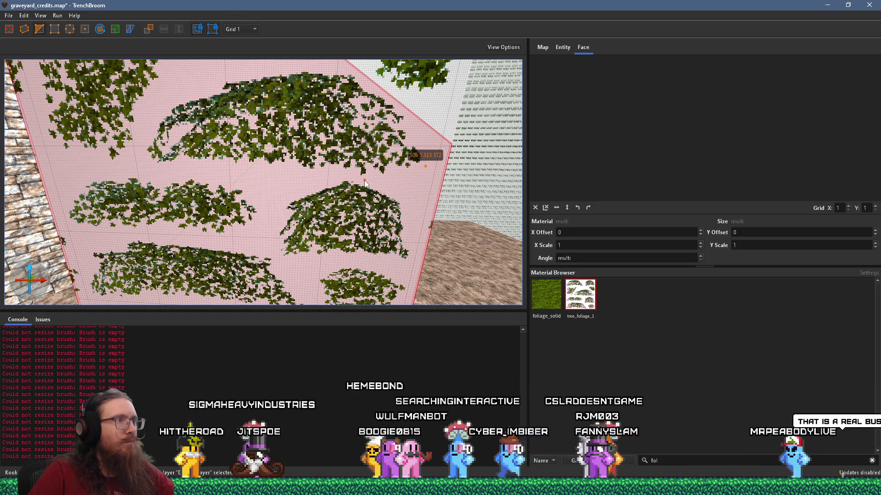
left_click(364, 180)
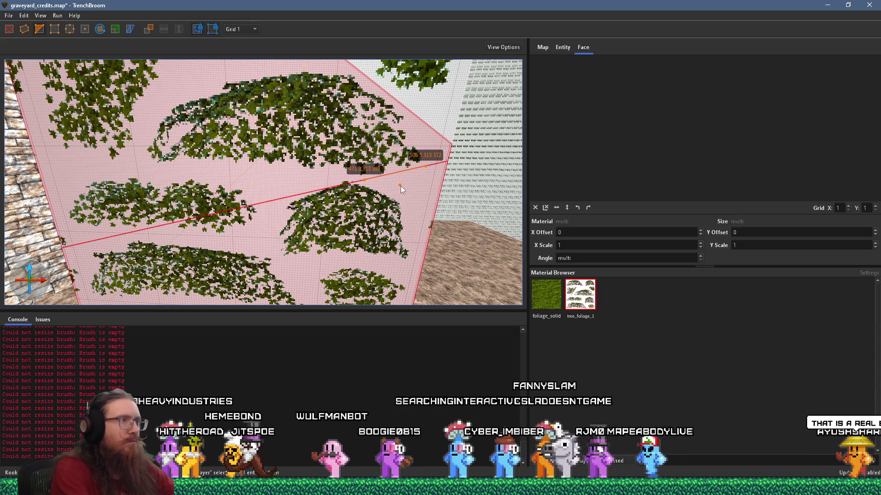
key("Return")
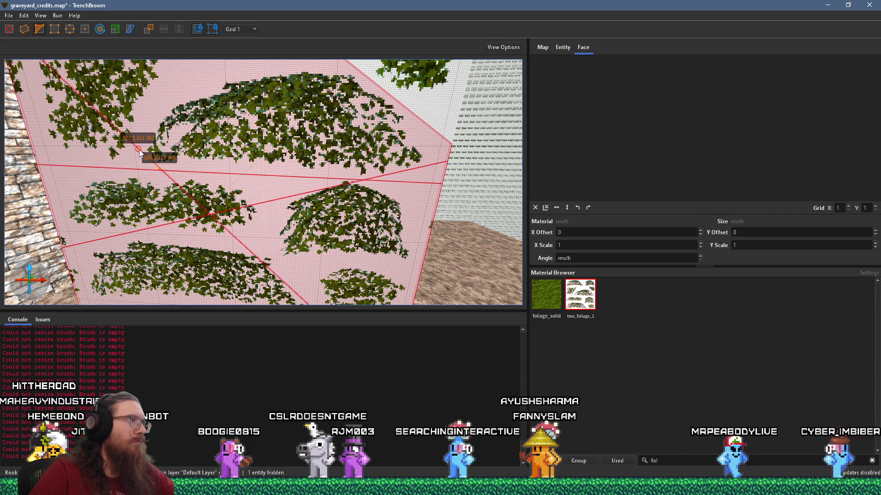
key("Escape")
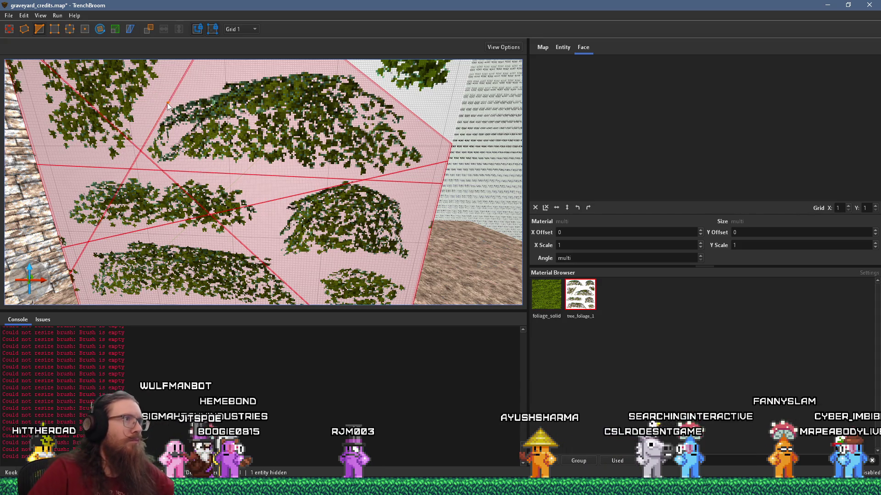
left_click_drag(167, 105, 196, 134)
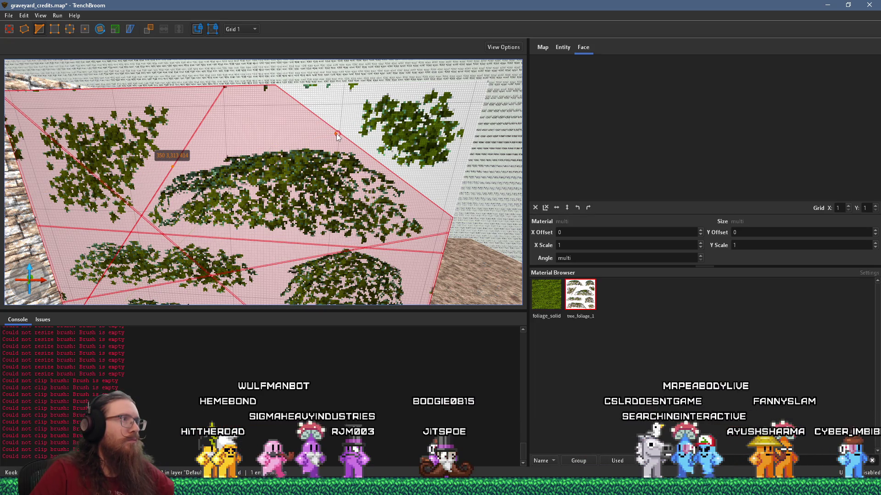
left_click_drag(189, 158, 180, 159)
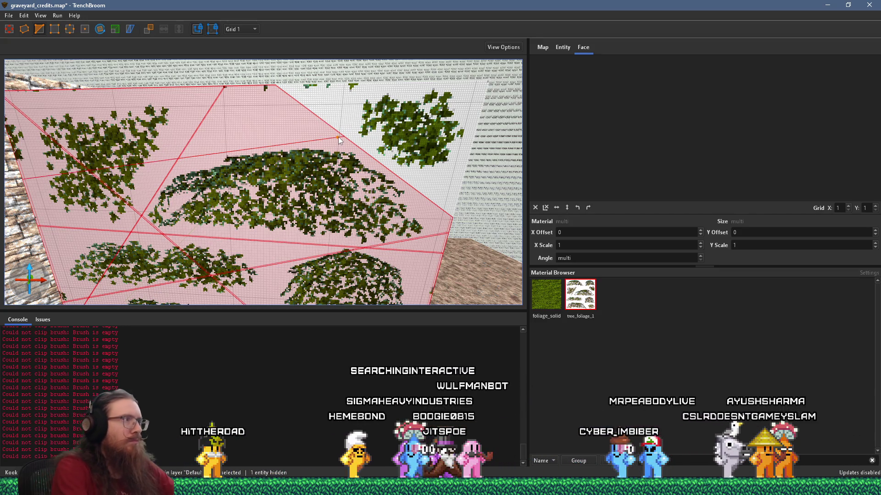
key("Escape")
Step: Reselect the fence brush and make another cut starting at its edge with the Clip tool
left_click(339, 140)
scroll(252, 269, "down", 5)
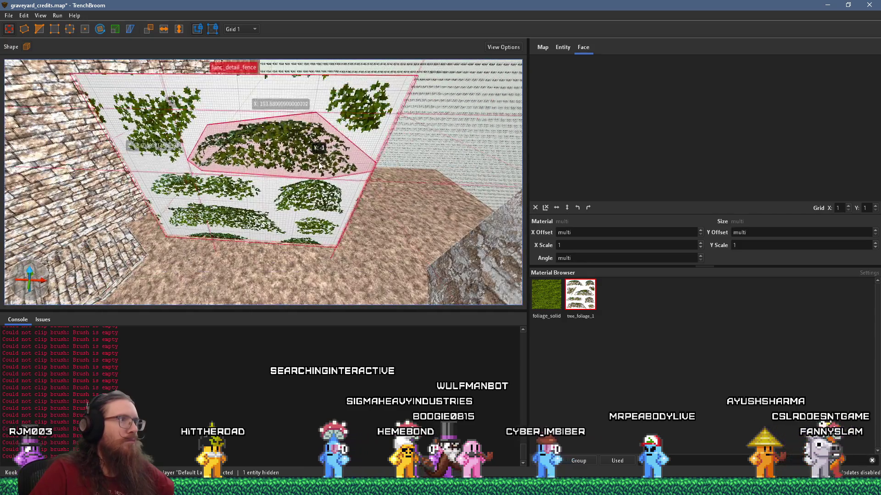
scroll(198, 265, "up", 3)
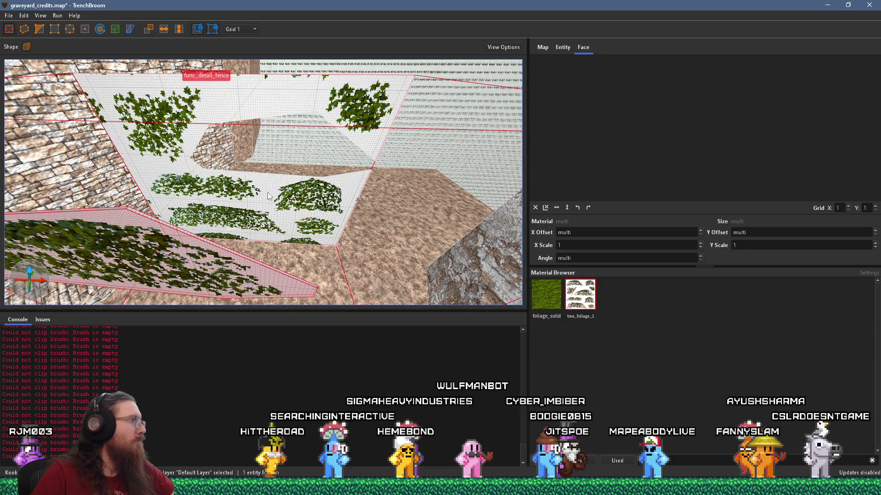
scroll(268, 192, "up", 5)
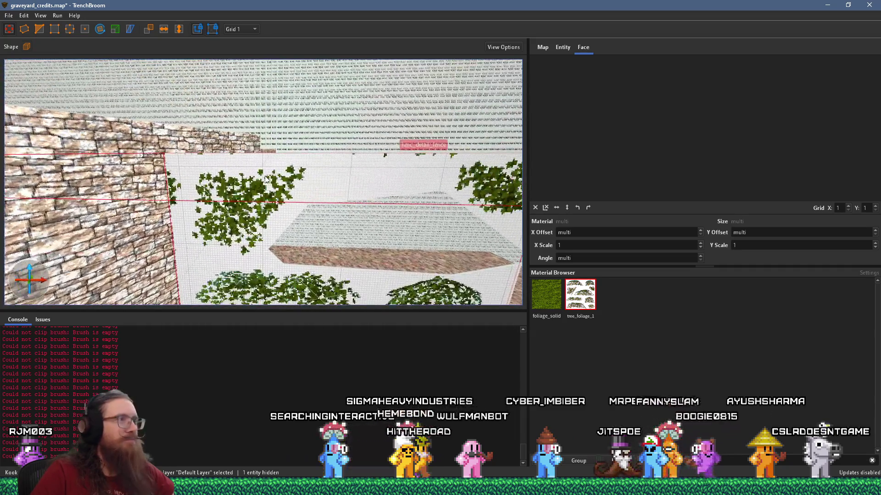
scroll(264, 179, "up", 5)
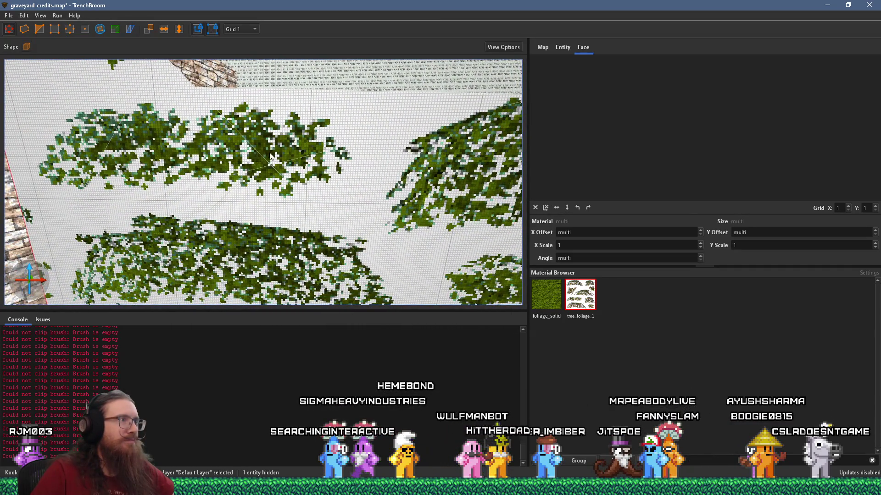
scroll(270, 157, "down", 5)
scroll(280, 145, "down", 3)
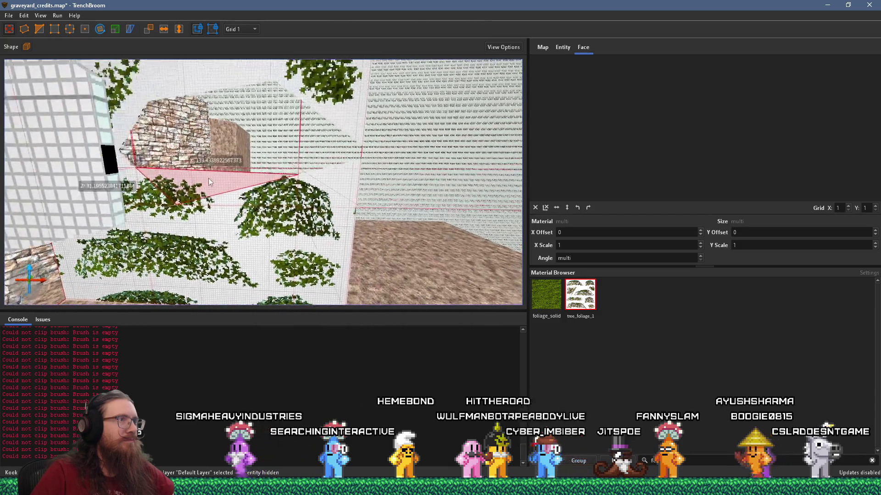
scroll(210, 177, "up", 8)
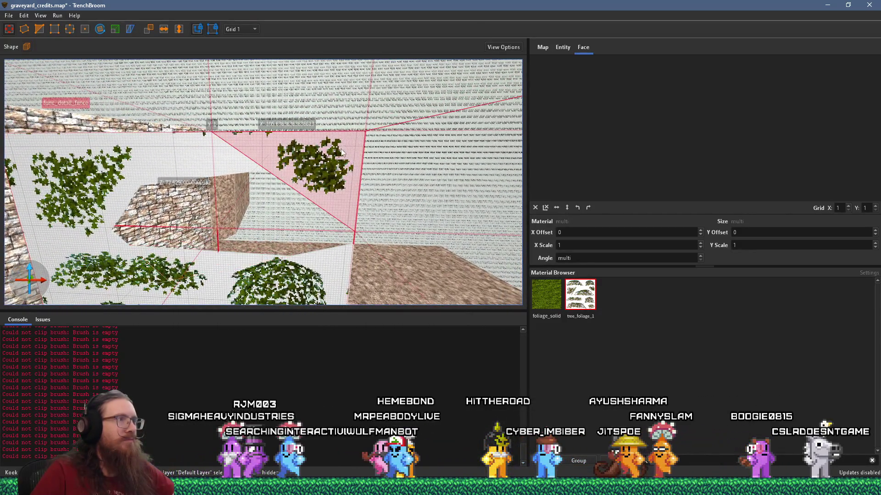
scroll(318, 168, "up", 3)
scroll(189, 135, "down", 3)
scroll(186, 114, "up", 2)
key("c")
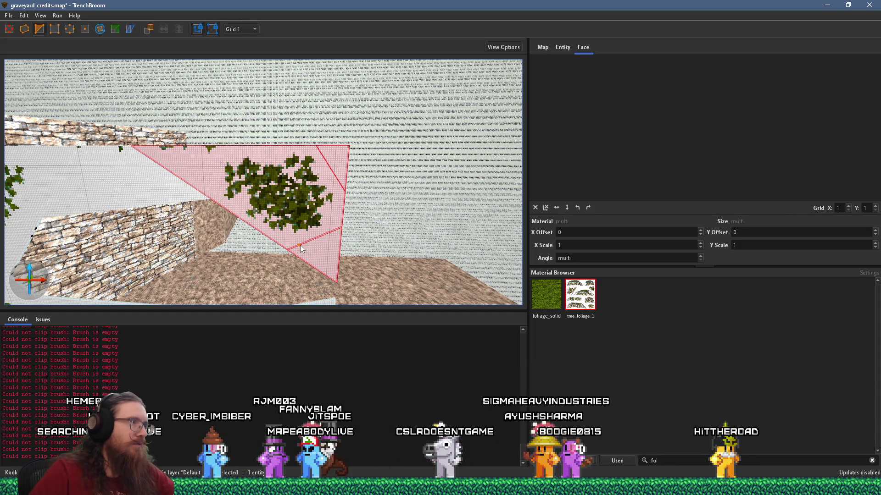
left_click(211, 183)
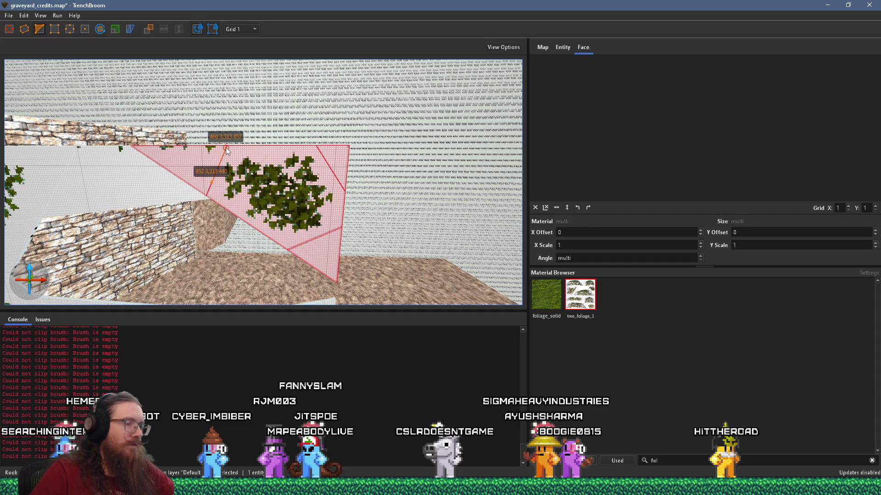
key("Escape")
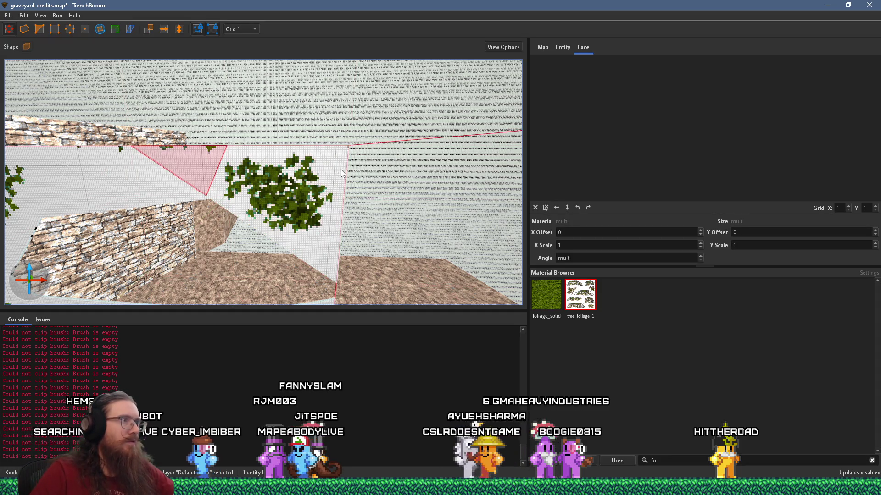
Step: Check the triangular pieces below the foliage, then select only the foliage brush
left_click(326, 228)
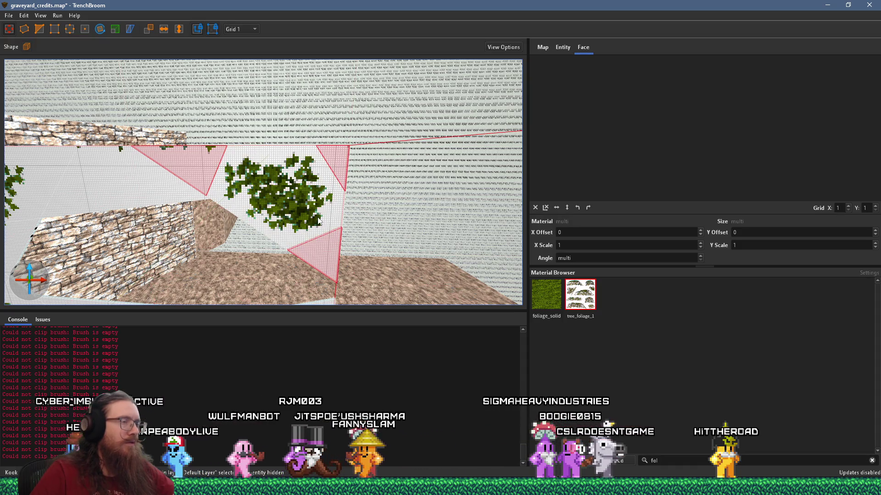
key("Escape")
scroll(295, 198, "up", 5)
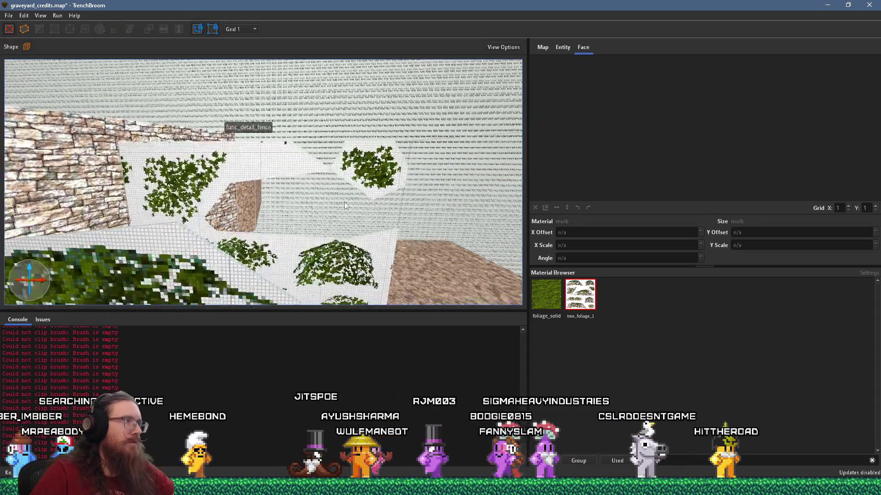
scroll(296, 198, "up", 2)
left_click(298, 197)
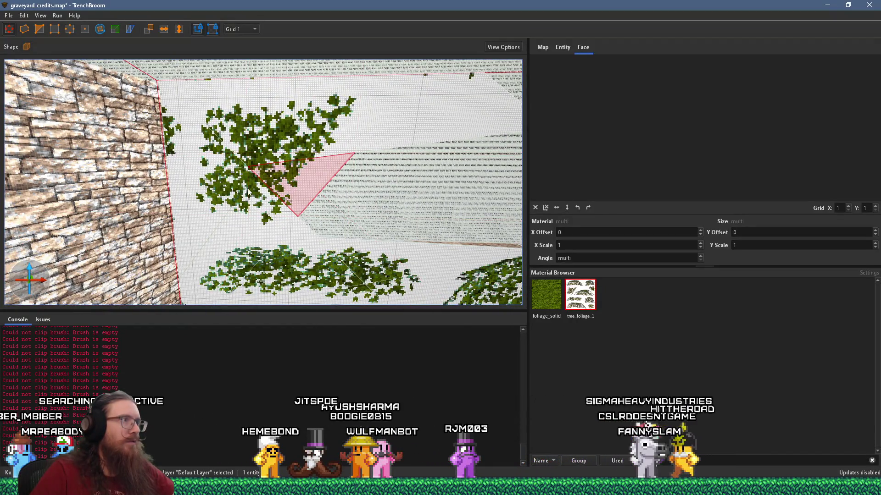
key("Escape")
left_click(245, 200)
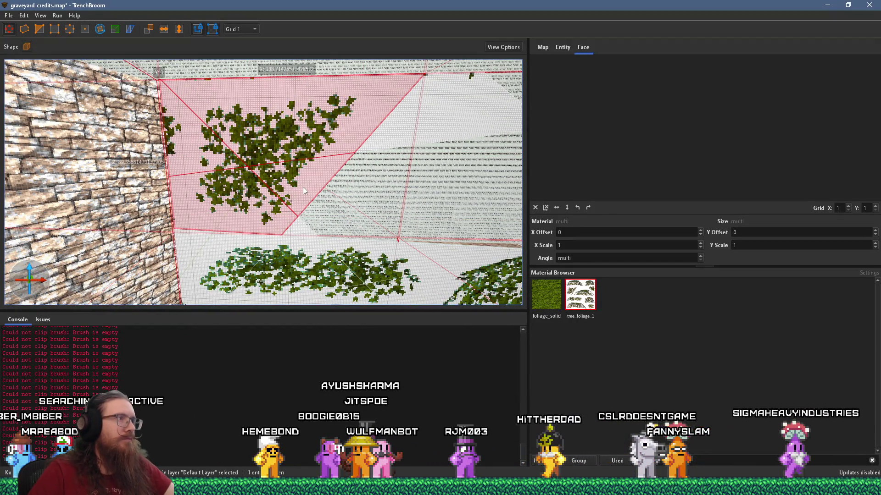
left_click(304, 186)
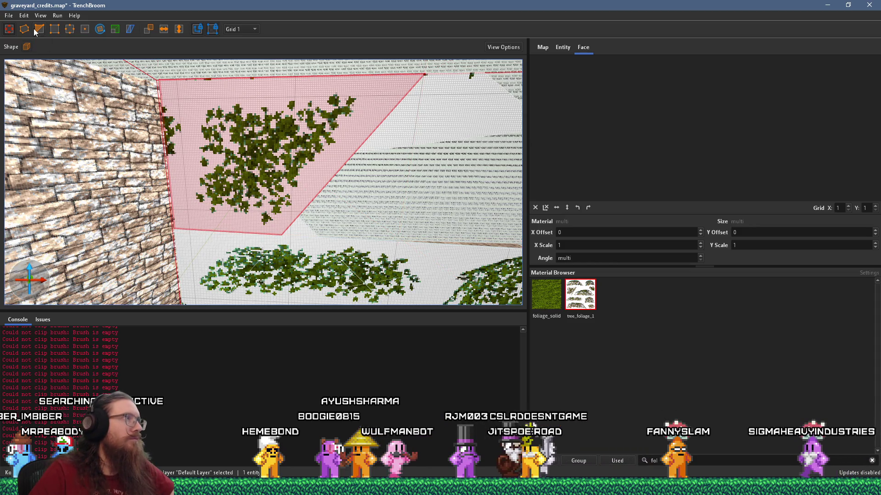
Step: Split the foliage brush with three cuts, ending with an angled one from top to lower edge
left_click(195, 95)
left_click(351, 87)
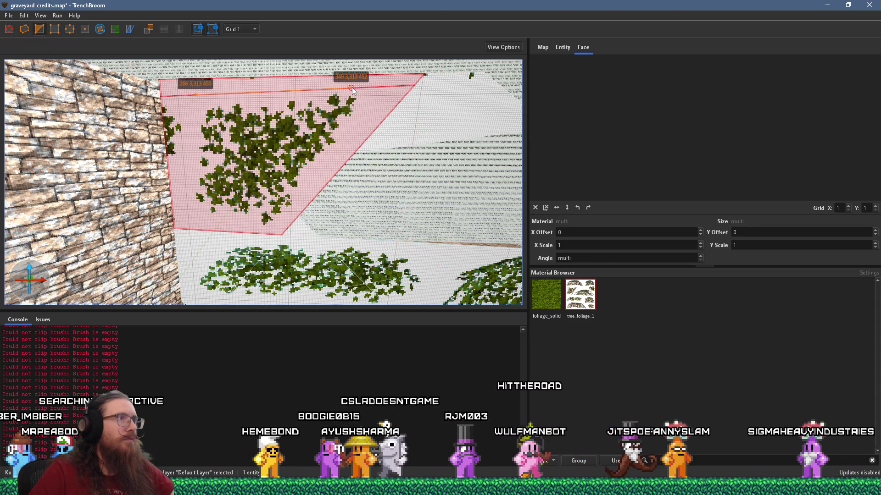
key("Return")
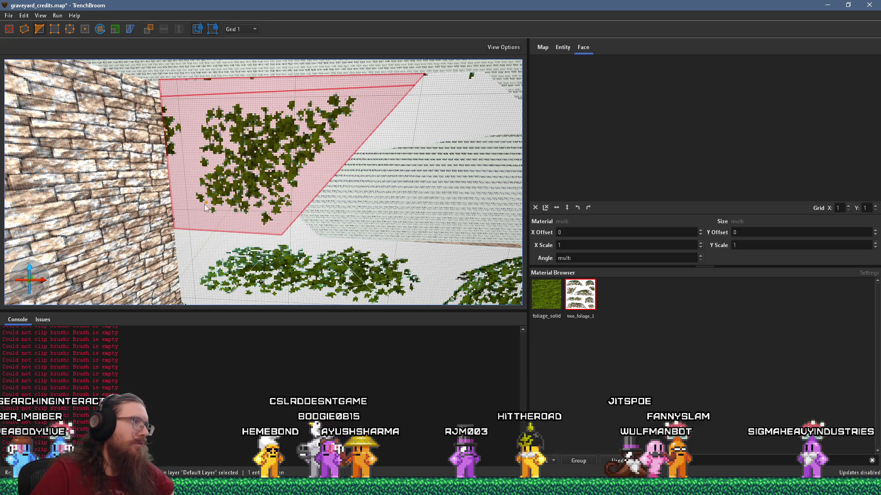
left_click(196, 103)
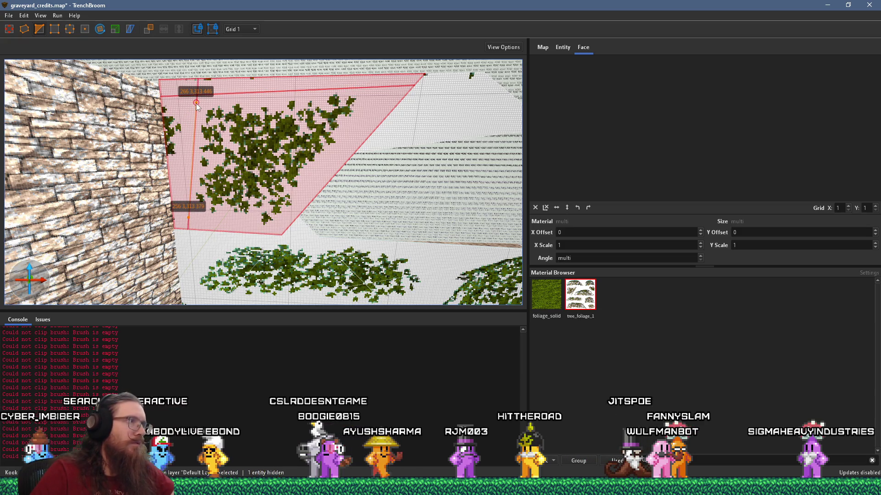
key("Return")
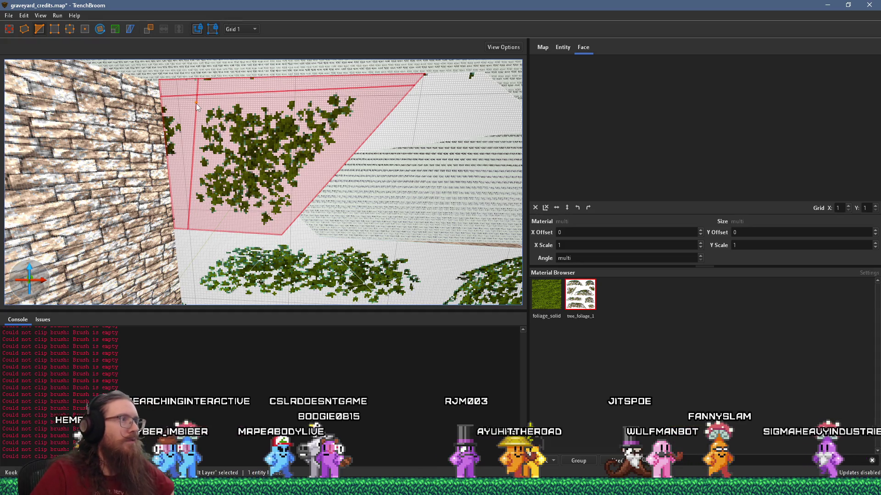
left_click(372, 89)
left_click(281, 229)
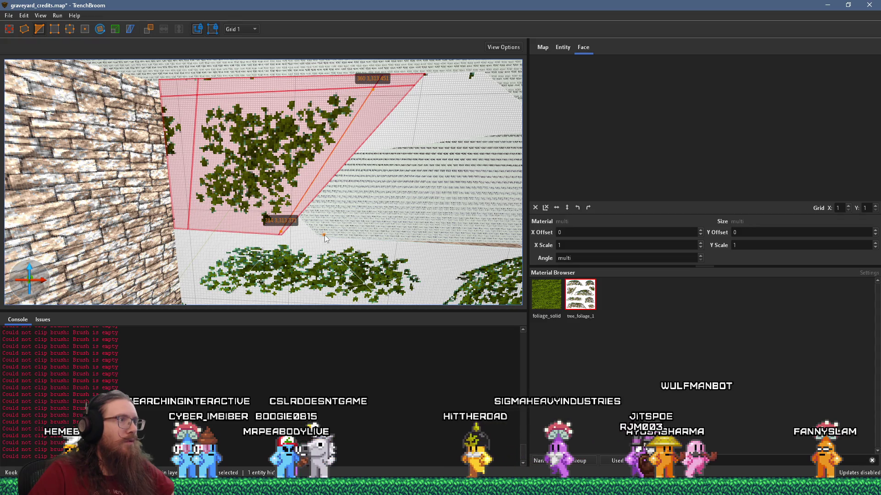
key("Return")
Step: Delete the upper-right sliver and top strip pieces, then undo the deletion
left_click(371, 115)
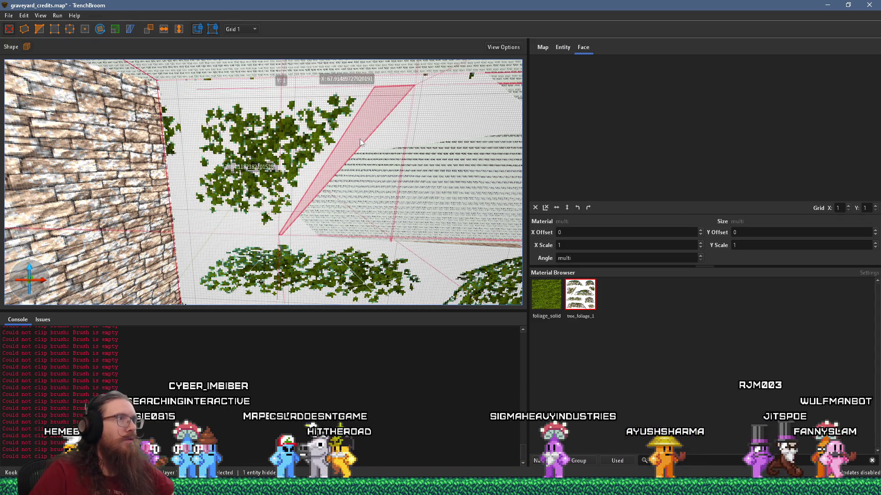
left_click(214, 87, "ctrl")
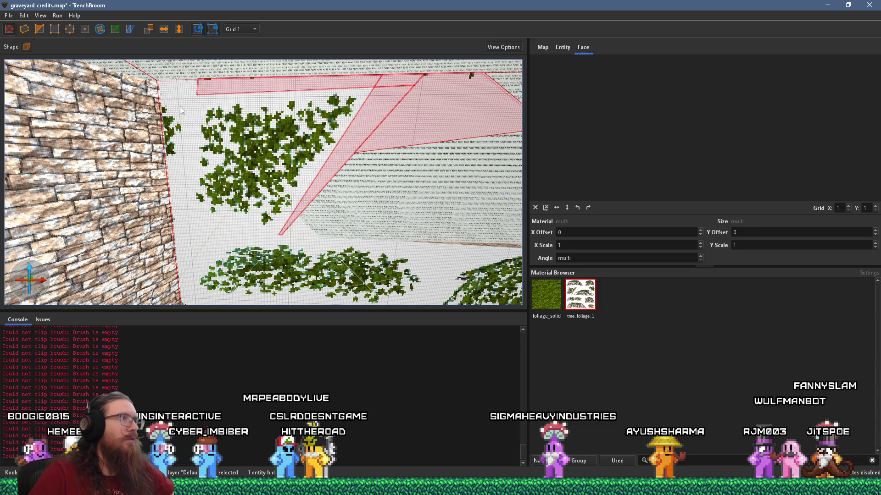
key("Delete")
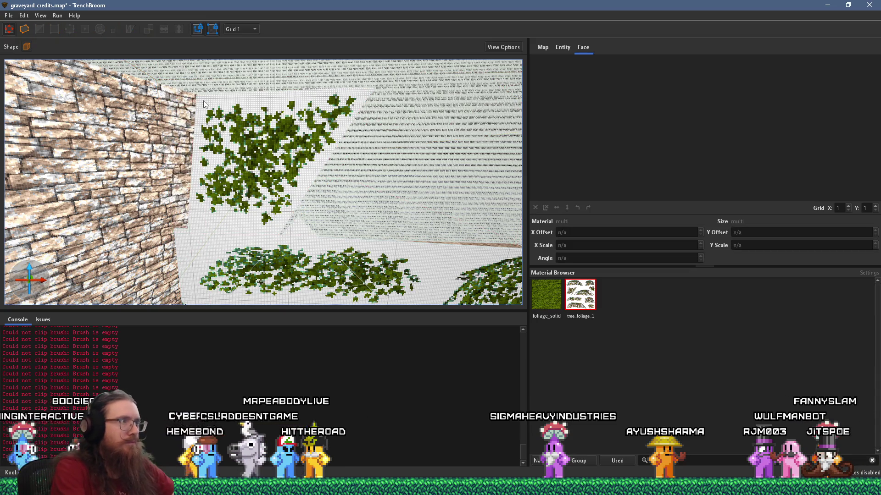
key("ctrl+z")
Step: Move the restored foliage brush right so it sits beside the rock
key("ctrl+u")
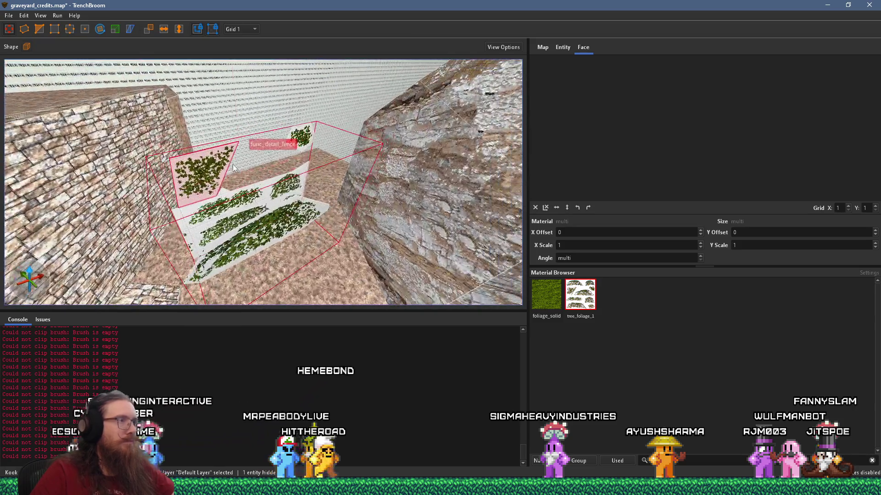
left_click_drag(207, 167, 355, 207)
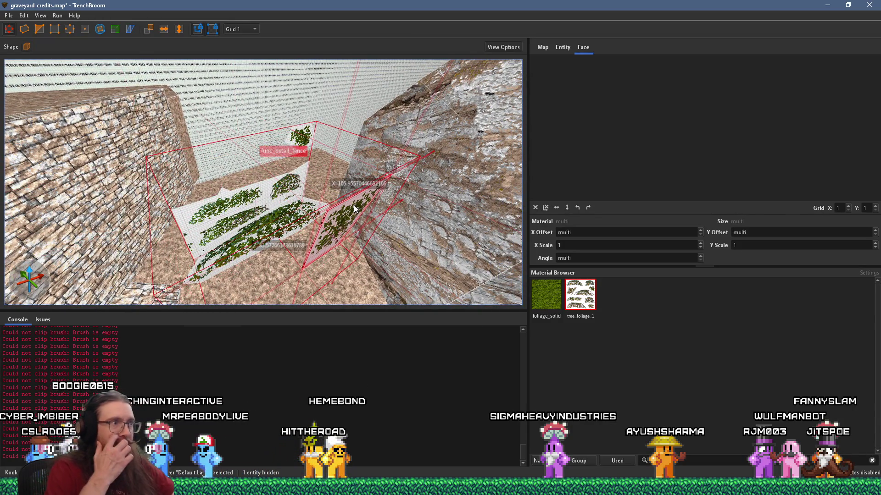
scroll(354, 205, "up", 6)
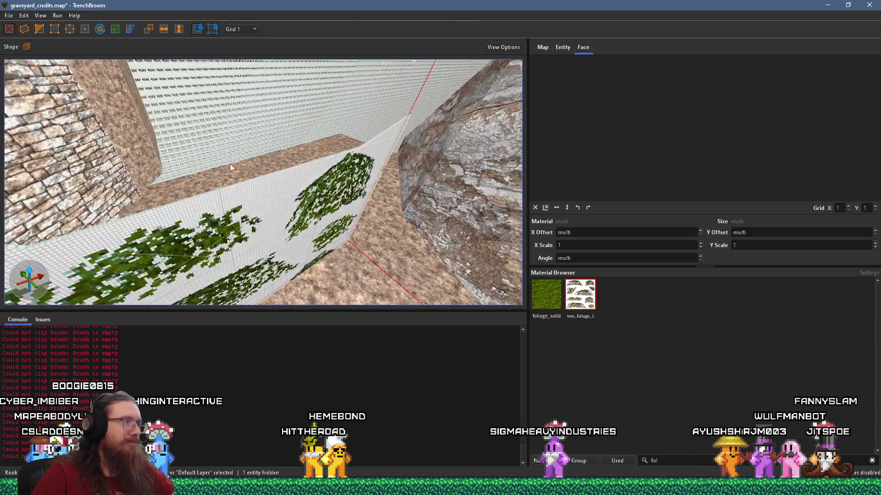
scroll(278, 86, "down", 6)
key("Escape")
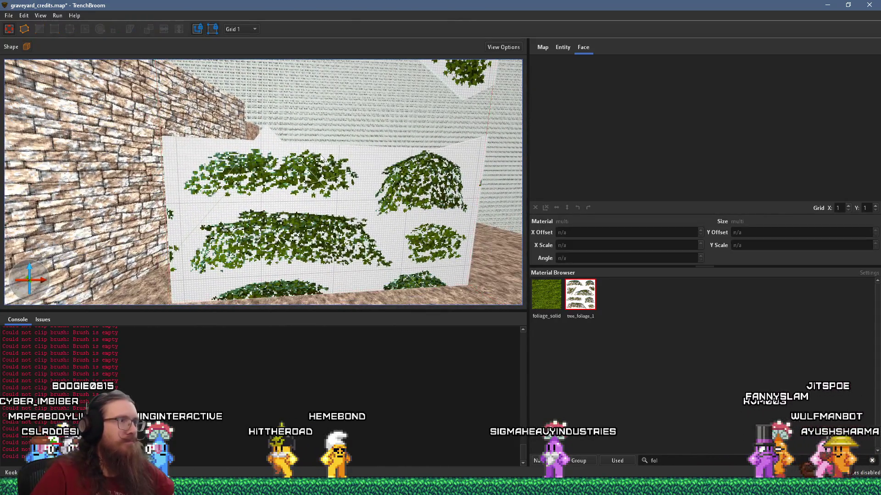
Step: Delete the two small triangular foliage slivers
left_click(194, 182)
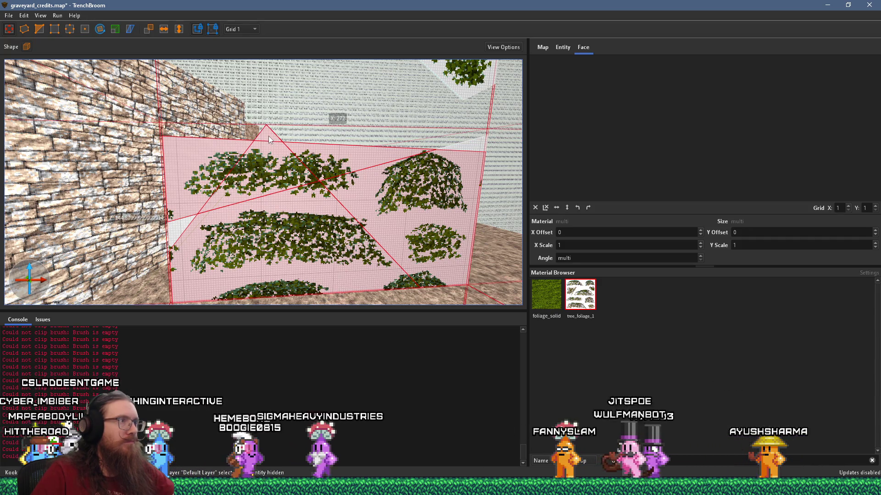
left_click(268, 136)
left_click(476, 147, "ctrl")
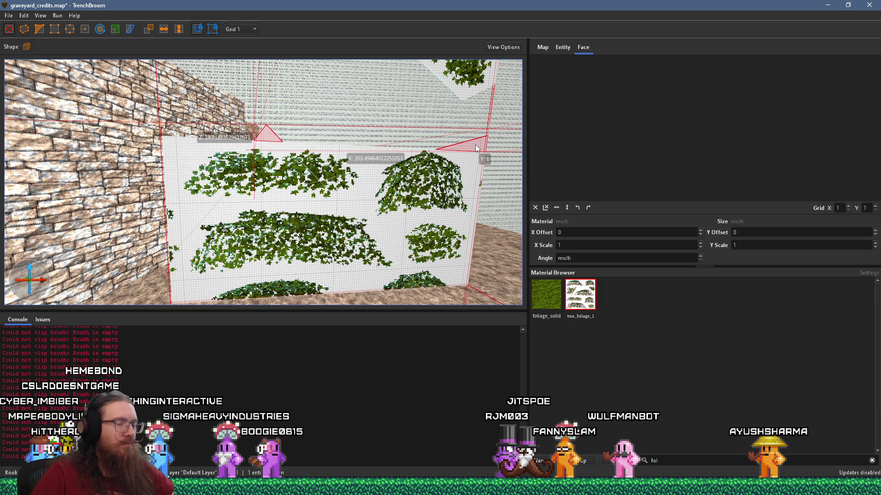
key("Delete")
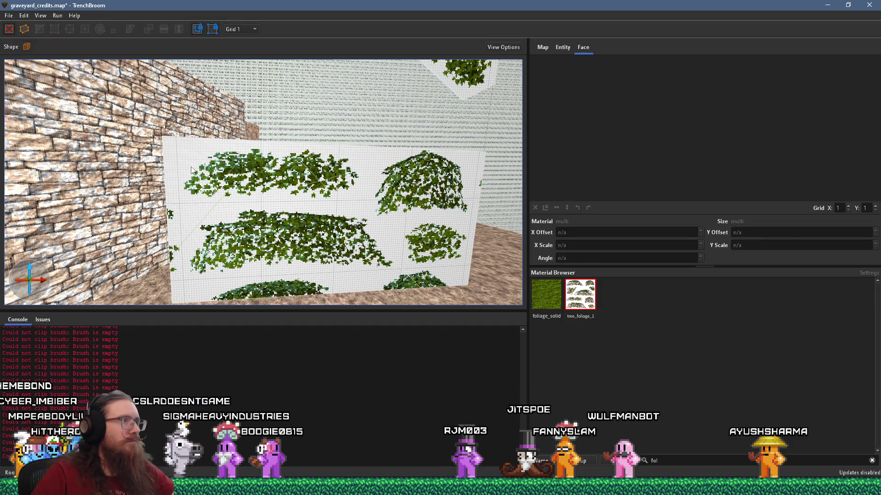
Step: Clip the large foliage panel's top-left corner off diagonally
left_click(192, 170)
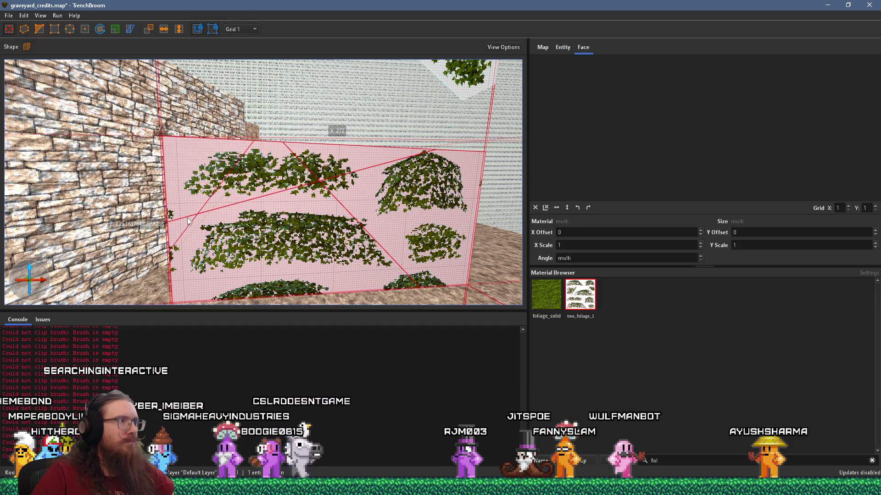
scroll(321, 202, "up", 5)
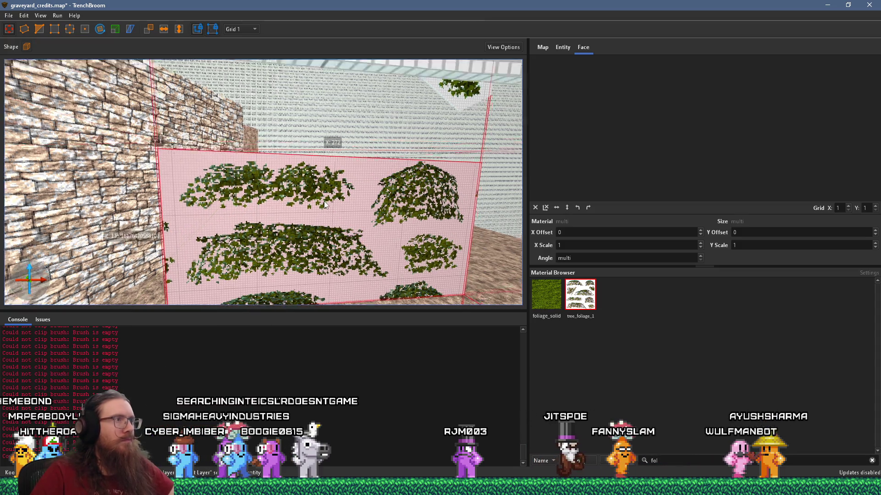
scroll(300, 174, "down", 4)
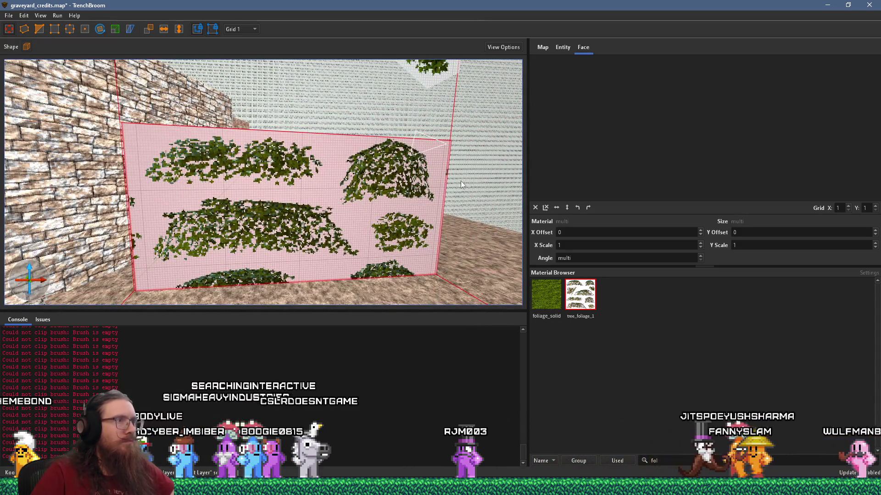
key("Tab")
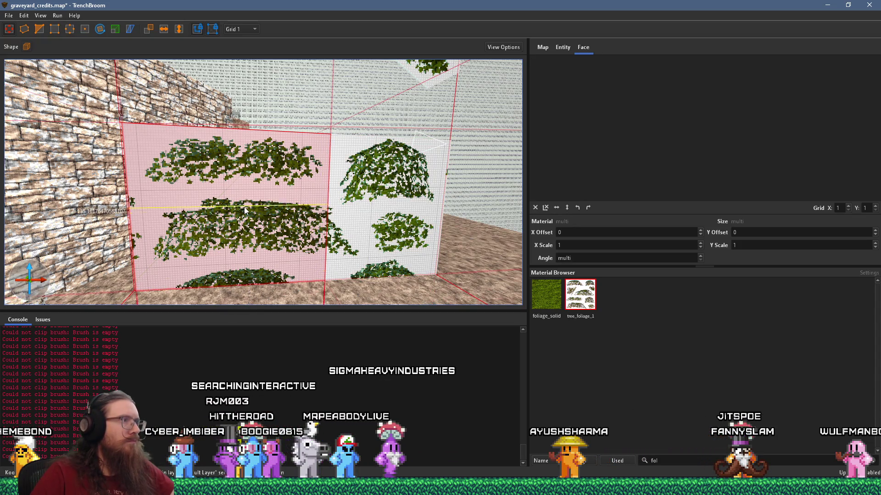
scroll(176, 167, "up", 4)
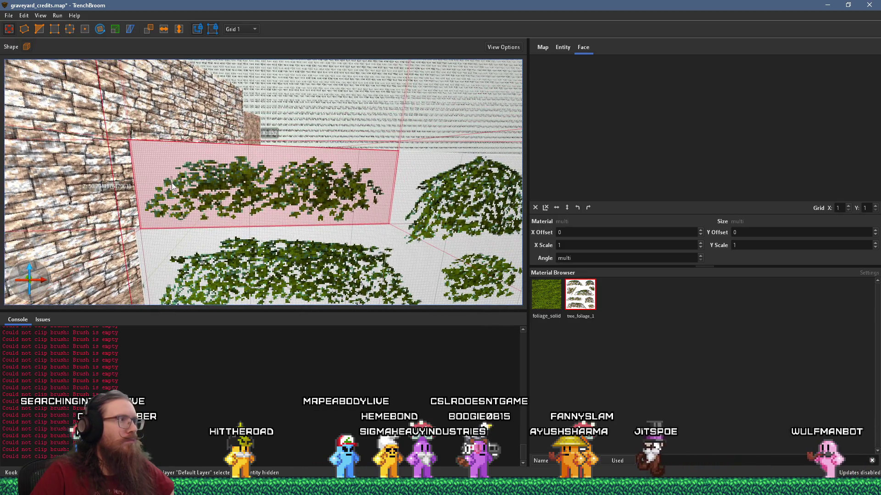
left_click(138, 193)
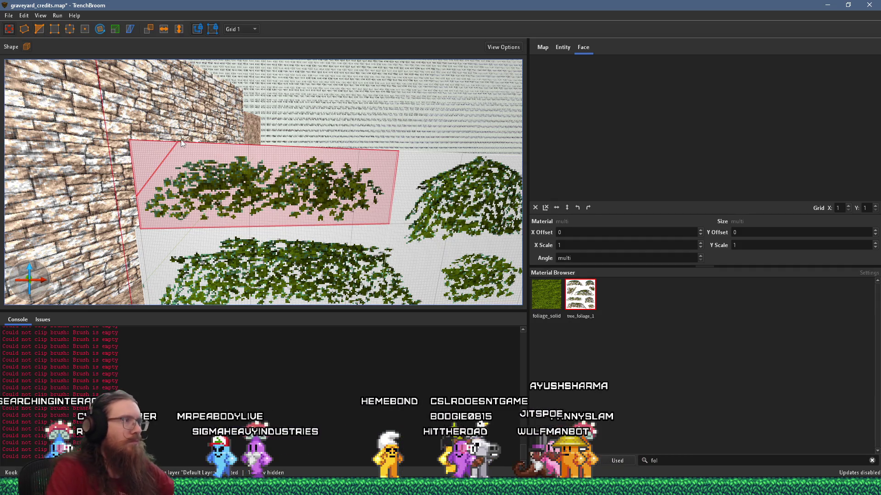
left_click(181, 140)
key("Escape")
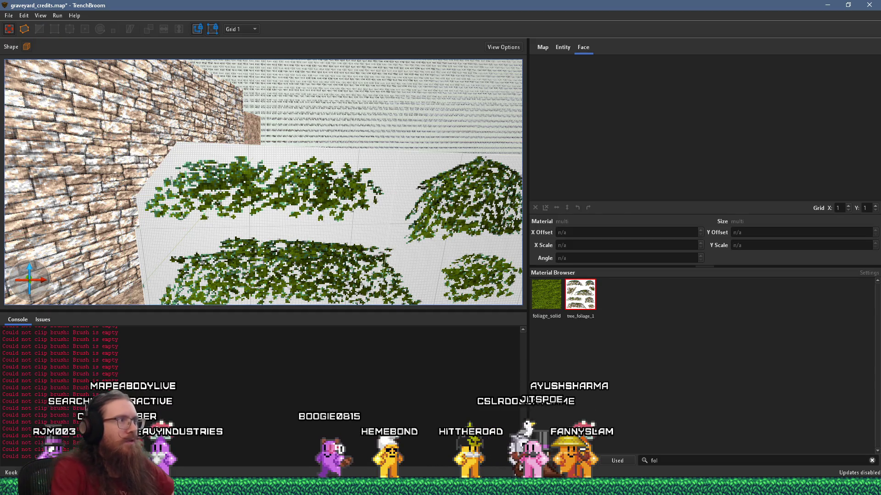
left_click(323, 169)
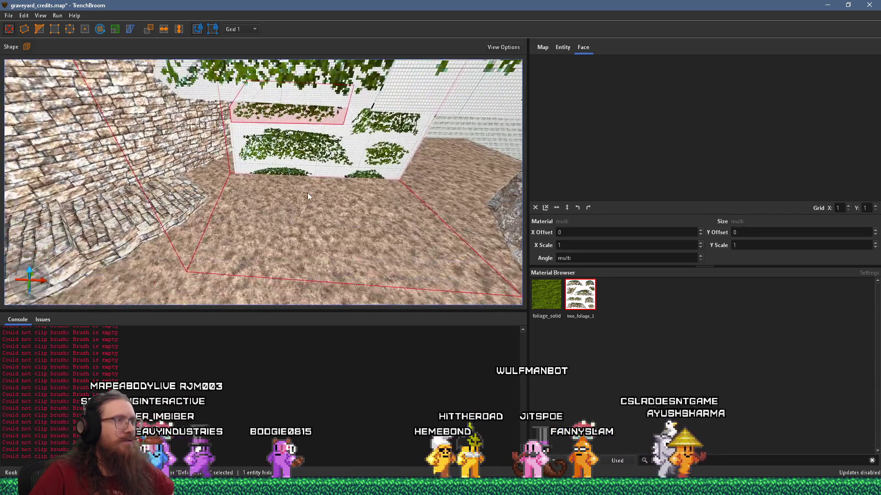